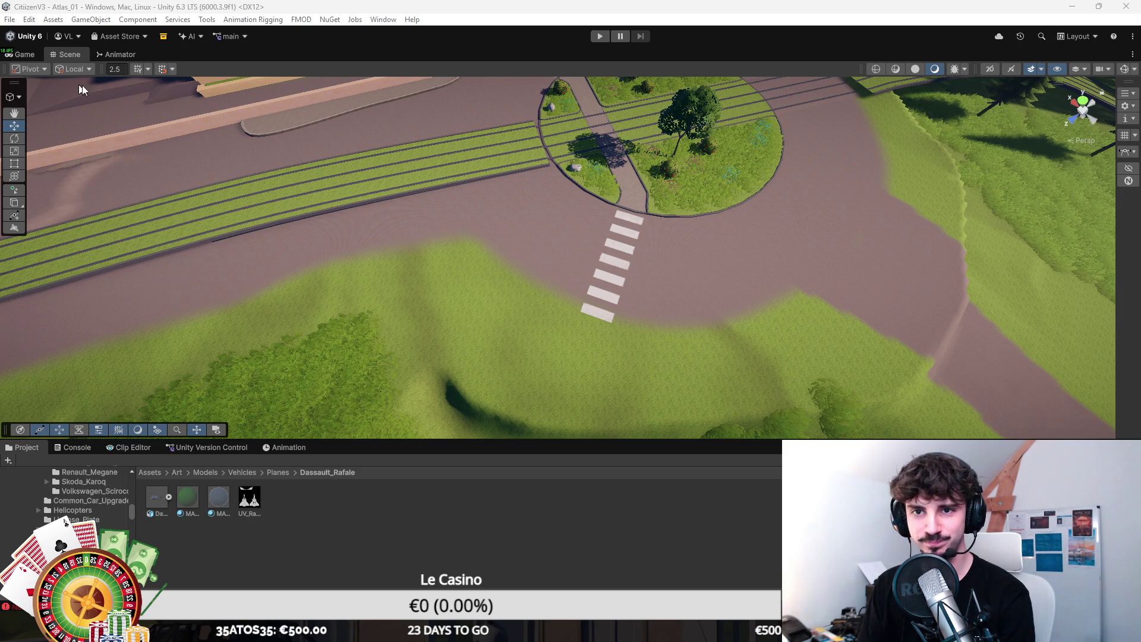
Step: Start a new curved spline with the view tilted to face the grass beside the road
{"action": "left_click", "coordinate": [13, 97]}
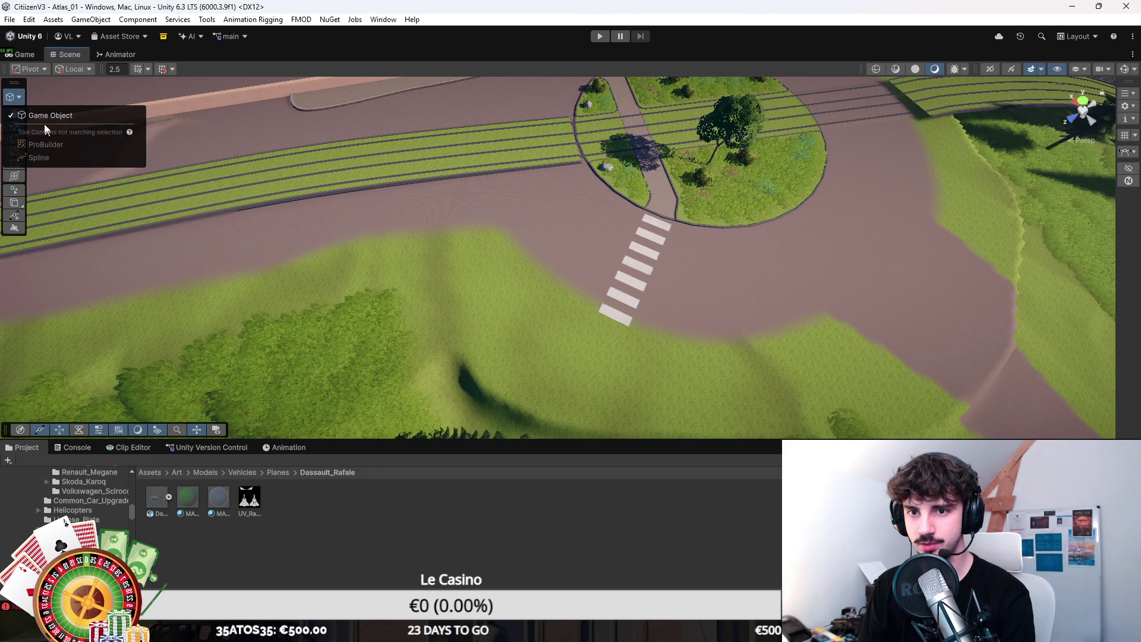
{"action": "left_click", "coordinate": [48, 115]}
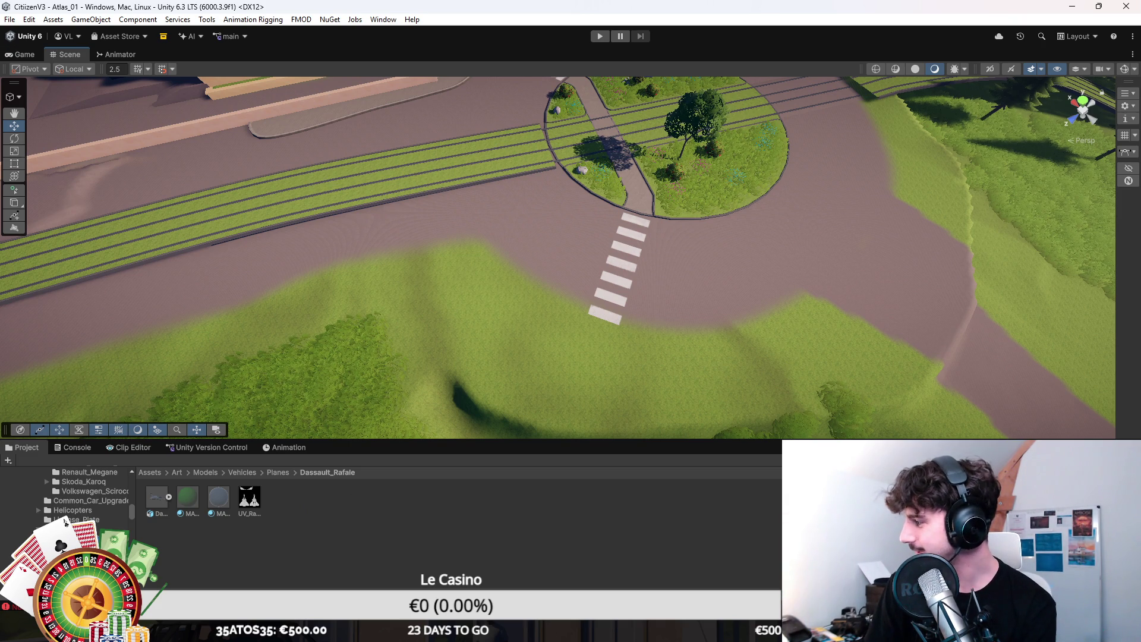
{"action": "right_click", "coordinate": [648, 337]}
{"action": "left_click_drag", "start_coordinate": [335, 286], "coordinate": [337, 265]}
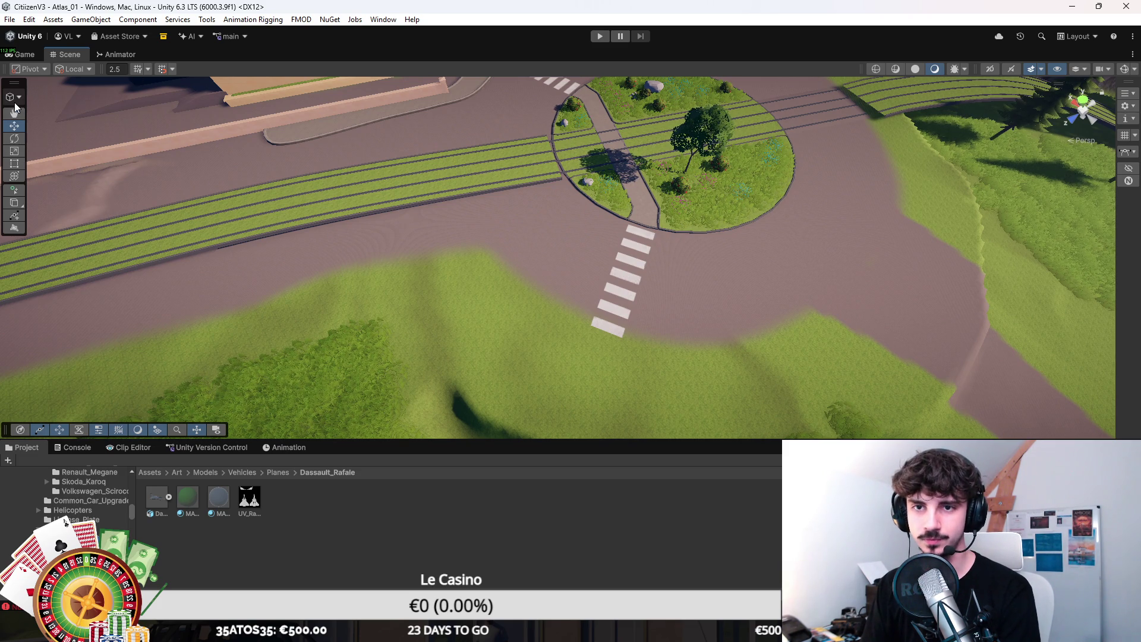
{"action": "left_click", "coordinate": [16, 188]}
{"action": "left_click_drag", "start_coordinate": [394, 296], "coordinate": [411, 295]}
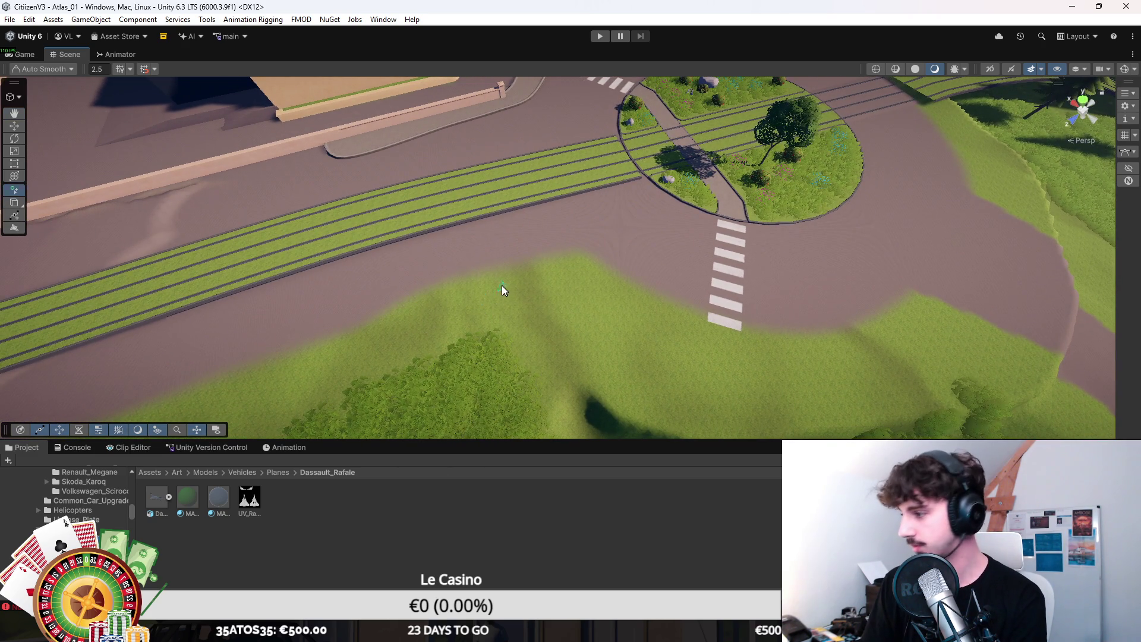
{"action": "left_click_drag", "start_coordinate": [502, 293], "coordinate": [359, 291]}
Step: Place the first eight knots along the road edge, past the crosswalk to the lower-right road
{"action": "left_click", "coordinate": [312, 312]}
{"action": "left_click", "coordinate": [437, 279]}
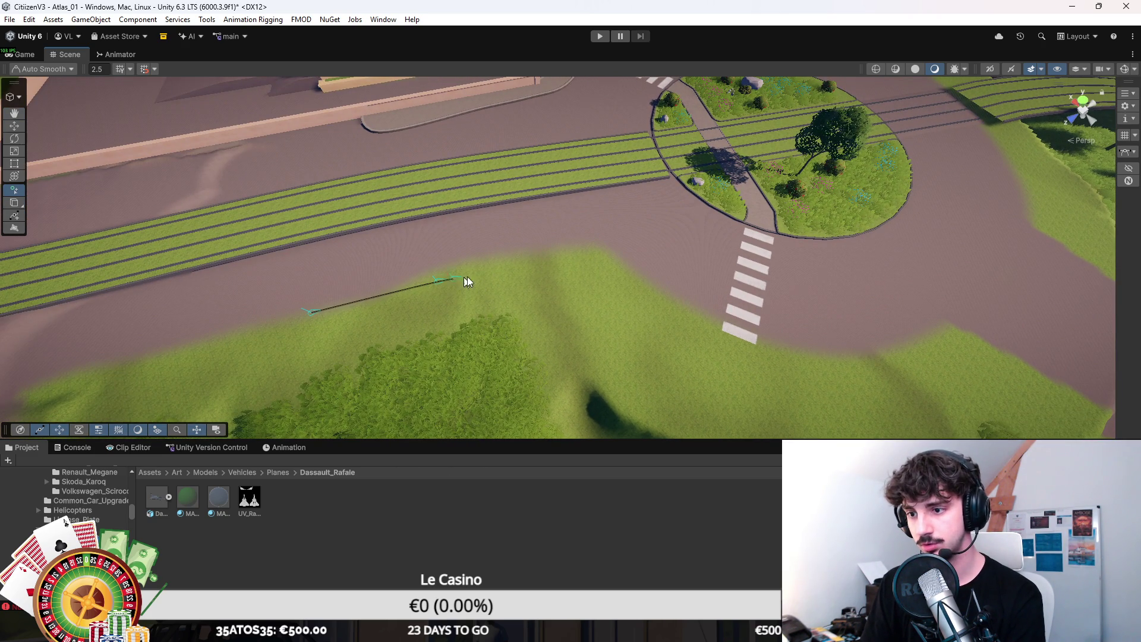
{"action": "left_click", "coordinate": [566, 252]}
{"action": "left_click", "coordinate": [713, 329]}
{"action": "left_click", "coordinate": [785, 352]}
{"action": "left_click", "coordinate": [878, 353]}
{"action": "left_click", "coordinate": [944, 329]}
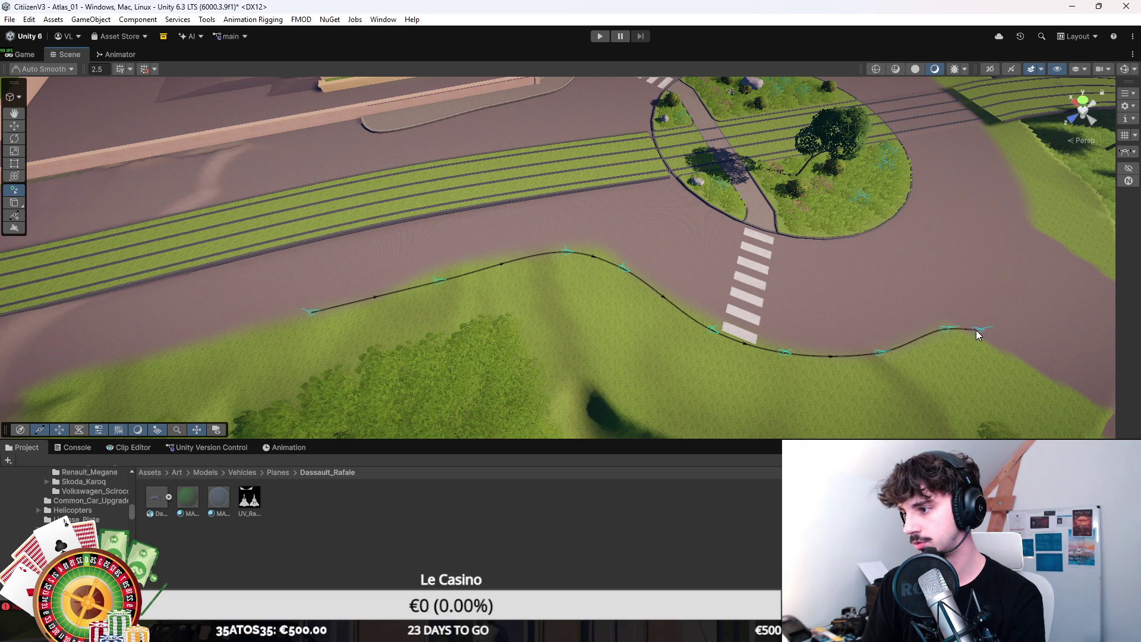
{"action": "left_click", "coordinate": [1001, 344]}
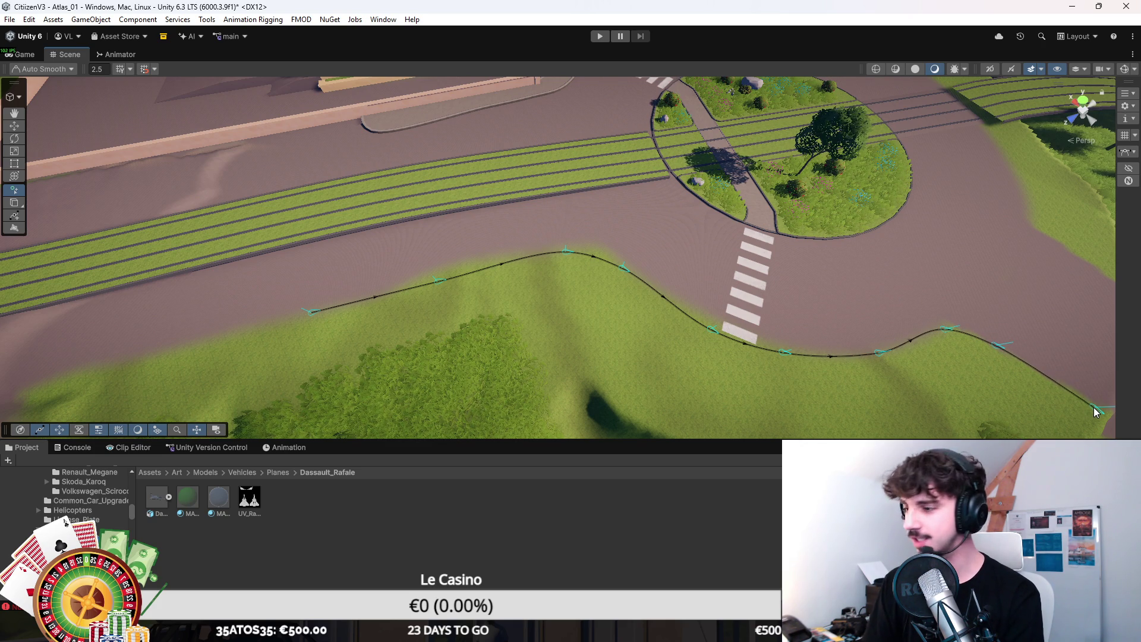
Step: Bring the outline back left along the bottom and close the loop on the first knot
{"action": "left_click_drag", "start_coordinate": [1094, 407], "coordinate": [947, 400]}
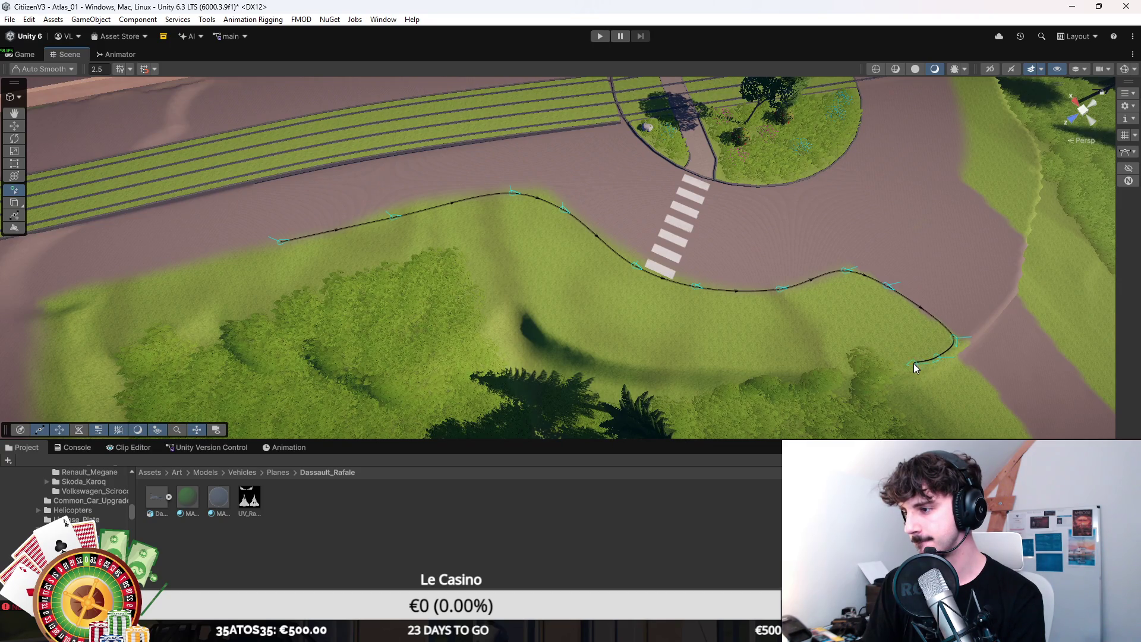
{"action": "left_click", "coordinate": [891, 368]}
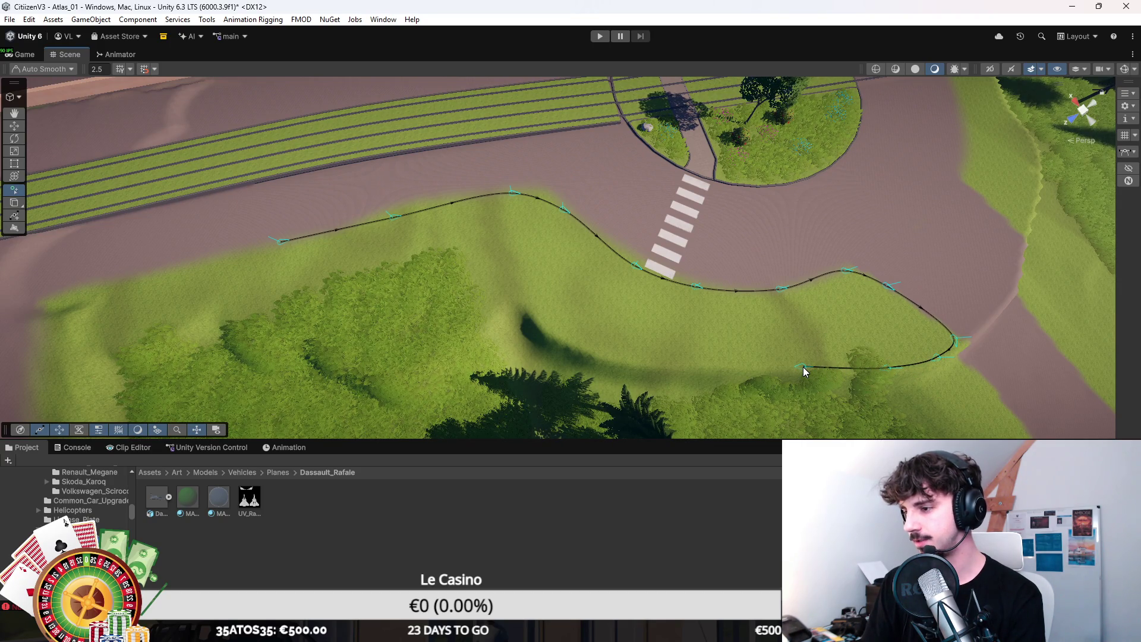
{"action": "left_click", "coordinate": [800, 366]}
{"action": "left_click", "coordinate": [647, 359]}
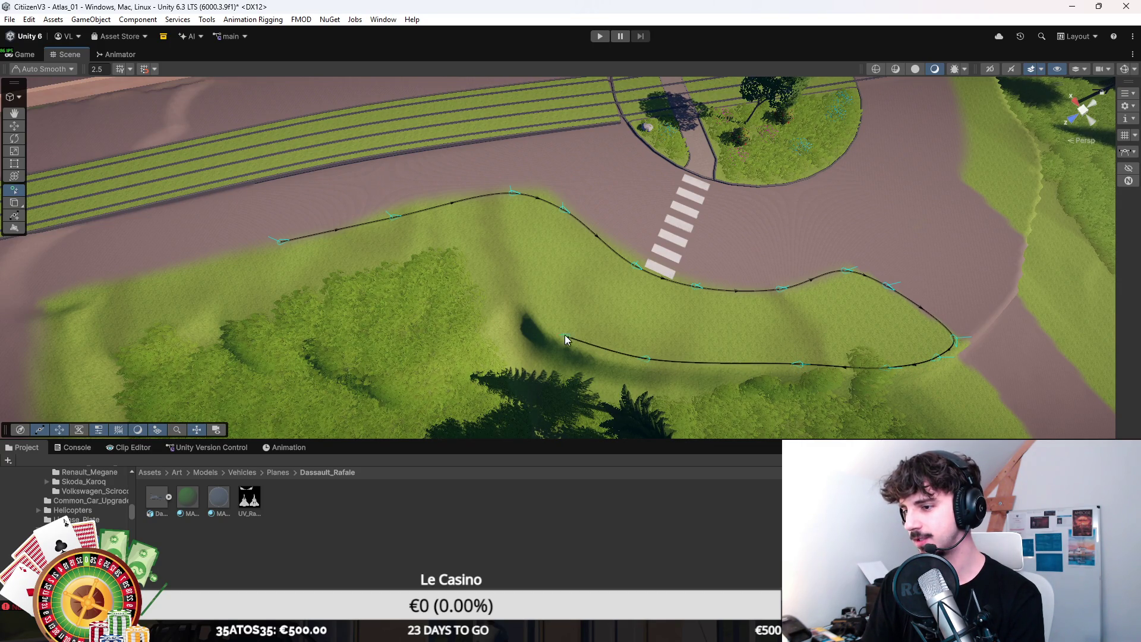
{"action": "left_click", "coordinate": [546, 323]}
{"action": "left_click", "coordinate": [522, 290]}
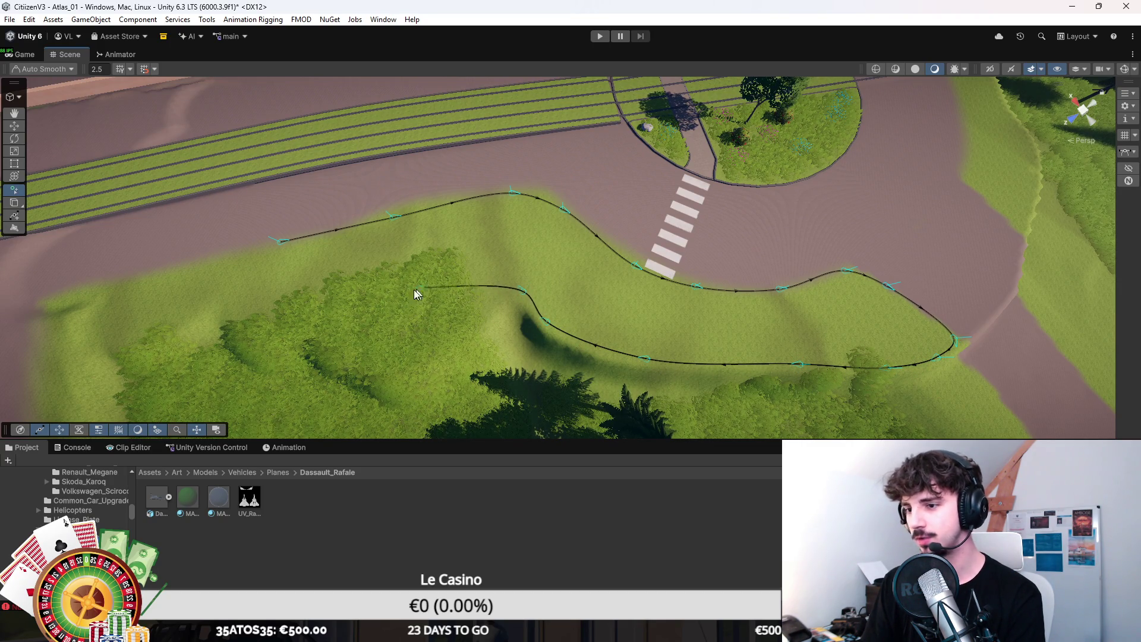
{"action": "left_click", "coordinate": [287, 322]}
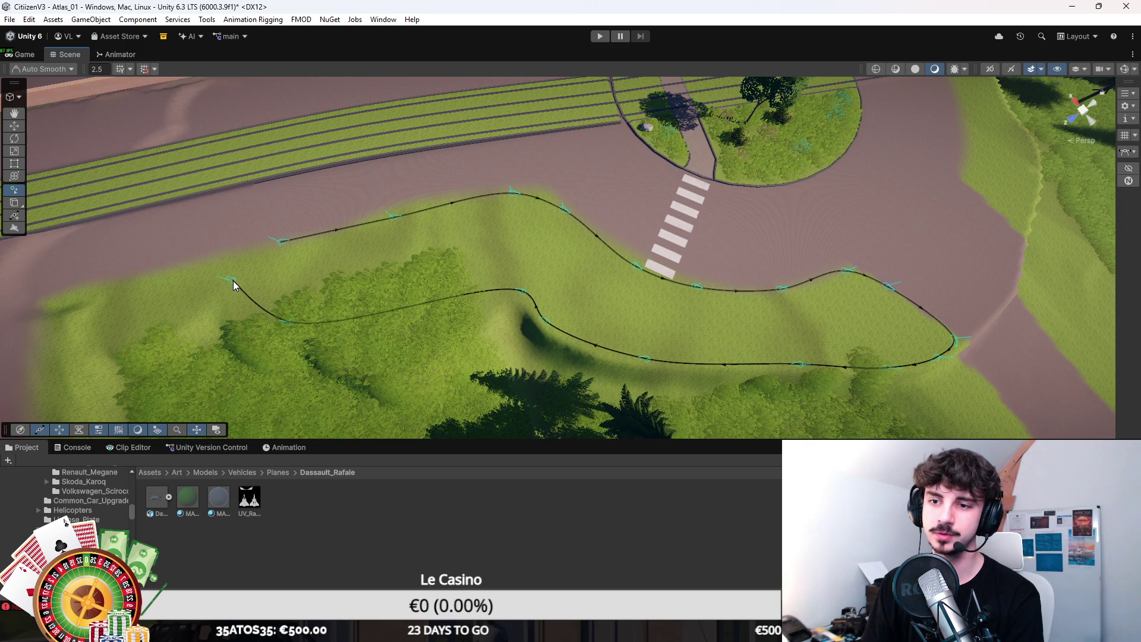
{"action": "left_click", "coordinate": [254, 291]}
{"action": "left_click", "coordinate": [278, 241]}
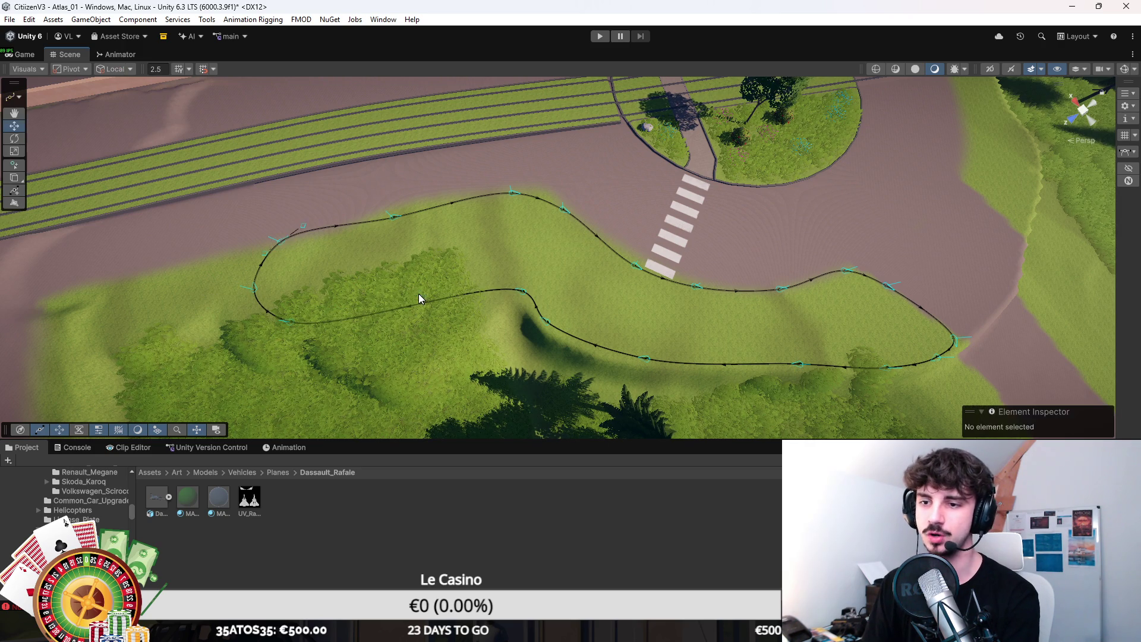
{"action": "left_click", "coordinate": [287, 236]}
Step: Move the first knot, set knot 17 to Auto tangents, and lower knot 16 to ground level
{"action": "left_click_drag", "start_coordinate": [288, 236], "coordinate": [502, 372]}
{"action": "left_click", "coordinate": [518, 360]}
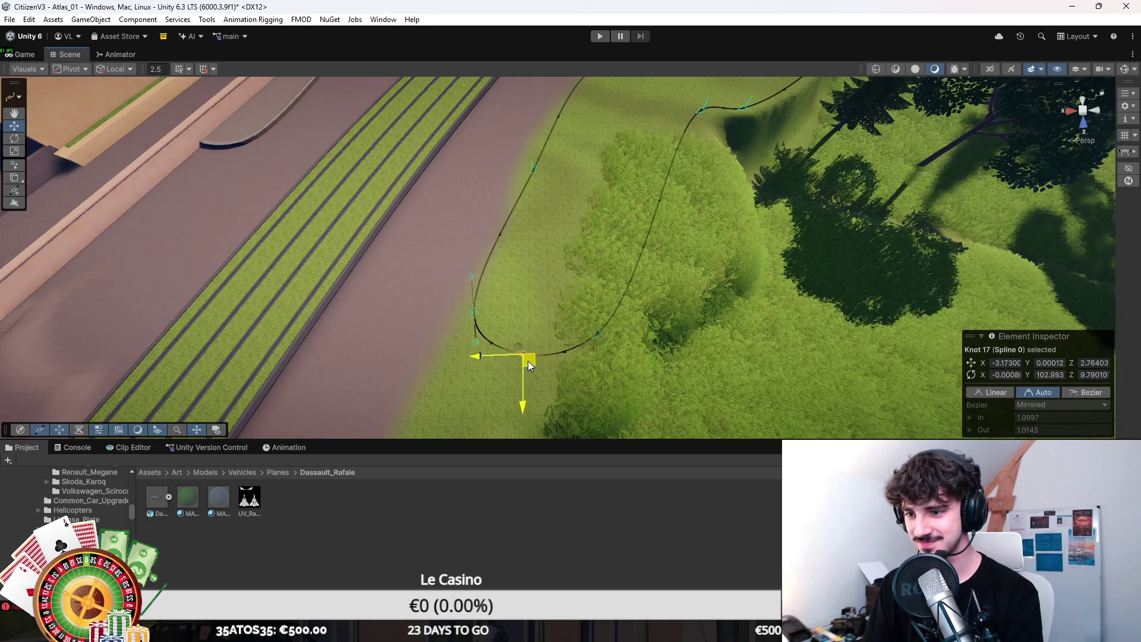
{"action": "left_click_drag", "start_coordinate": [476, 344], "coordinate": [456, 336]}
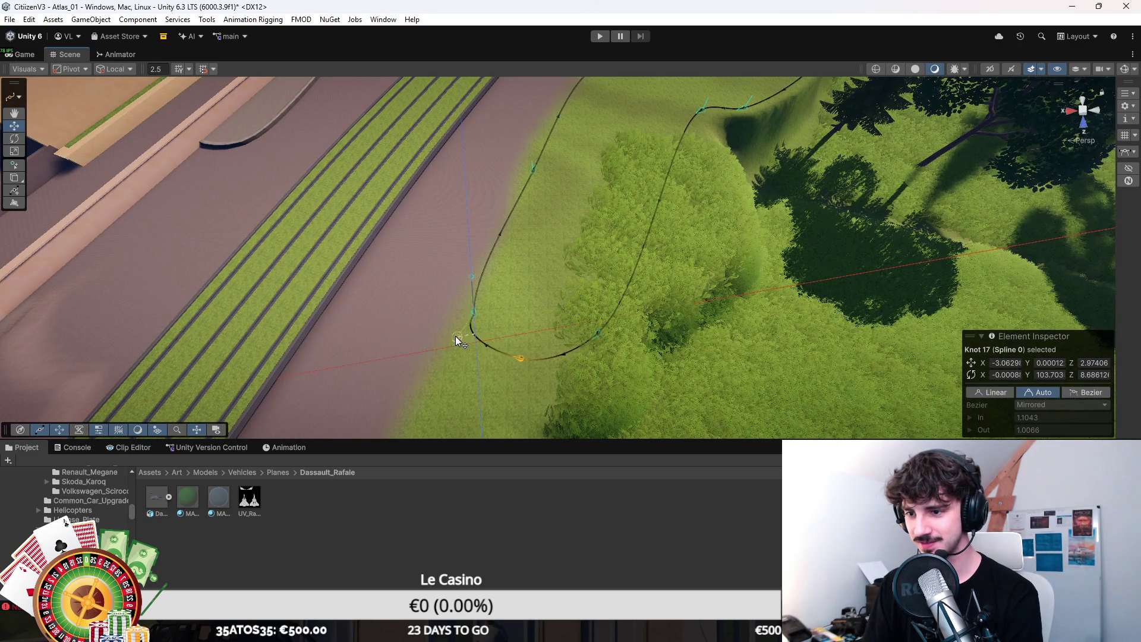
{"action": "left_click", "coordinate": [1030, 386]}
{"action": "left_click", "coordinate": [601, 337]}
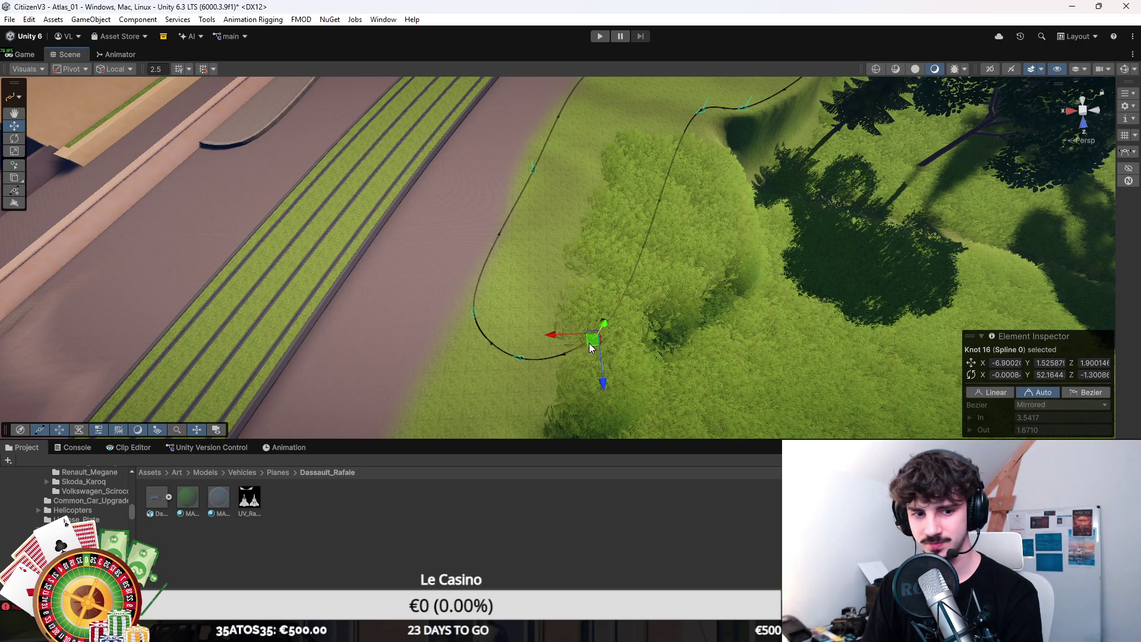
{"action": "left_click_drag", "start_coordinate": [592, 343], "coordinate": [590, 345]}
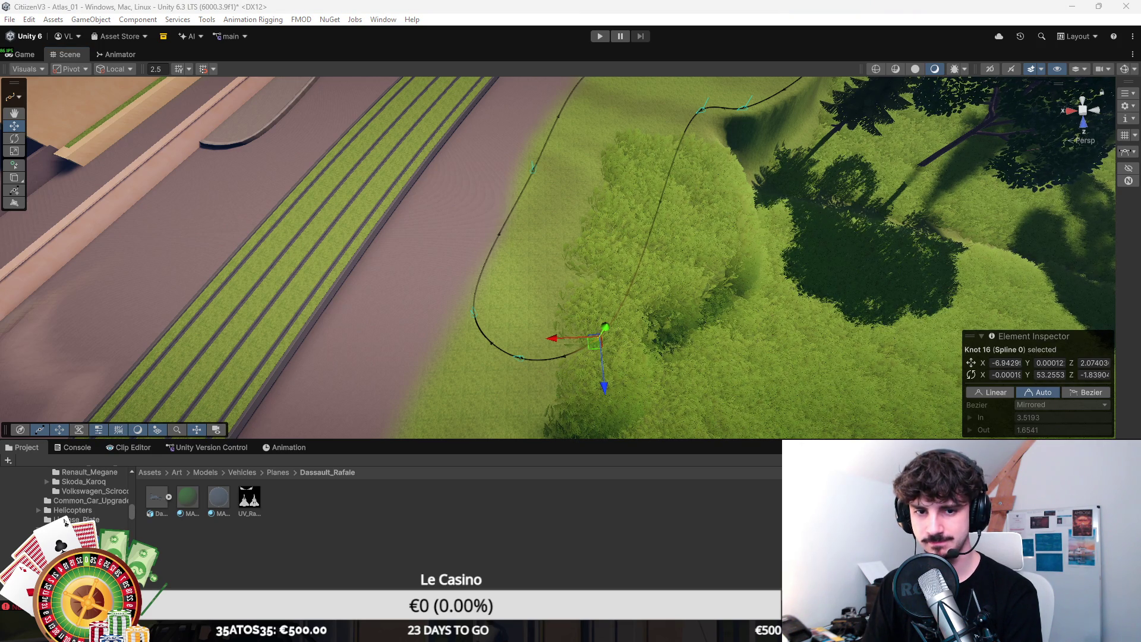
{"action": "key", "text": "Escape"}
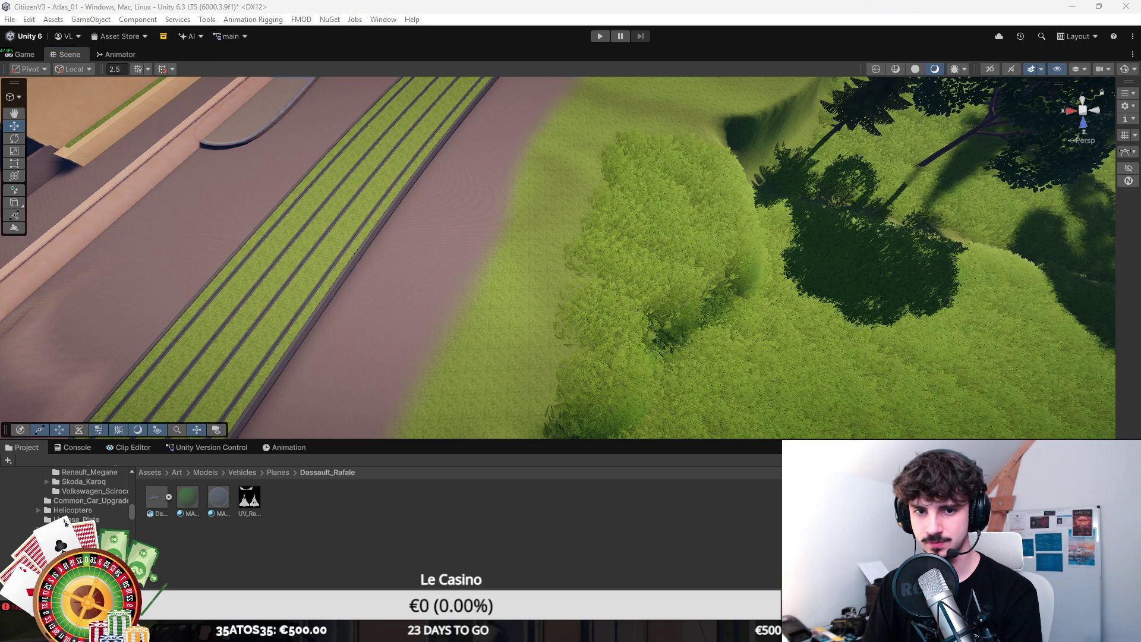
Step: Frame the roundabout and save the Atlas_01 scene with Ctrl+S
{"action": "key", "text": "f"}
{"action": "left_click", "coordinate": [505, 148]}
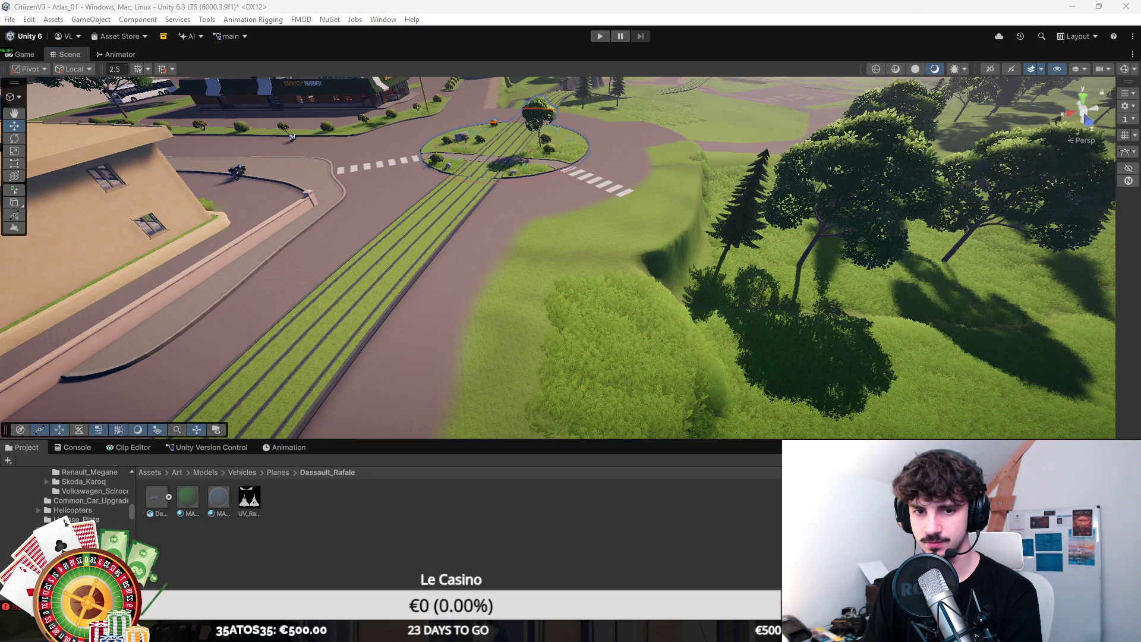
{"action": "key", "text": "Escape"}
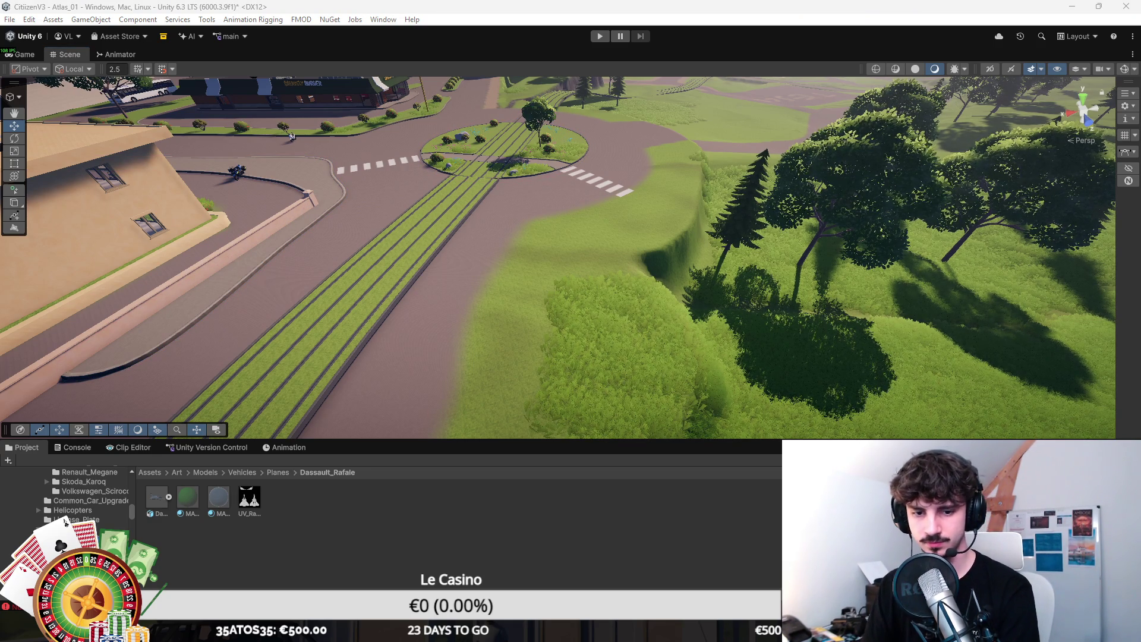
{"action": "key", "text": "Right"}
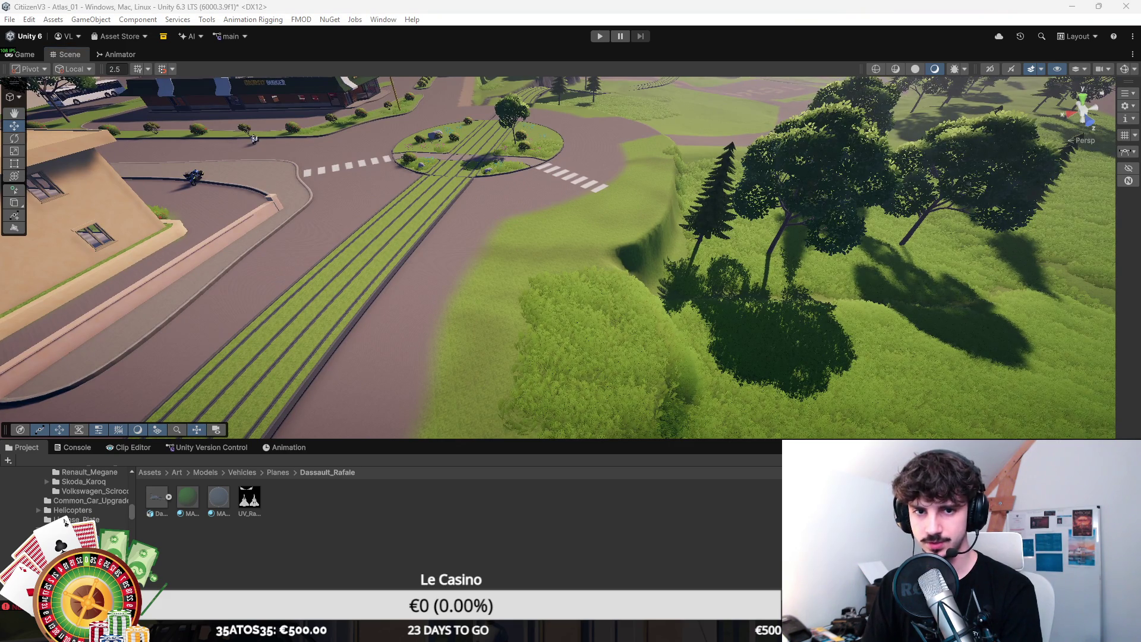
{"action": "key", "text": "ctrl+s"}
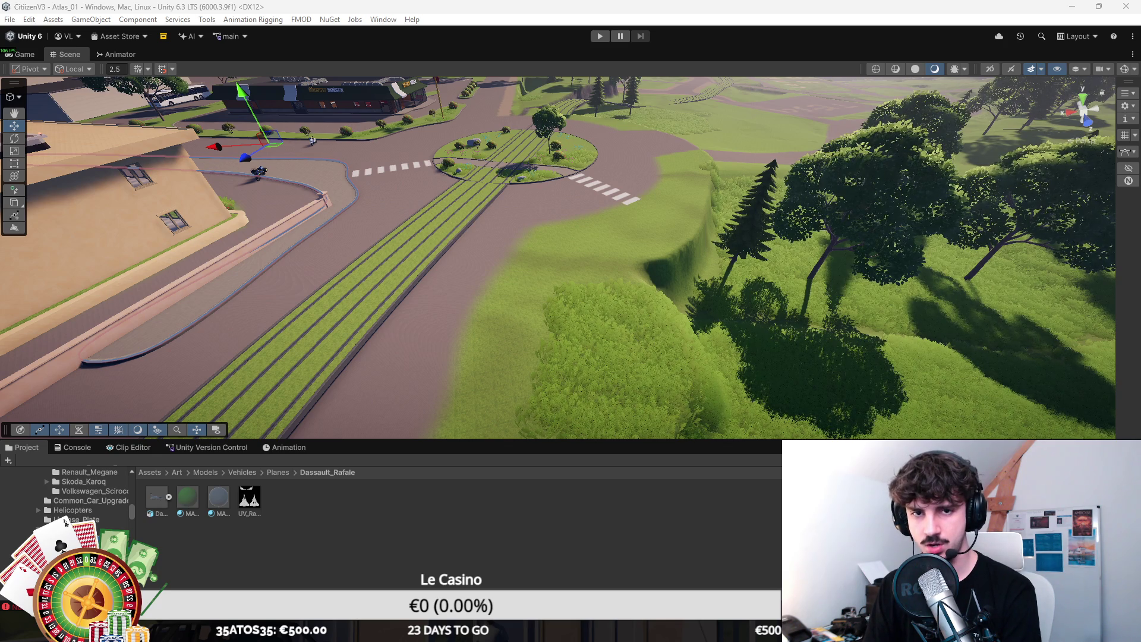
Step: Select the road spline by the roundabout, then deselect it
{"action": "key", "text": "ctrl+shift+a"}
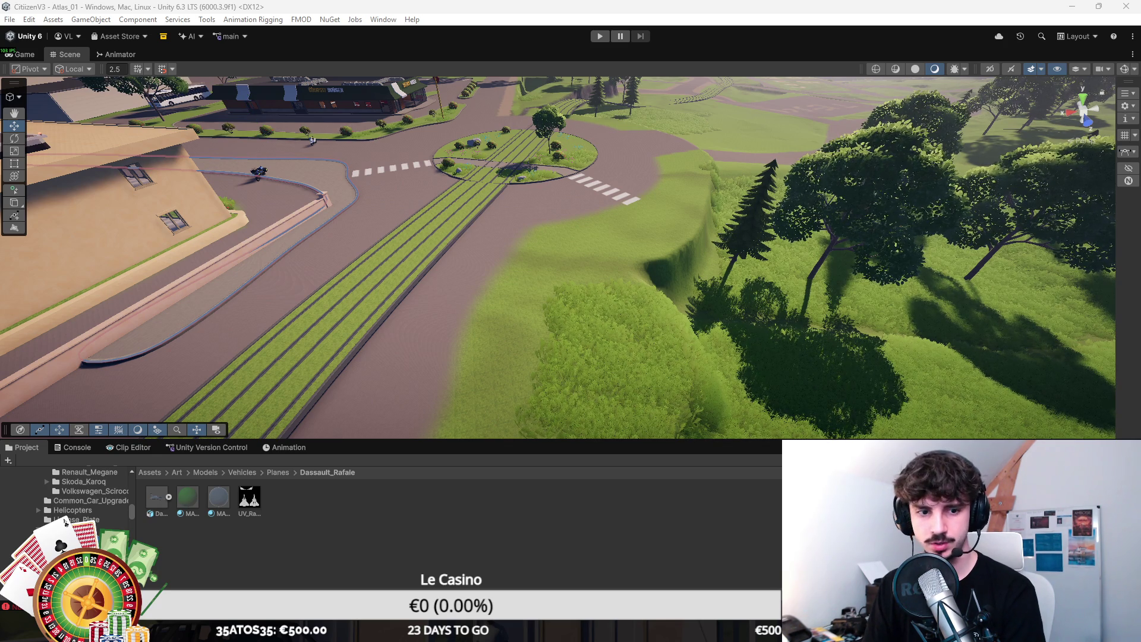
{"action": "key", "text": "ctrl+z"}
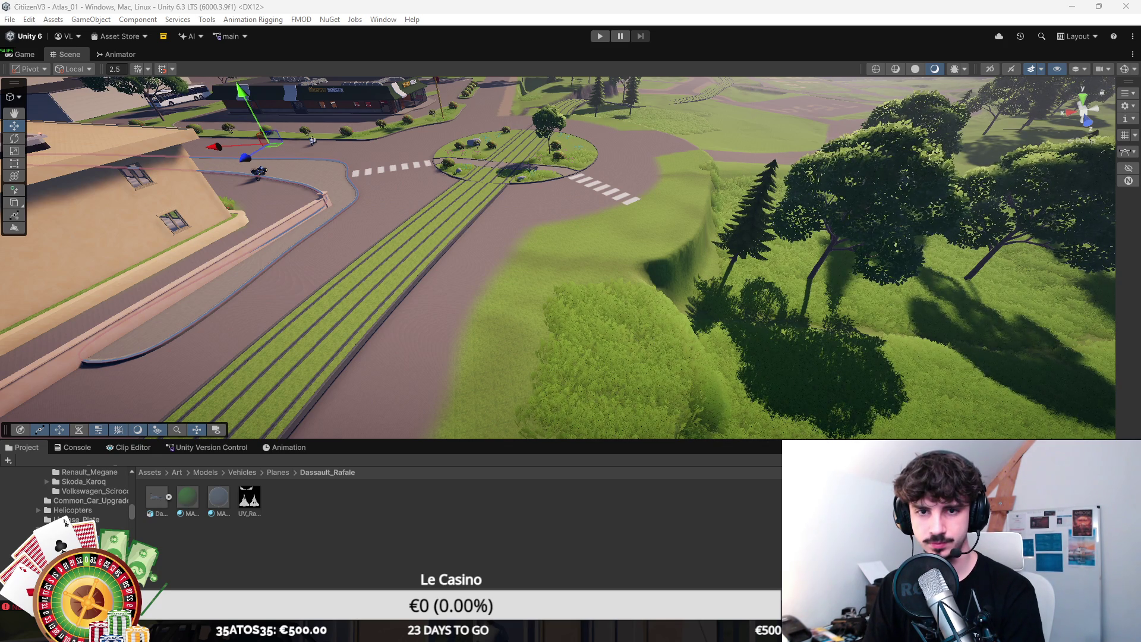
{"action": "left_click", "coordinate": [446, 128]}
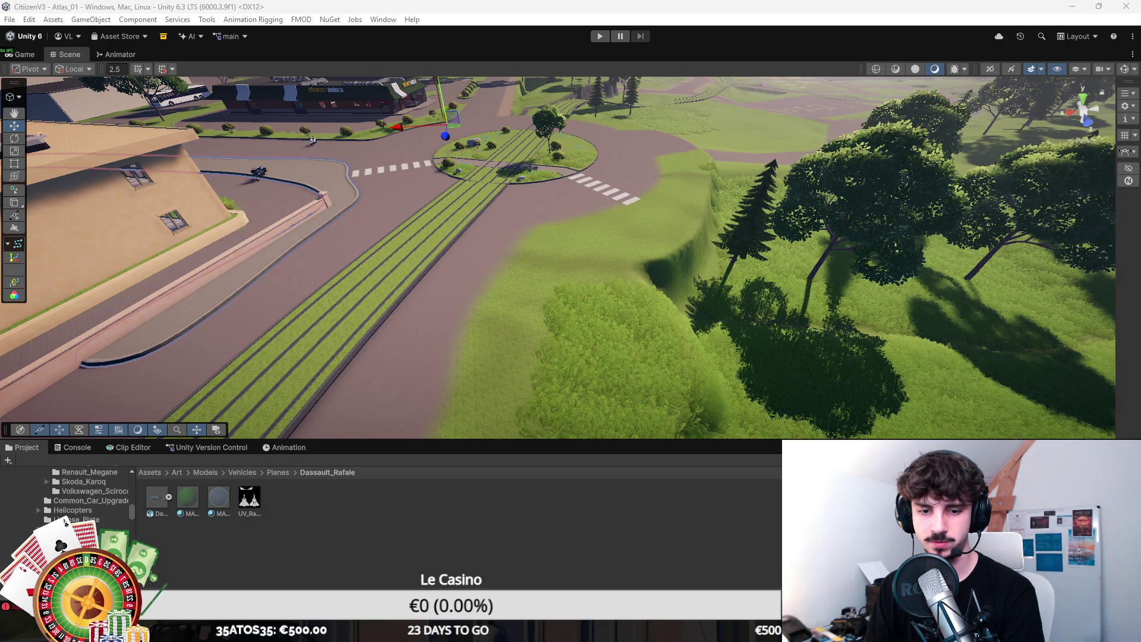
{"action": "key", "text": "Escape"}
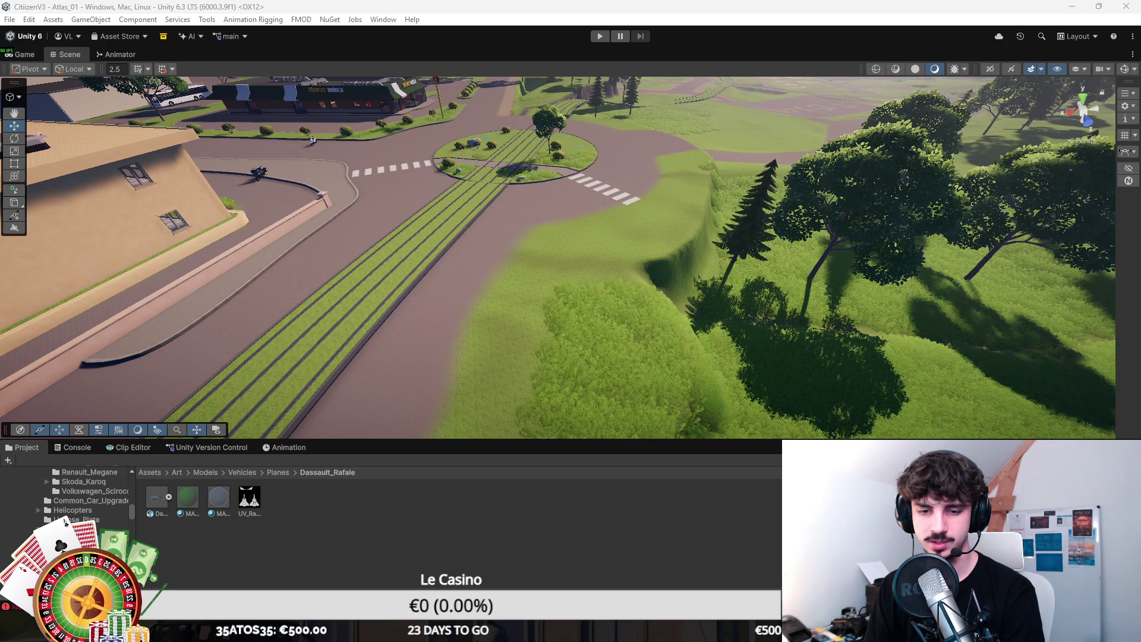
{"action": "left_click", "coordinate": [1123, 69]}
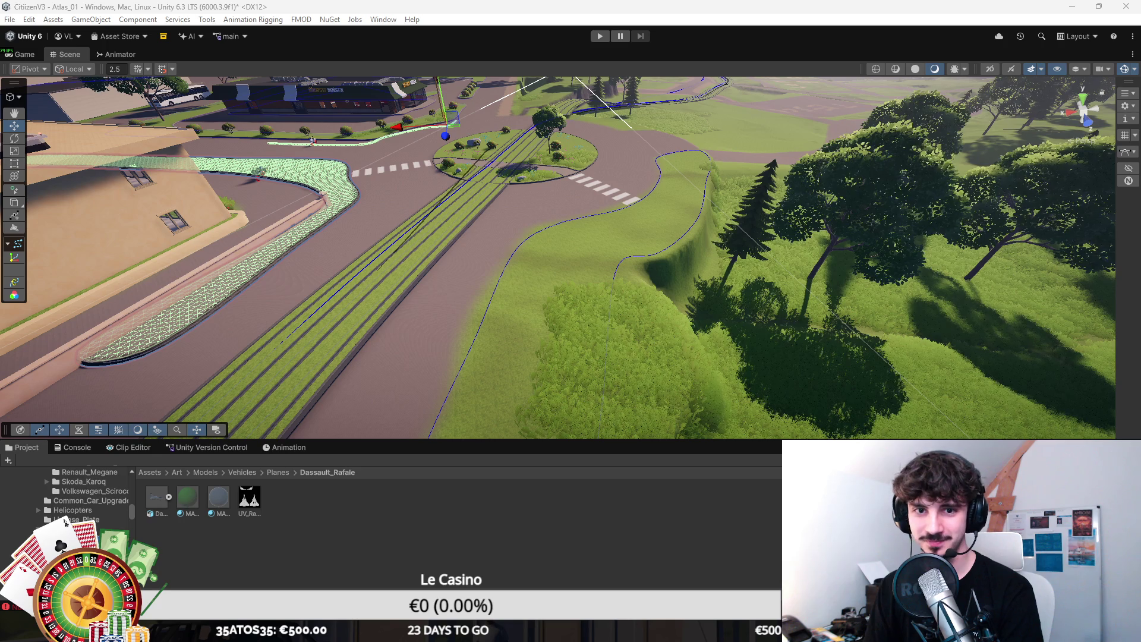
{"action": "left_click", "coordinate": [267, 179]}
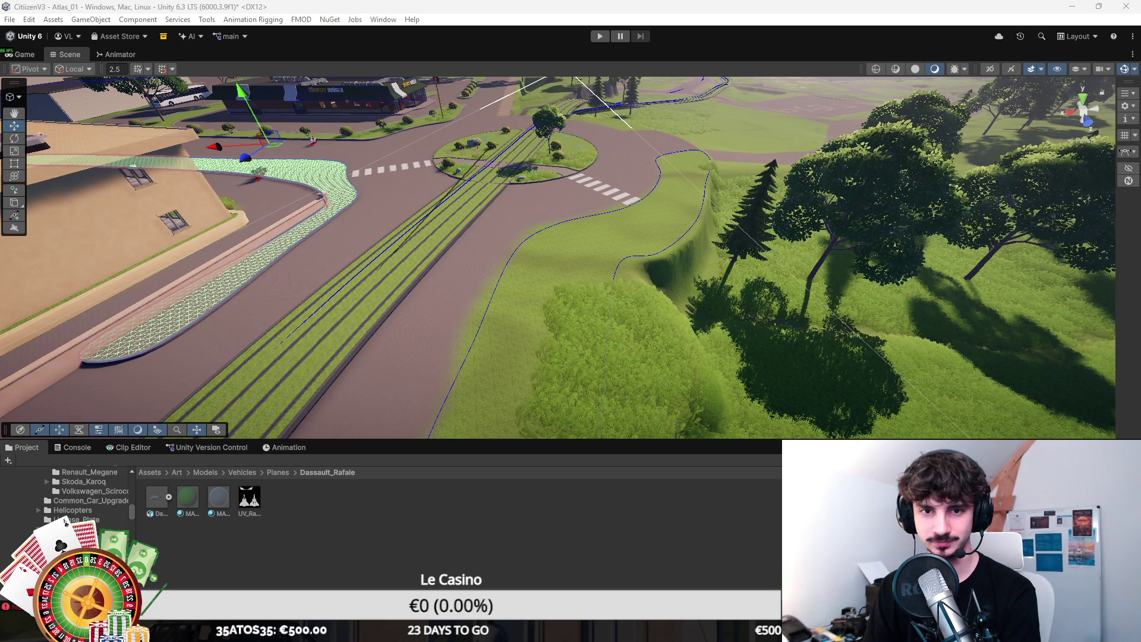
{"action": "left_click", "coordinate": [337, 166]}
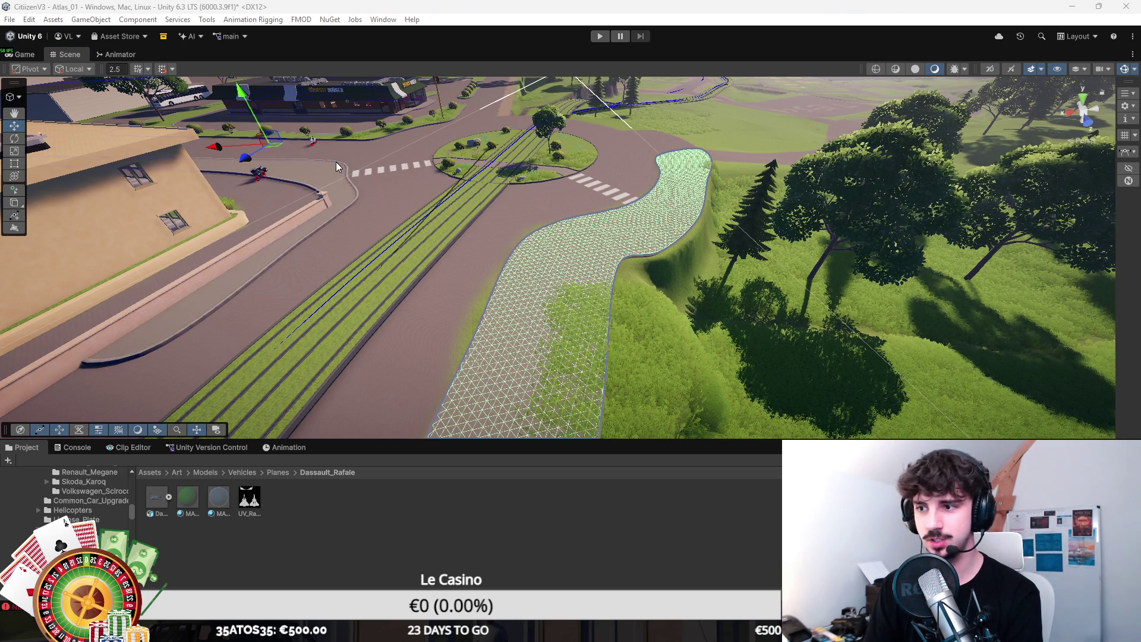
{"action": "left_click", "coordinate": [576, 181]}
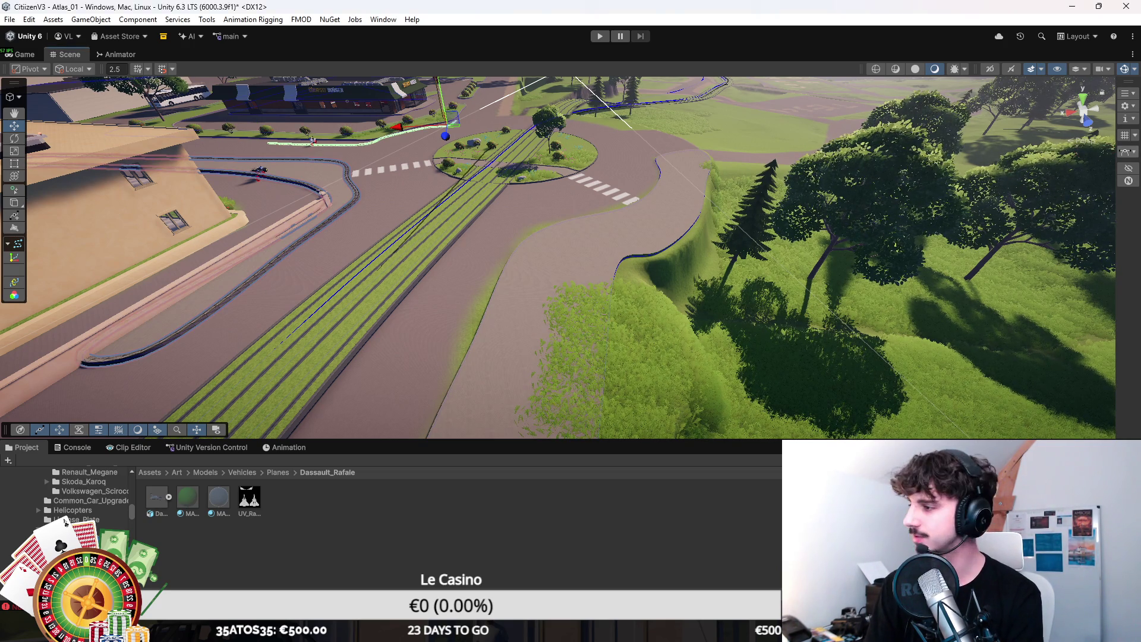
{"action": "scroll", "scroll_direction": "up", "scroll_amount": 3}
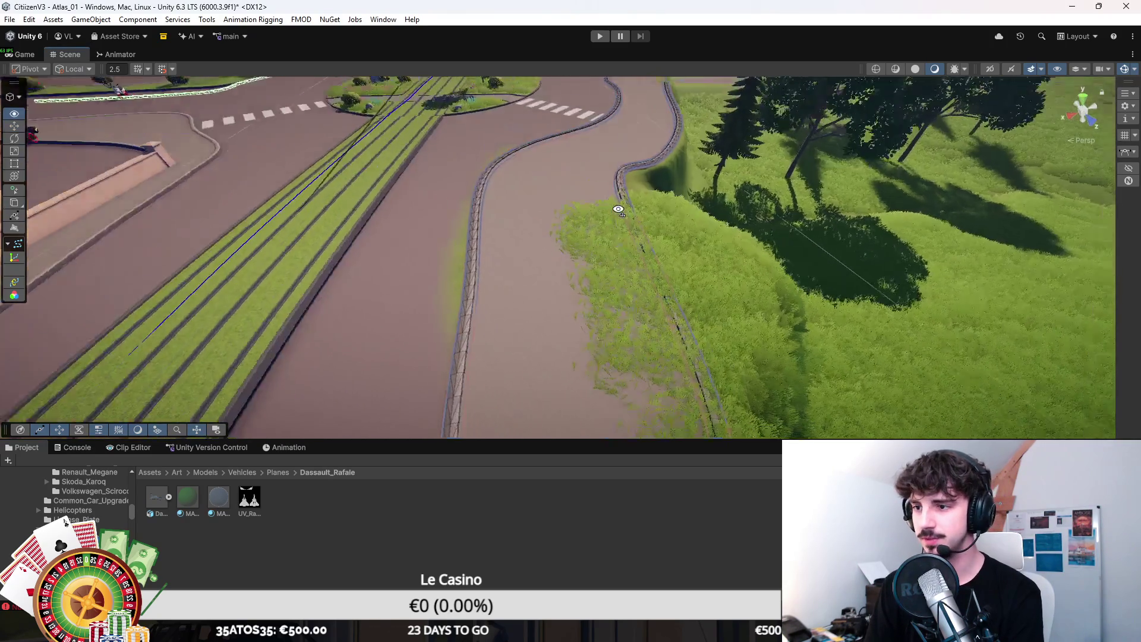
{"action": "left_click_drag", "start_coordinate": [523, 259], "coordinate": [881, 273]}
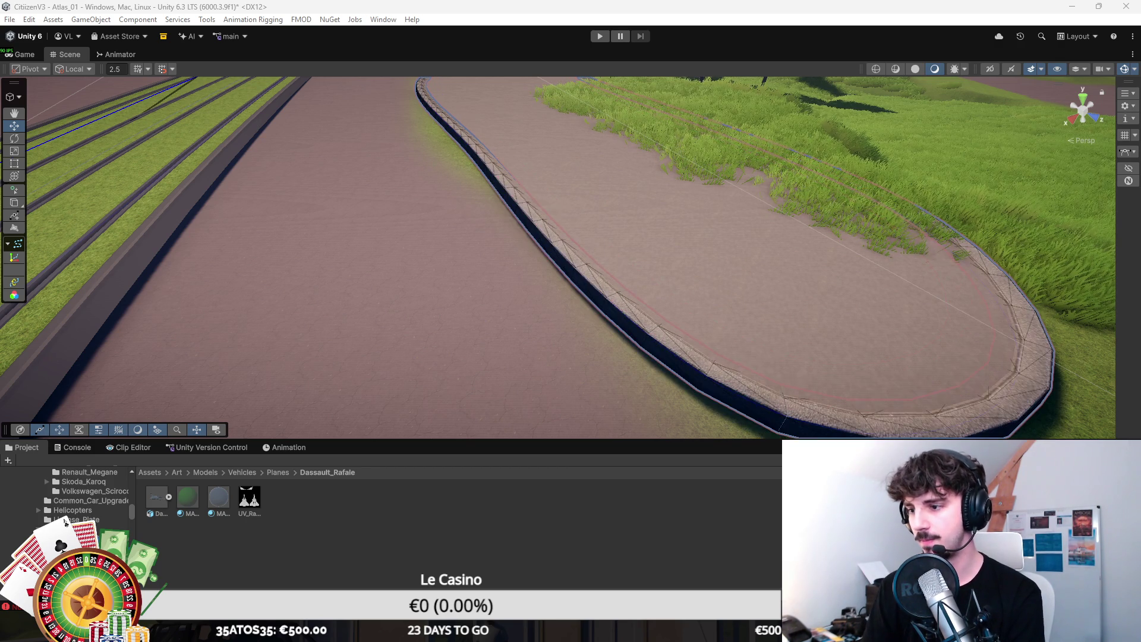
{"action": "left_click_drag", "start_coordinate": [754, 319], "coordinate": [979, 280]}
{"action": "left_click", "coordinate": [980, 280]}
{"action": "left_click", "coordinate": [12, 118]}
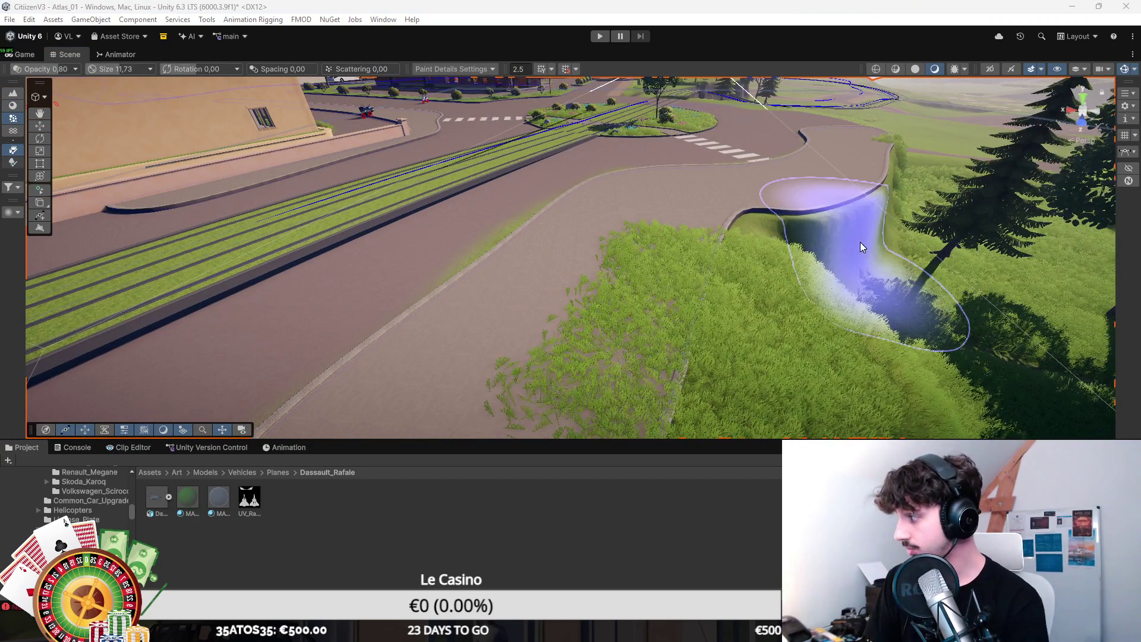
{"action": "left_click_drag", "start_coordinate": [742, 273], "coordinate": [703, 237]}
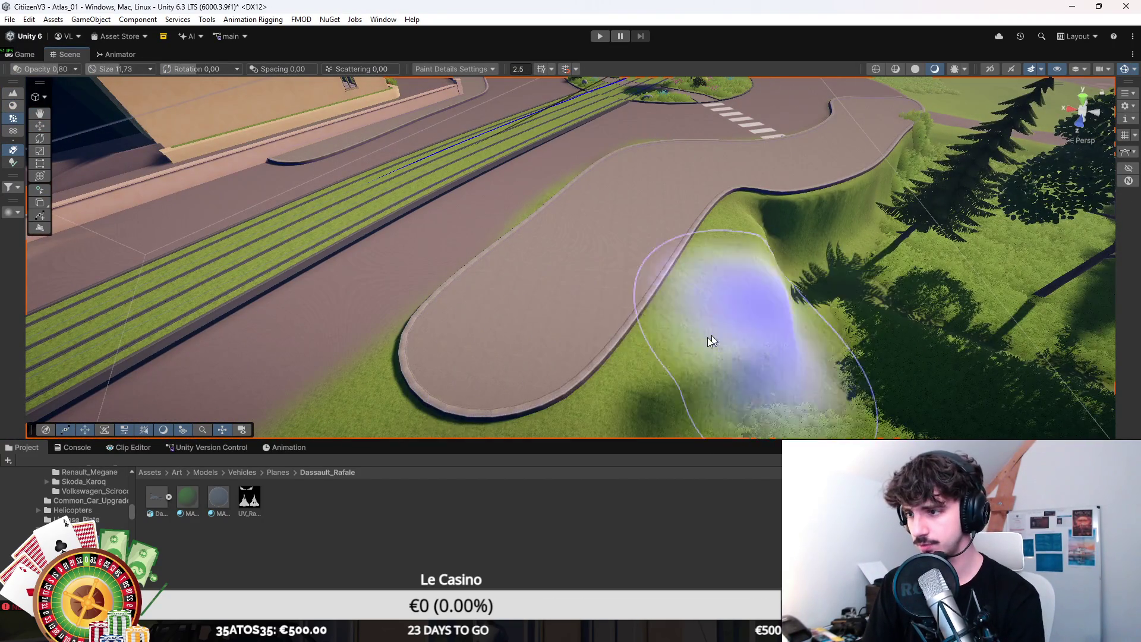
{"action": "left_click_drag", "start_coordinate": [816, 261], "coordinate": [745, 288]}
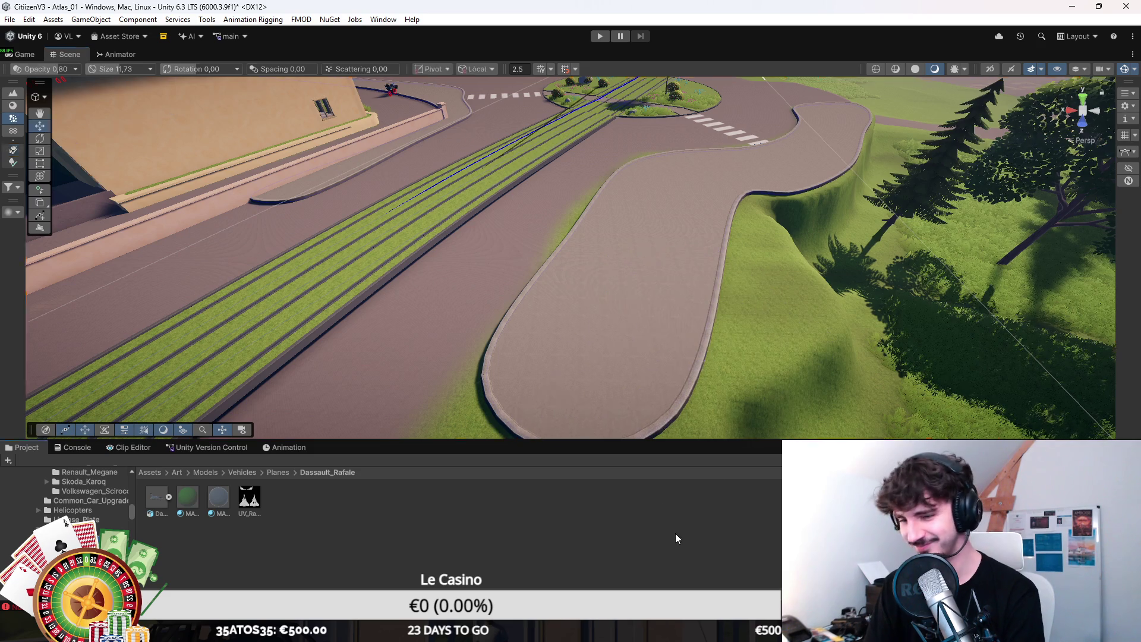
{"action": "left_click", "coordinate": [517, 372]}
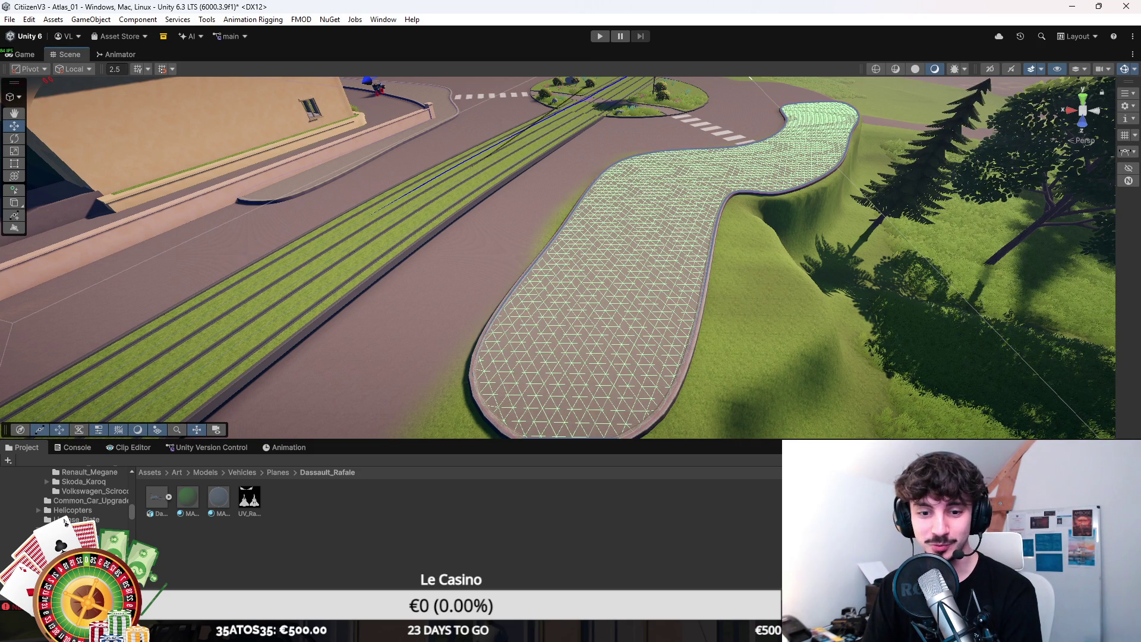
Step: In the Spline context, move Knots 17 and 16 to reshape the island's rounded end
{"action": "left_click", "coordinate": [50, 301]}
{"action": "left_click", "coordinate": [15, 97]}
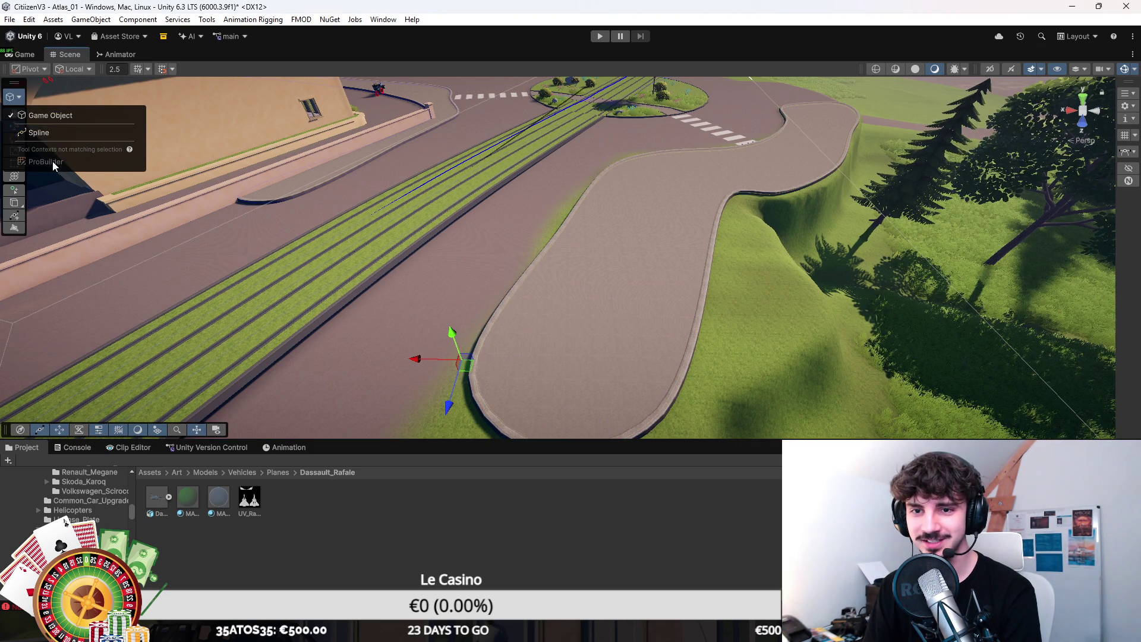
{"action": "left_click", "coordinate": [52, 133]}
{"action": "scroll", "scroll_direction": "up", "scroll_amount": 3}
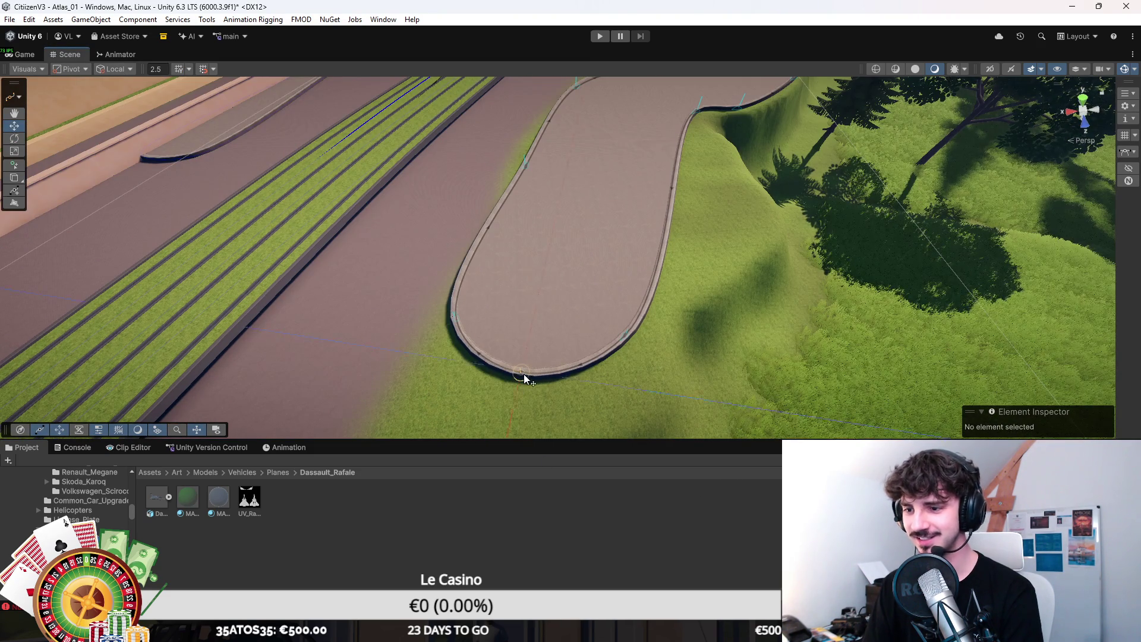
{"action": "left_click", "coordinate": [522, 376]}
{"action": "left_click_drag", "start_coordinate": [522, 377], "coordinate": [520, 339]}
{"action": "left_click", "coordinate": [626, 341]}
{"action": "left_click_drag", "start_coordinate": [624, 341], "coordinate": [569, 338]}
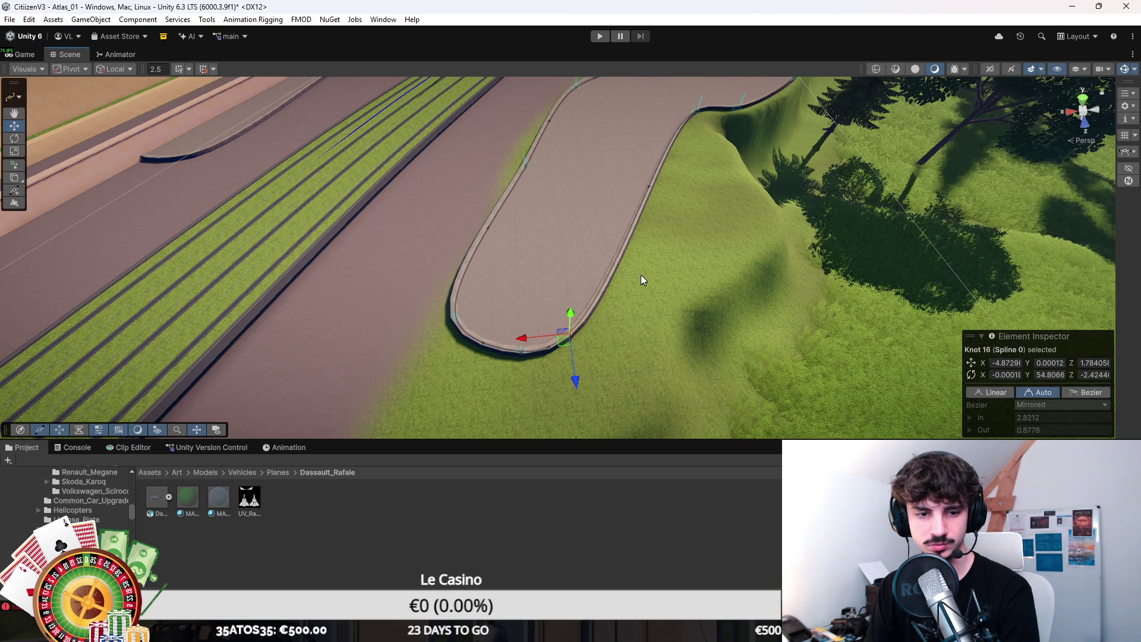
Step: Shift Knot 15 to adjust the curb, viewing the island from above
{"action": "scroll", "scroll_direction": "down", "scroll_amount": 3}
{"action": "left_click", "coordinate": [630, 193]}
{"action": "left_click_drag", "start_coordinate": [600, 190], "coordinate": [565, 343]}
{"action": "left_click", "coordinate": [545, 356]}
{"action": "left_click", "coordinate": [482, 184]}
{"action": "left_click_drag", "start_coordinate": [482, 184], "coordinate": [576, 216]}
{"action": "left_click", "coordinate": [594, 179]}
{"action": "left_click_drag", "start_coordinate": [514, 242], "coordinate": [558, 269]}
{"action": "left_click", "coordinate": [505, 310]}
{"action": "left_click_drag", "start_coordinate": [507, 315], "coordinate": [586, 190]}
Step: Move Knot 9 up-left to reshape the tip of the crosswalk curve
{"action": "left_click", "coordinate": [561, 186]}
{"action": "left_click", "coordinate": [543, 270]}
{"action": "left_click", "coordinate": [619, 274]}
{"action": "left_click_drag", "start_coordinate": [619, 276], "coordinate": [564, 298]}
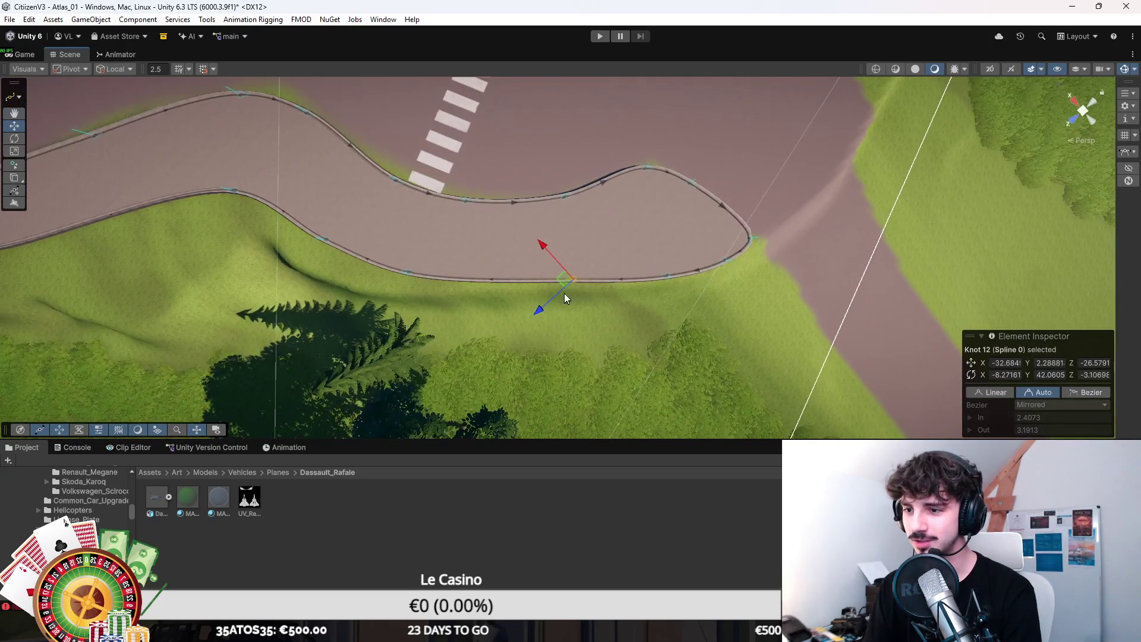
{"action": "left_click", "coordinate": [668, 273]}
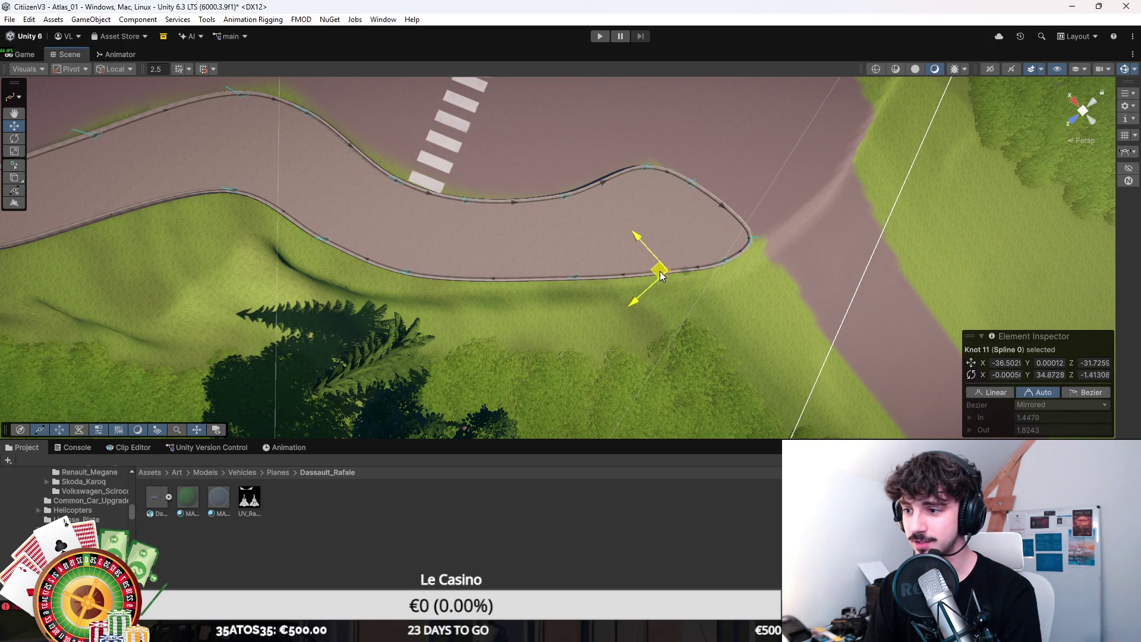
{"action": "left_click", "coordinate": [724, 262]}
{"action": "key", "text": "f"}
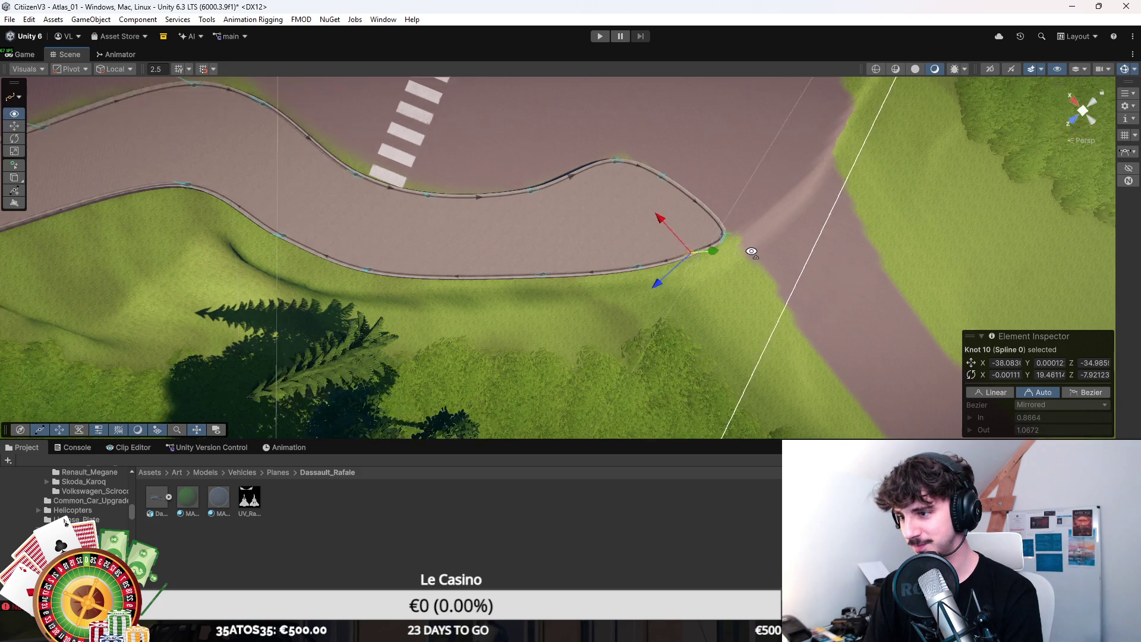
{"action": "left_click", "coordinate": [592, 257]}
{"action": "left_click_drag", "start_coordinate": [584, 257], "coordinate": [486, 190]}
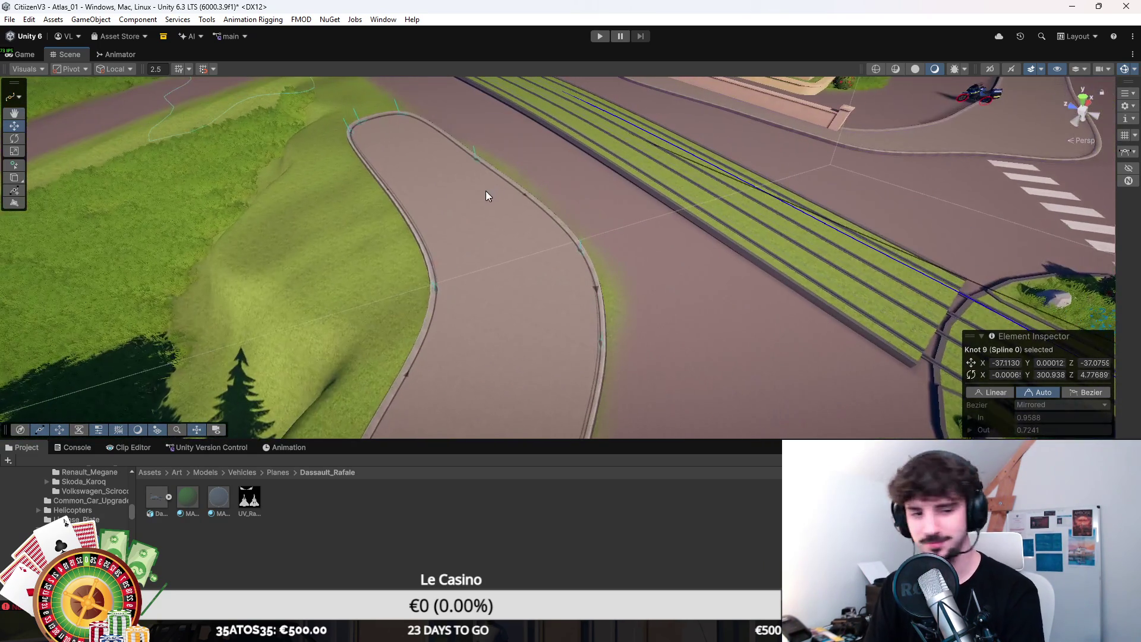
Step: Nudge Knots 15, 13 and 11 to smooth the curb's bends
{"action": "scroll", "scroll_direction": "up", "scroll_amount": 3}
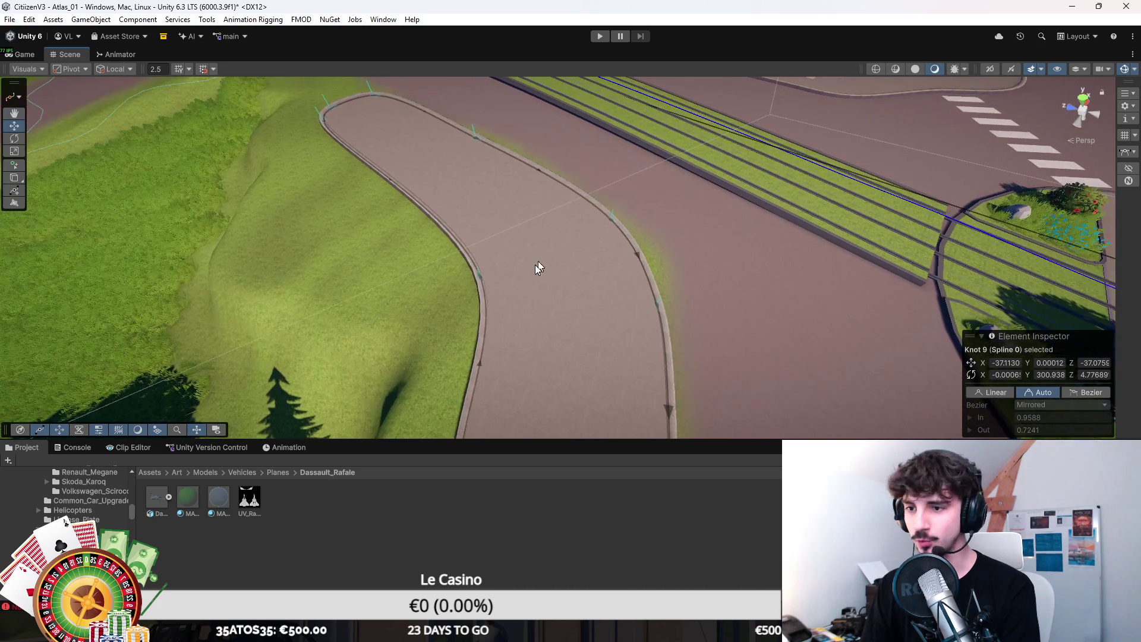
{"action": "left_click", "coordinate": [479, 277]}
{"action": "left_click_drag", "start_coordinate": [491, 290], "coordinate": [516, 340]}
{"action": "left_click", "coordinate": [517, 349]}
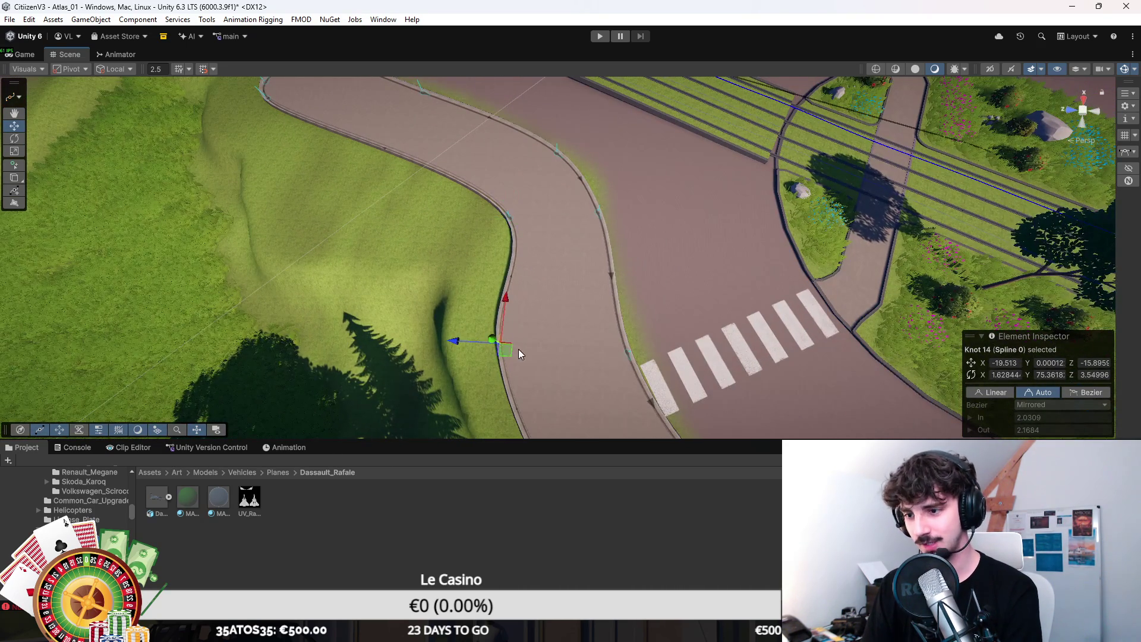
{"action": "scroll", "scroll_direction": "down", "scroll_amount": 3}
{"action": "left_click", "coordinate": [584, 335]}
{"action": "left_click", "coordinate": [576, 338]}
{"action": "left_click_drag", "start_coordinate": [576, 336], "coordinate": [655, 303]}
{"action": "left_click", "coordinate": [664, 318]}
{"action": "scroll", "scroll_direction": "up", "scroll_amount": 3}
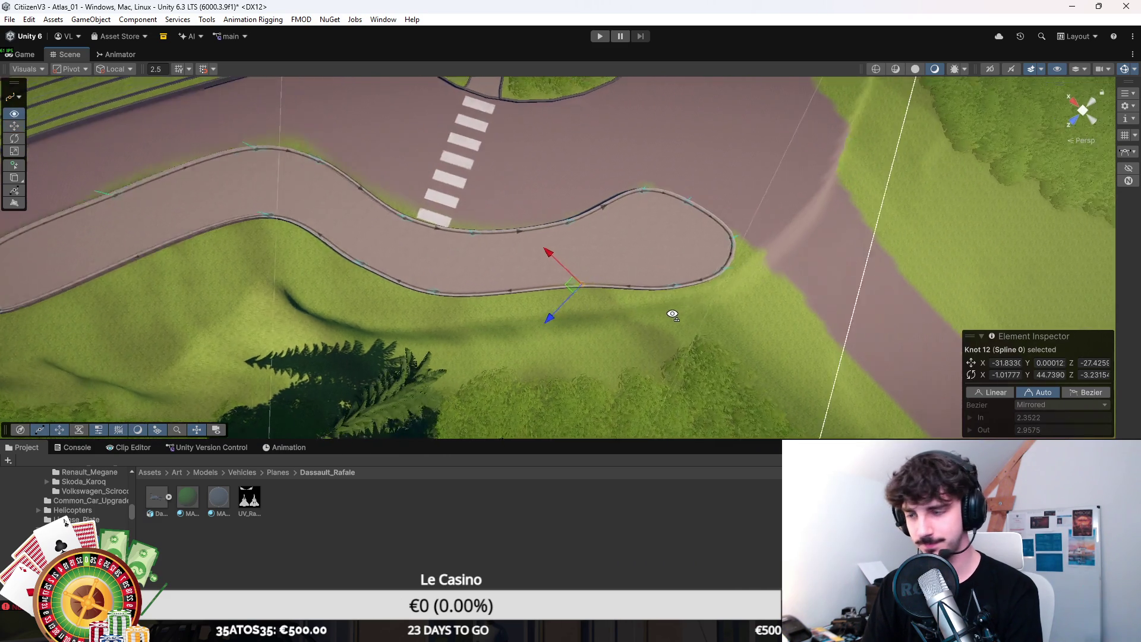
{"action": "left_click", "coordinate": [557, 297]}
{"action": "left_click_drag", "start_coordinate": [558, 297], "coordinate": [537, 269]}
Step: Move Knots 9 and 10 to round off the island's end
{"action": "left_click", "coordinate": [588, 247]}
{"action": "left_click", "coordinate": [571, 284]}
{"action": "left_click", "coordinate": [559, 222]}
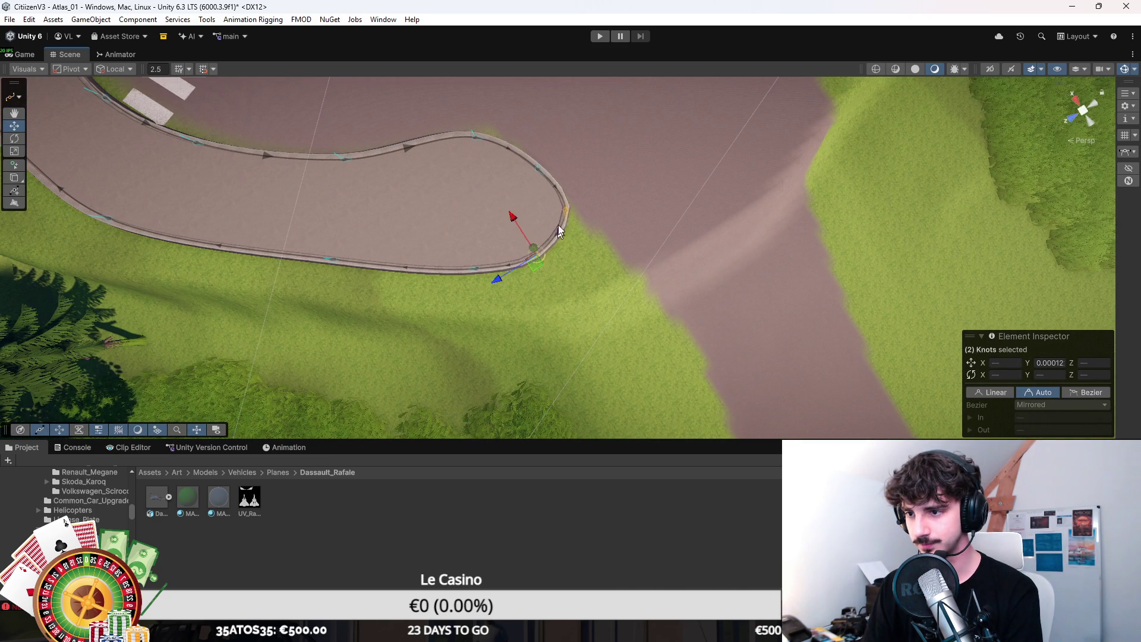
{"action": "left_click_drag", "start_coordinate": [566, 222], "coordinate": [554, 215]}
{"action": "left_click", "coordinate": [539, 256]}
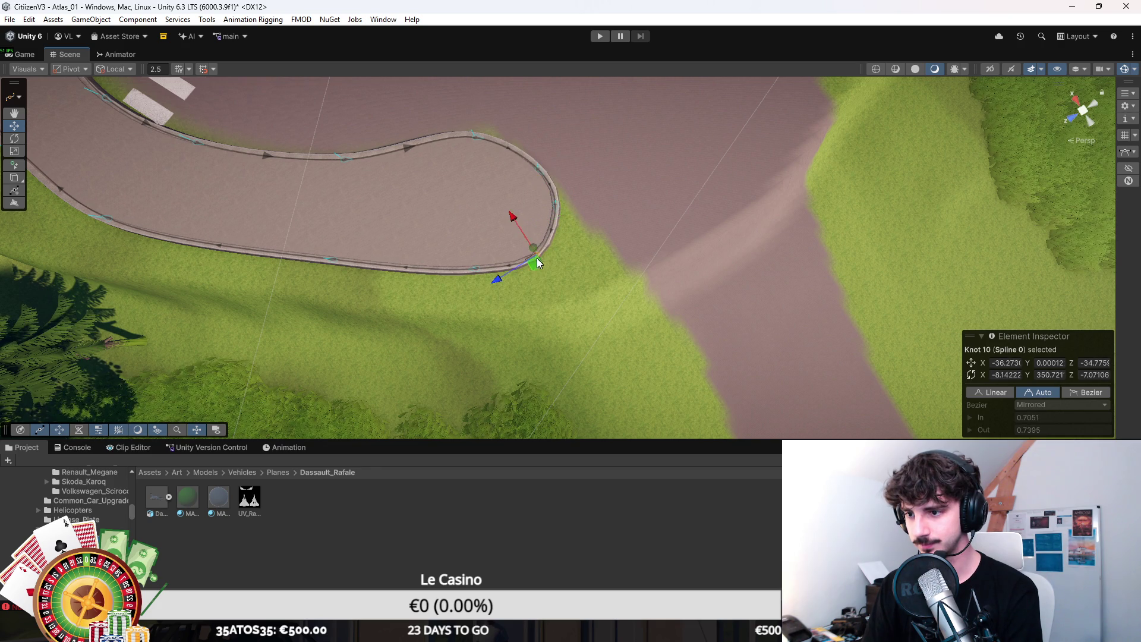
{"action": "left_click_drag", "start_coordinate": [543, 257], "coordinate": [544, 252]}
{"action": "left_click_drag", "start_coordinate": [521, 164], "coordinate": [596, 295]}
Step: Move Knots 7 and 8 together, bringing knot 8 back to ground level
{"action": "left_click", "coordinate": [590, 262]}
{"action": "left_click", "coordinate": [597, 295]}
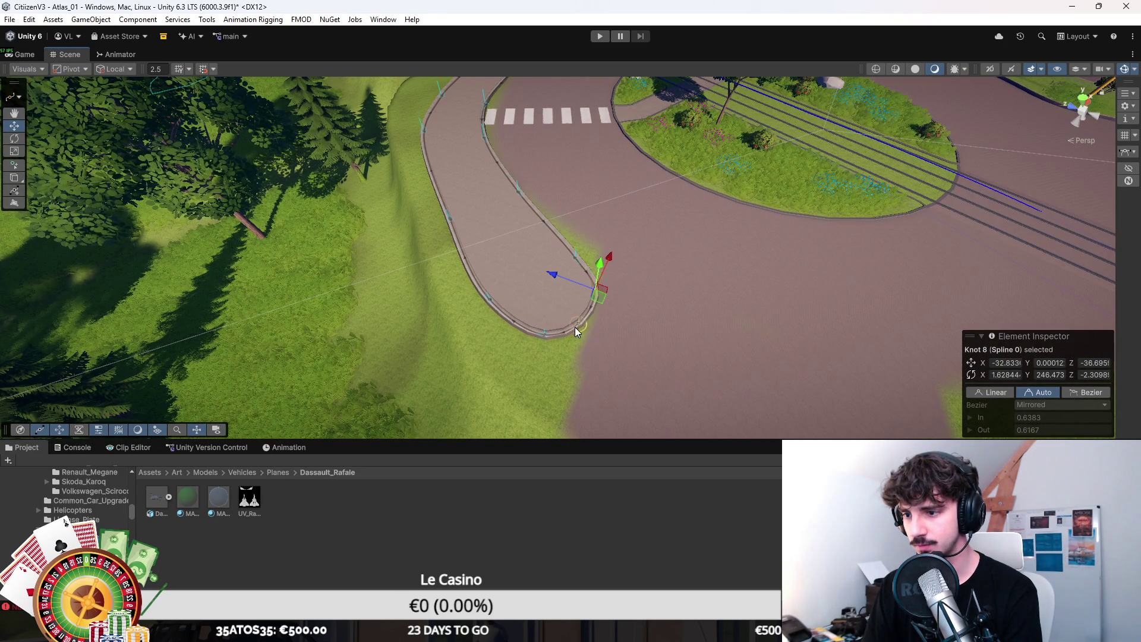
{"action": "left_click", "coordinate": [554, 337]}
{"action": "left_click_drag", "start_coordinate": [550, 339], "coordinate": [537, 332]}
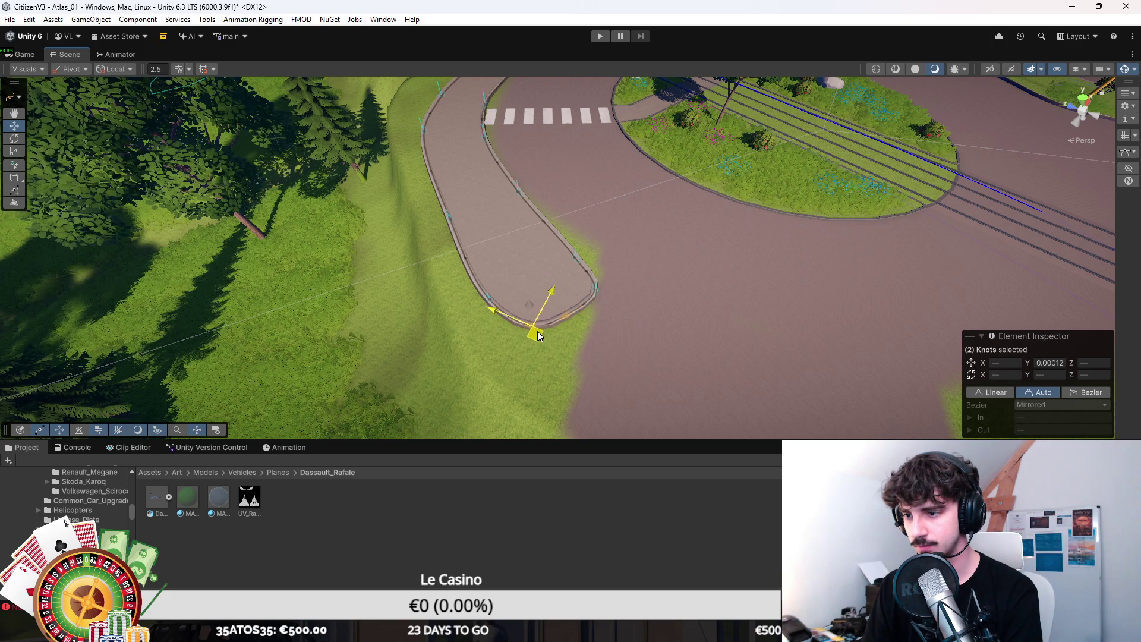
{"action": "left_click_drag", "start_coordinate": [618, 368], "coordinate": [598, 244]}
{"action": "left_click", "coordinate": [655, 170]}
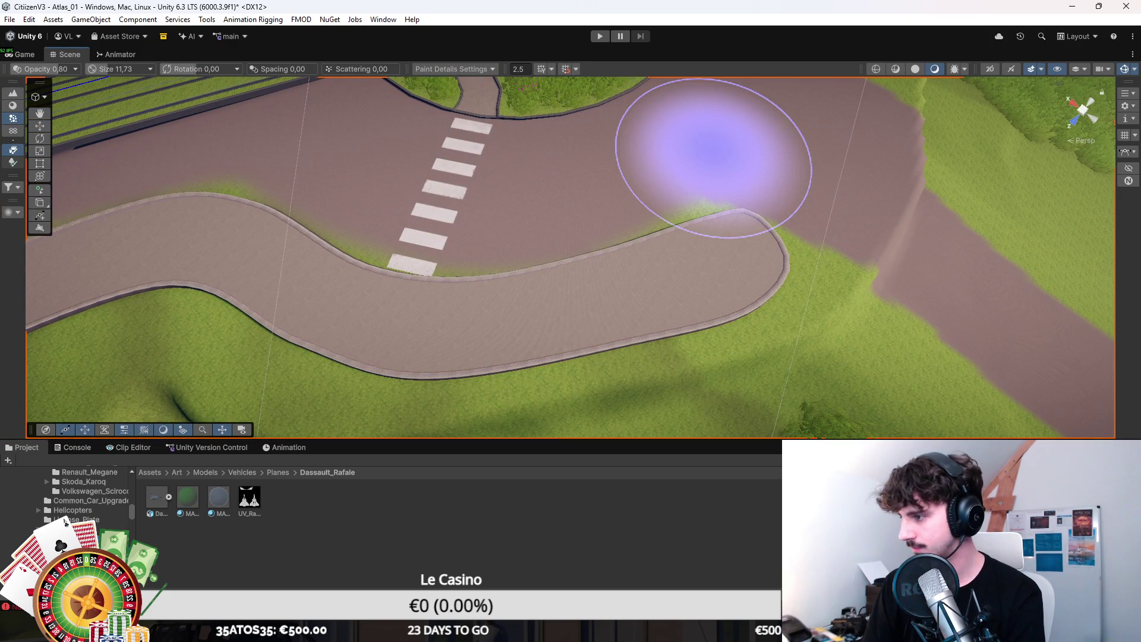
{"action": "left_click", "coordinate": [12, 105]}
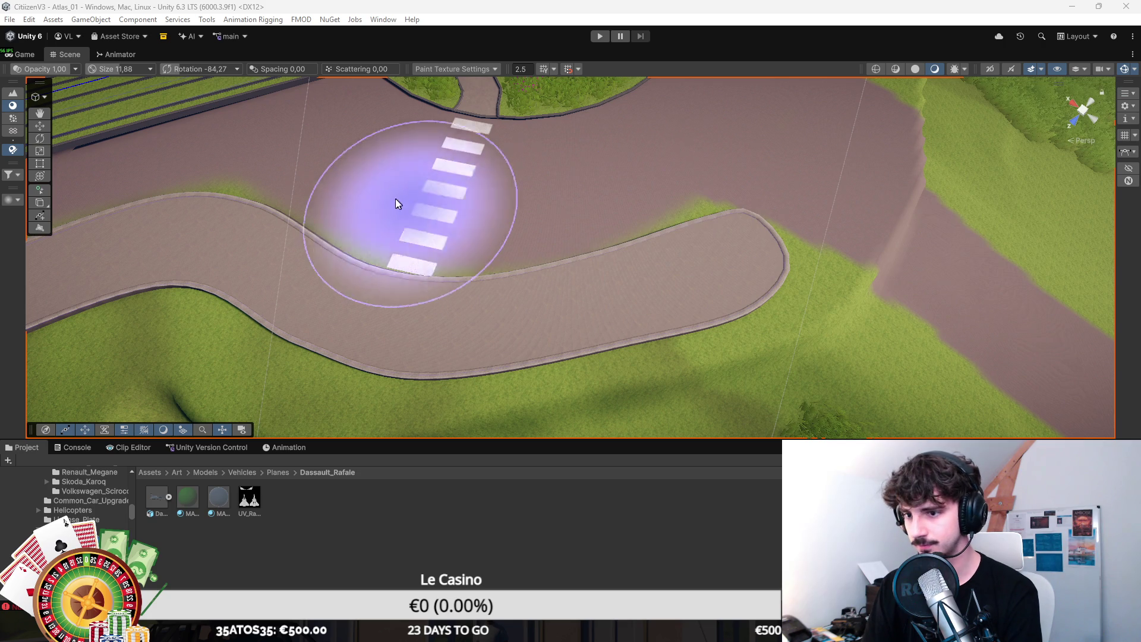
{"action": "key", "text": "Left"}
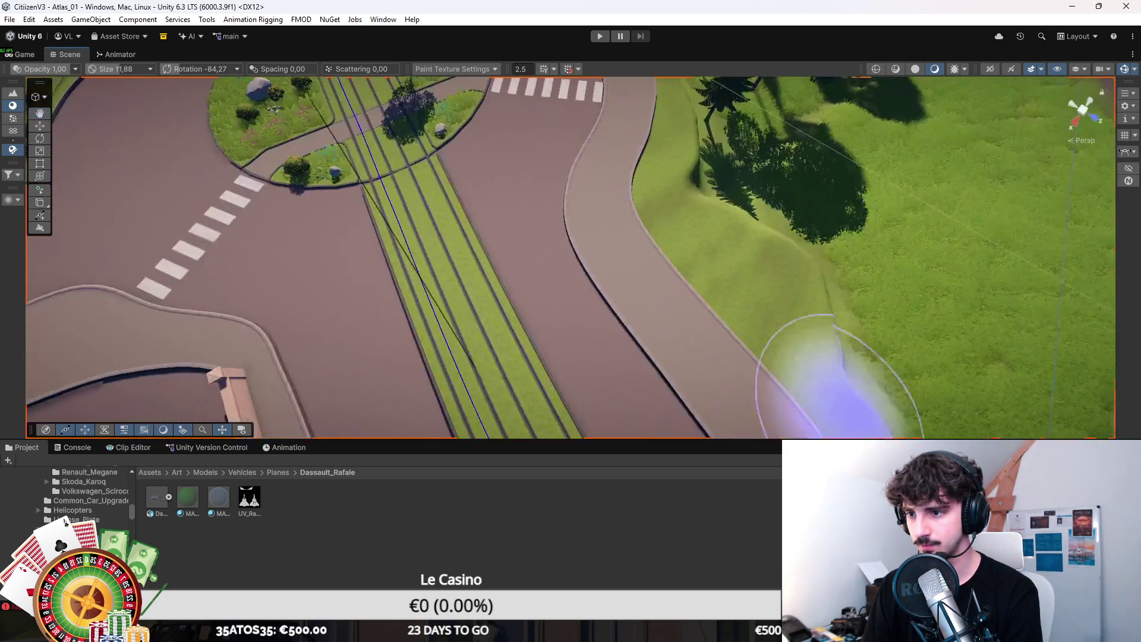
{"action": "left_click", "coordinate": [790, 297]}
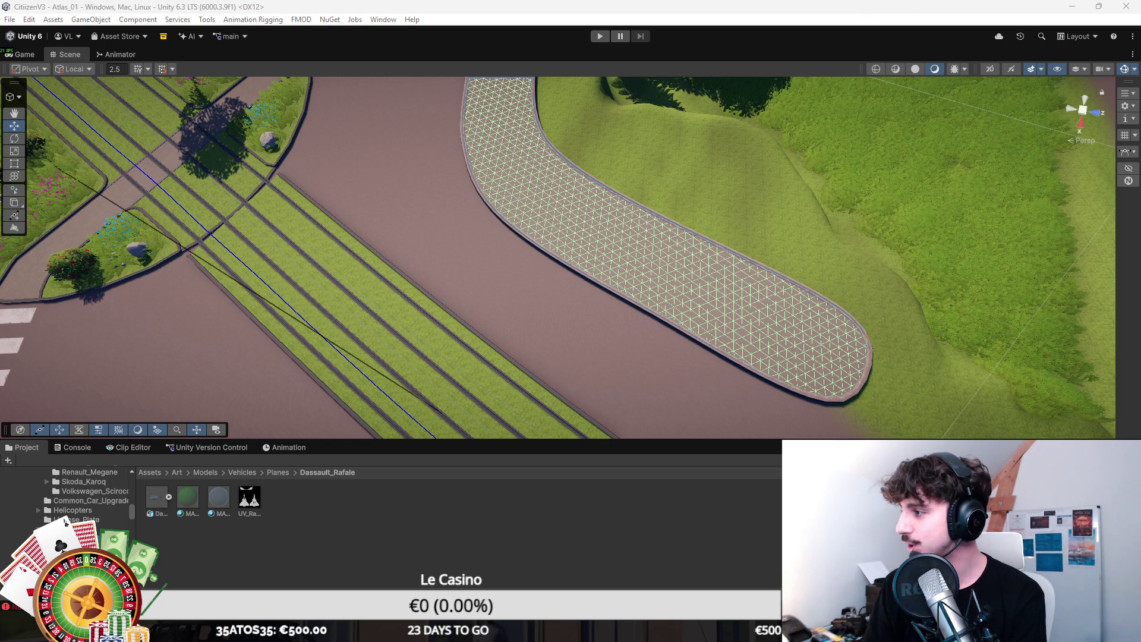
{"action": "key", "text": "alt+Tab"}
Step: Maximize Discord and highlight the récompenses rewards list from Le Bienfaiteur down
{"action": "double_click", "coordinate": [369, 122]}
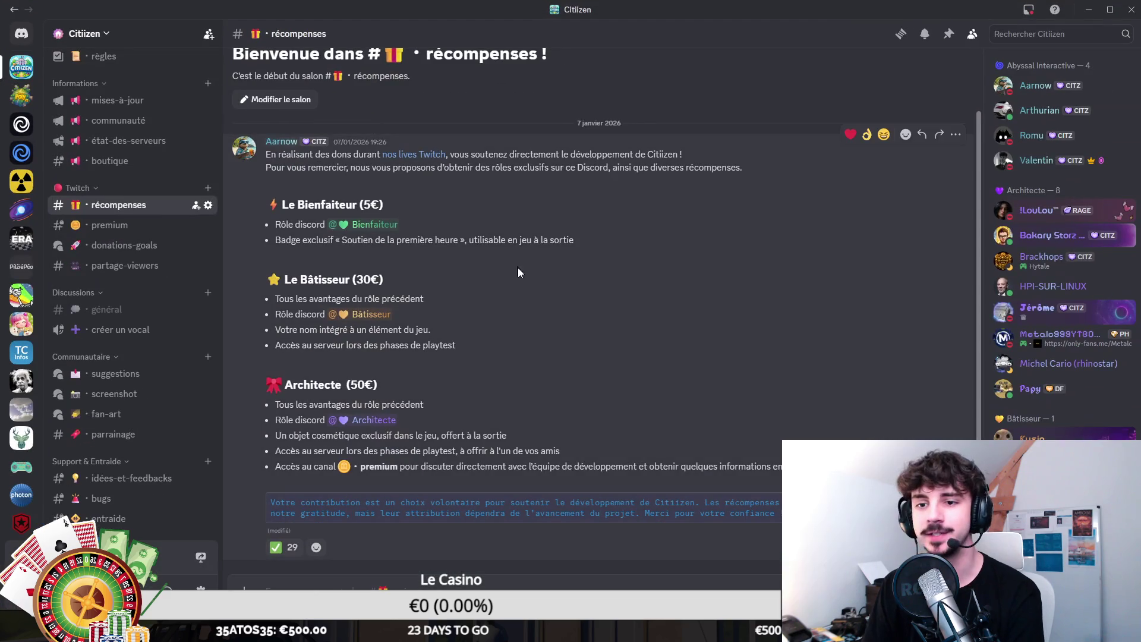
{"action": "left_click_drag", "start_coordinate": [274, 195], "coordinate": [742, 470]}
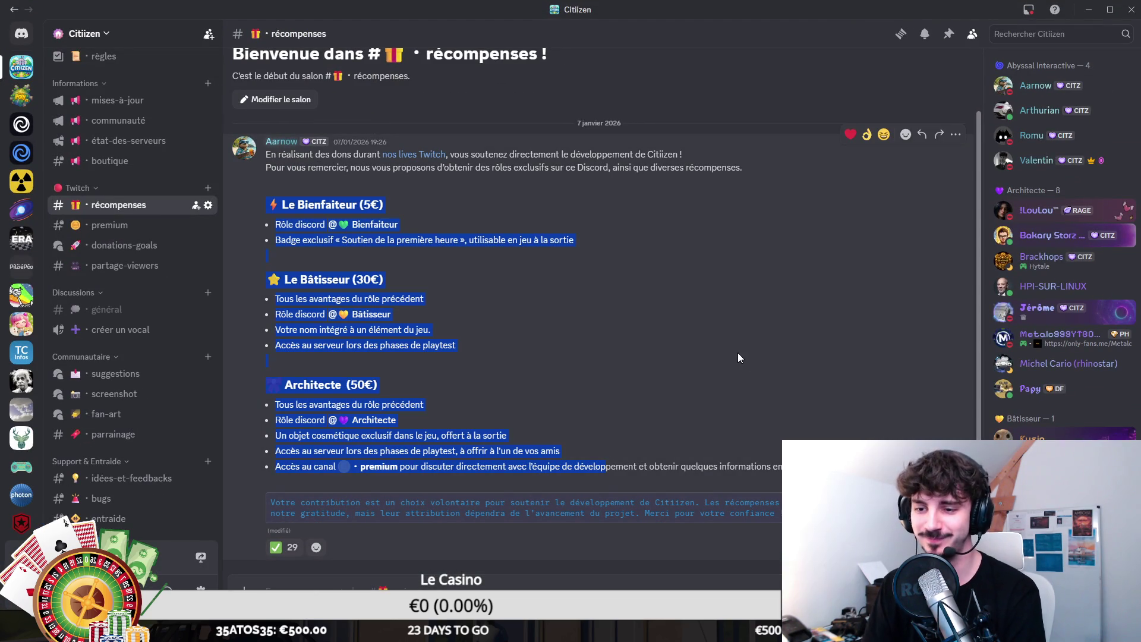
{"action": "left_click", "coordinate": [737, 352]}
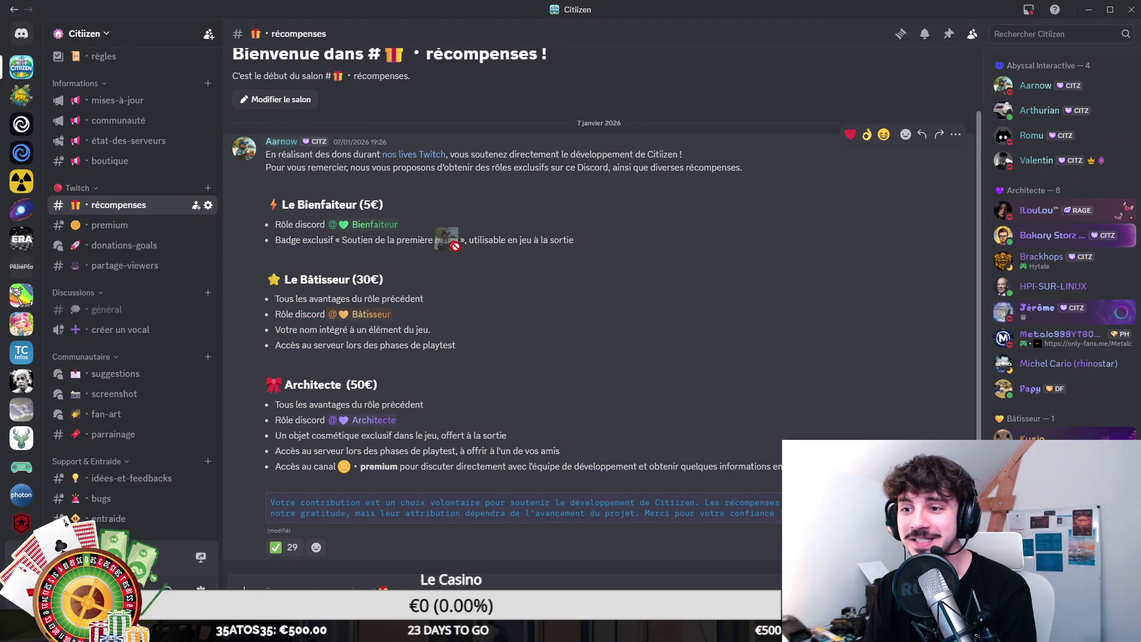
{"action": "left_click_drag", "start_coordinate": [340, 225], "coordinate": [393, 225]}
{"action": "left_click_drag", "start_coordinate": [280, 239], "coordinate": [431, 240]}
{"action": "left_click", "coordinate": [553, 239]}
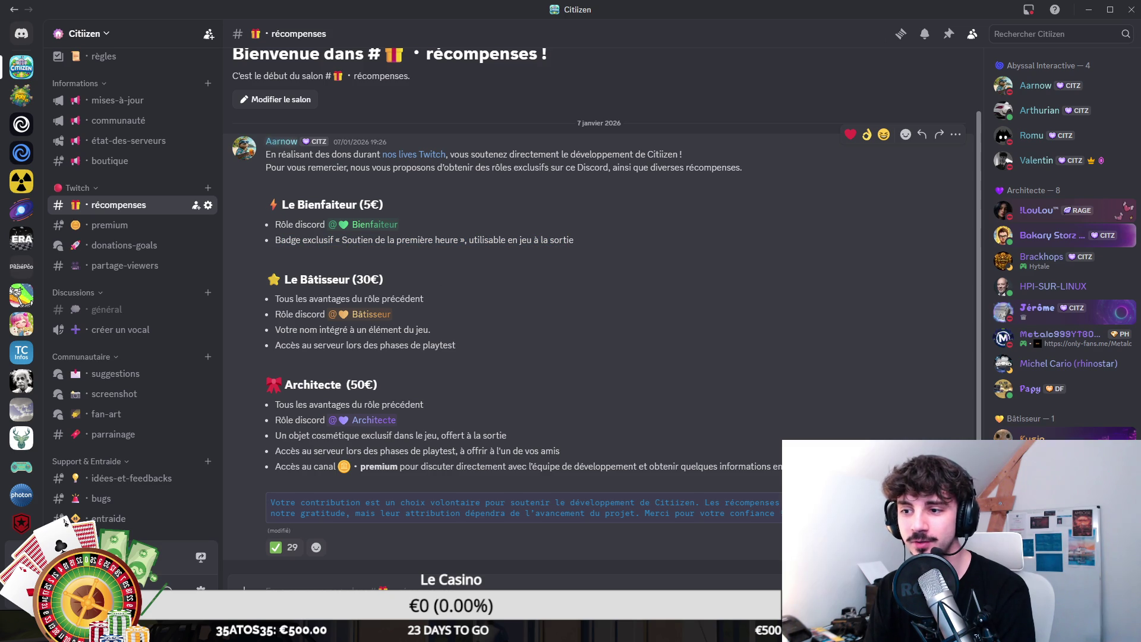
Step: Highlight the Le Bâtisseur benefit lines, then return to the Unity editor
{"action": "left_click_drag", "start_coordinate": [416, 298], "coordinate": [296, 299]}
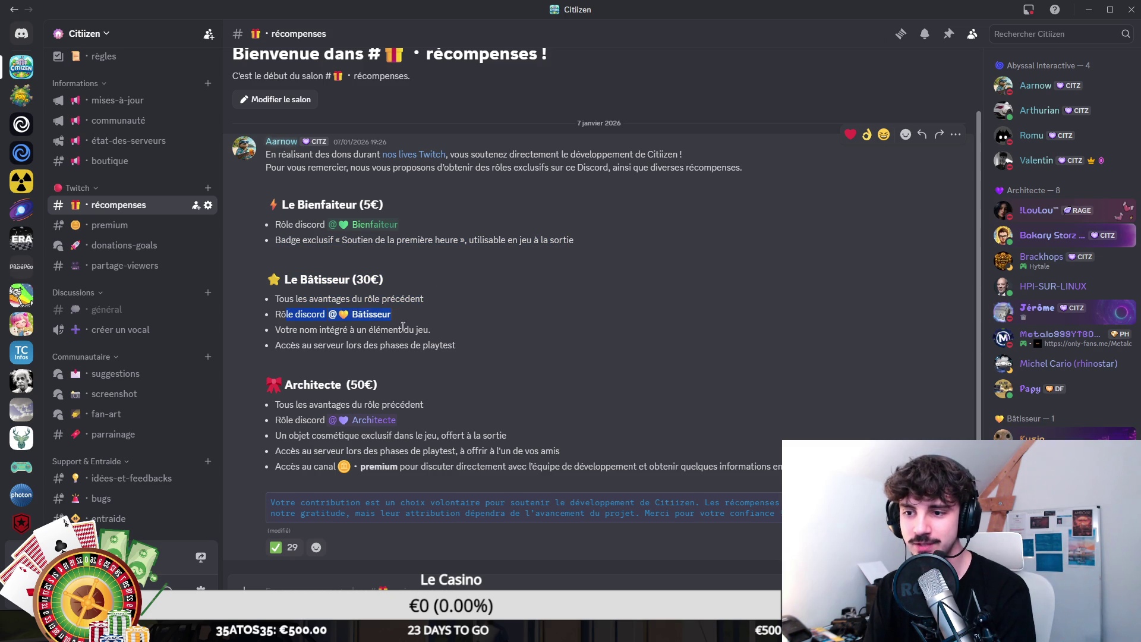
{"action": "left_click_drag", "start_coordinate": [272, 330], "coordinate": [400, 329]}
{"action": "left_click", "coordinate": [400, 330]}
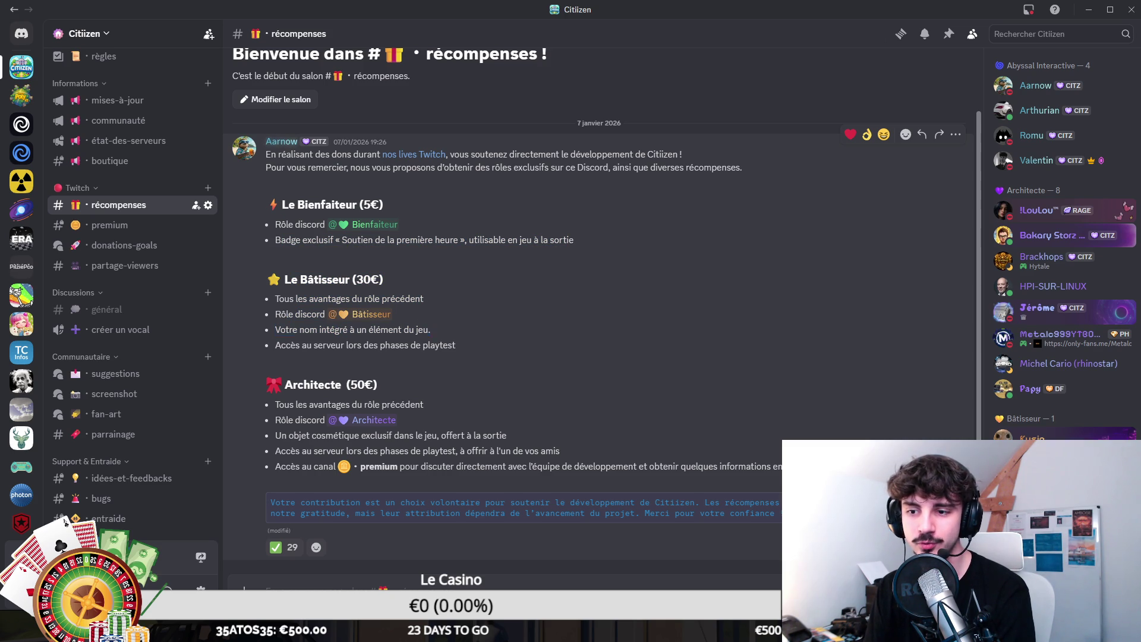
{"action": "left_click", "coordinate": [497, 349]}
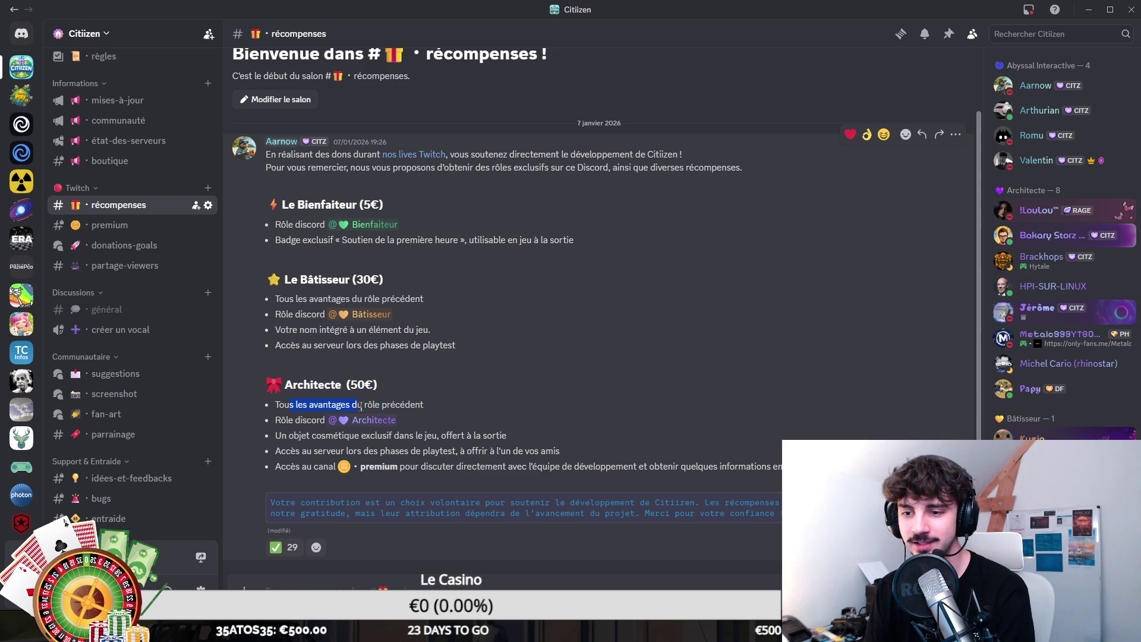
{"action": "key", "text": "alt+Tab"}
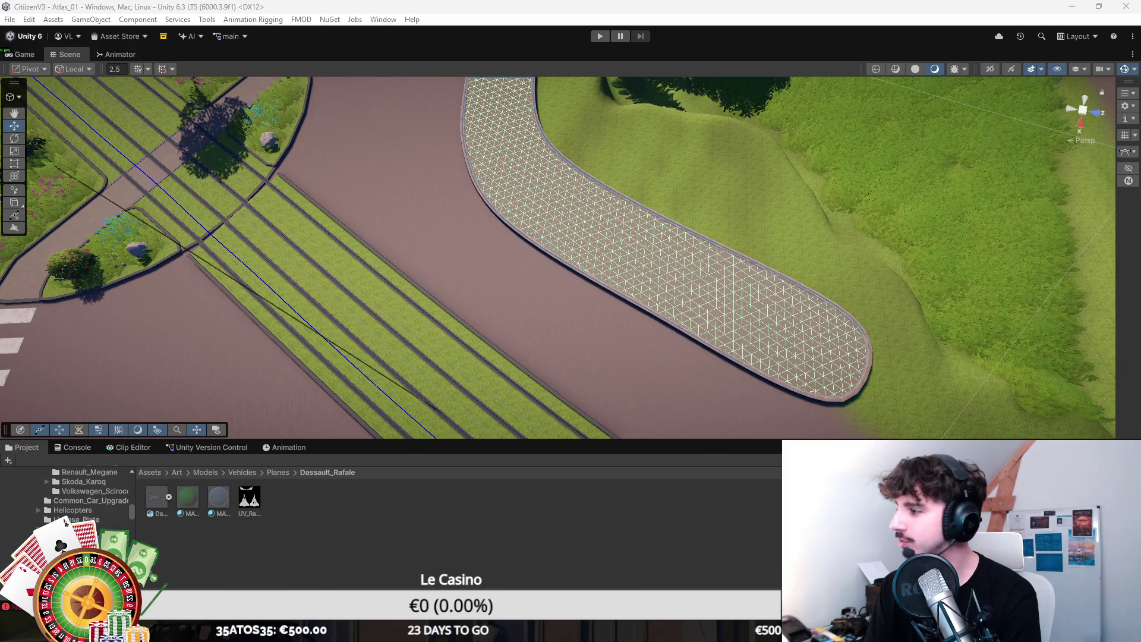
Step: Fly close to the island's rounded end and enter Spline knot editing
{"action": "left_click_drag", "start_coordinate": [502, 296], "coordinate": [273, 355]}
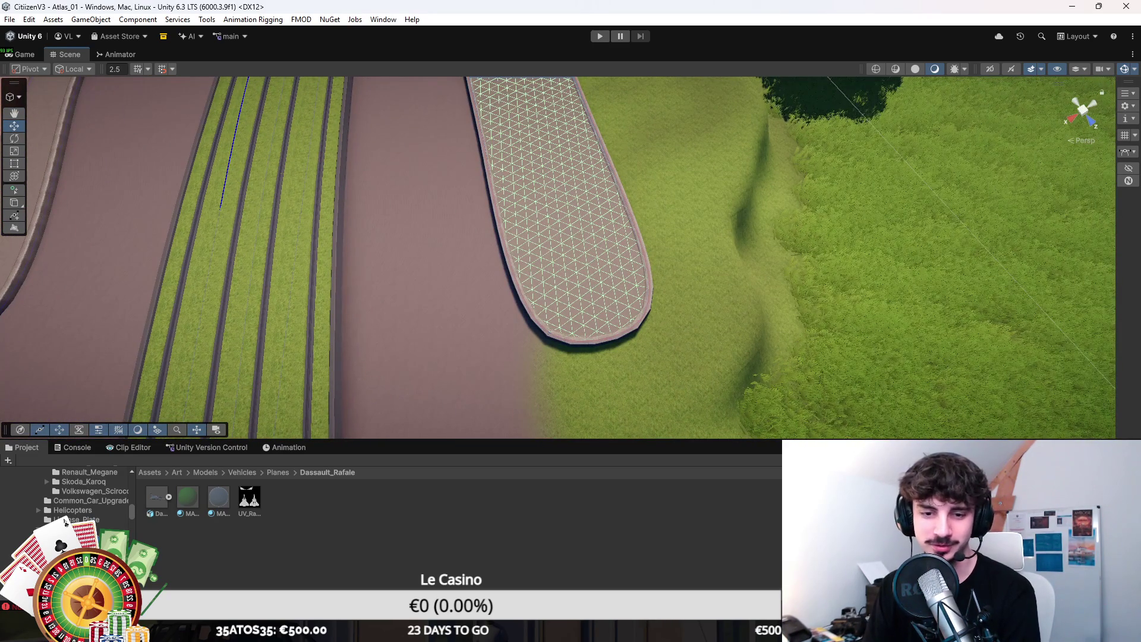
{"action": "left_click_drag", "start_coordinate": [179, 178], "coordinate": [108, 134]}
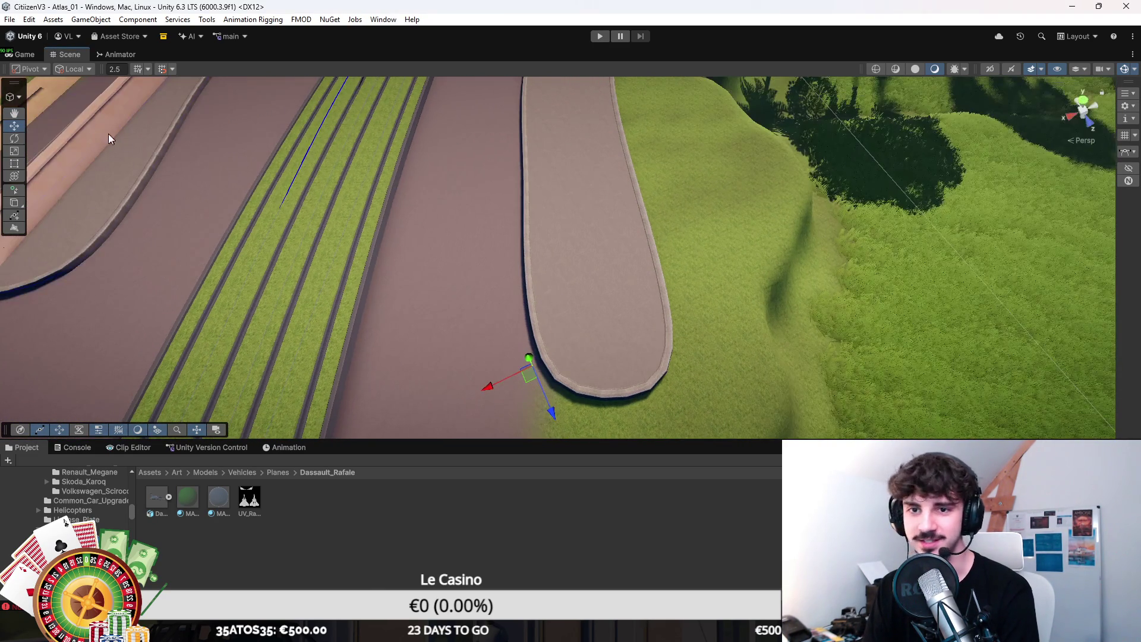
{"action": "left_click", "coordinate": [14, 96]}
{"action": "left_click", "coordinate": [42, 131]}
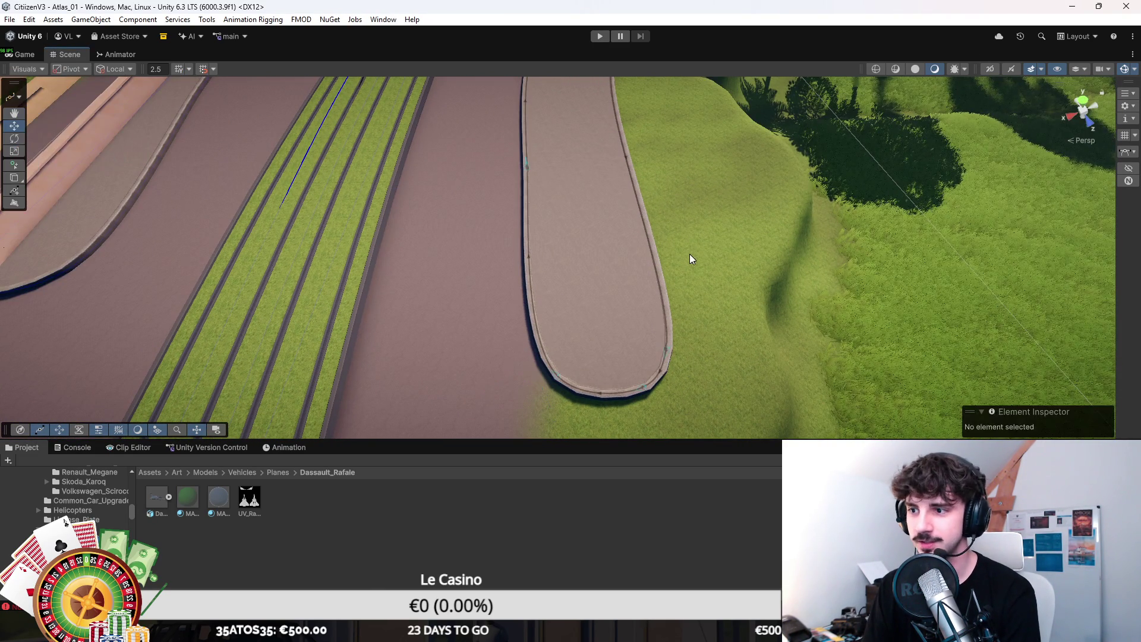
{"action": "left_click", "coordinate": [666, 350]}
{"action": "left_click", "coordinate": [550, 380]}
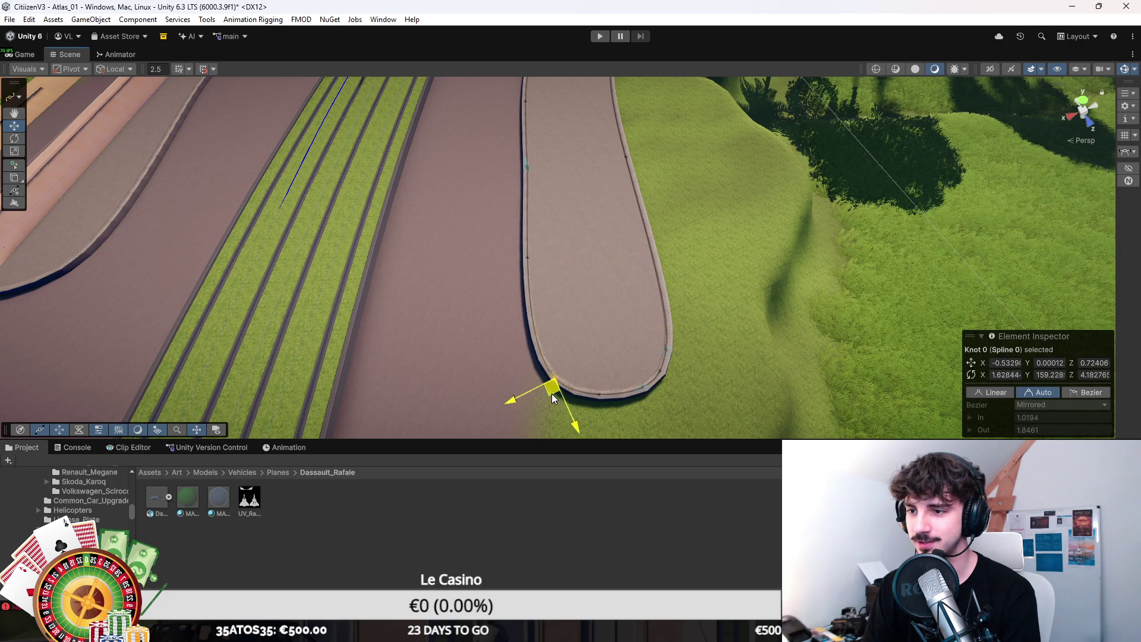
{"action": "left_click", "coordinate": [526, 168]}
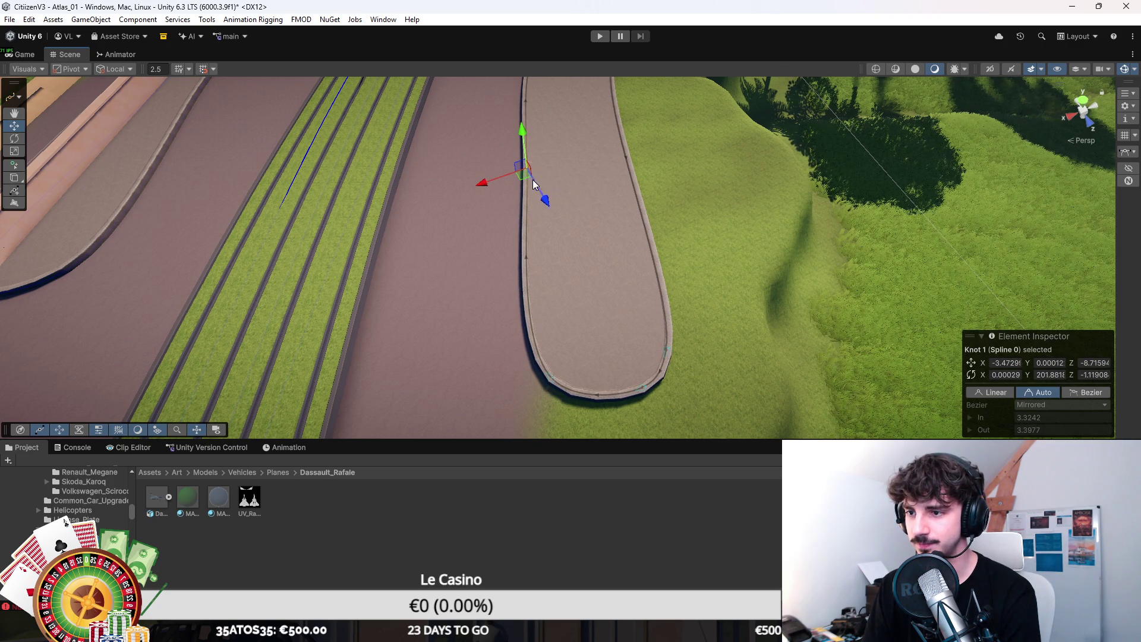
Step: Pull Knots 1, 0, 2 and 16 inward to narrow the island's end
{"action": "left_click_drag", "start_coordinate": [521, 180], "coordinate": [546, 179]}
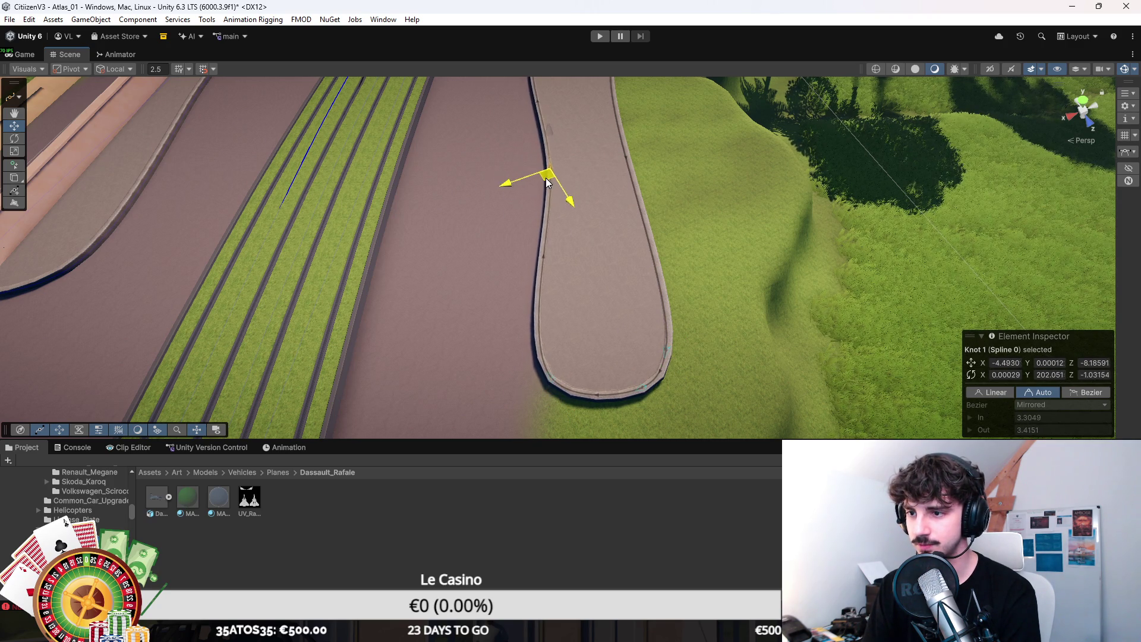
{"action": "left_click", "coordinate": [554, 376]}
{"action": "left_click_drag", "start_coordinate": [564, 385], "coordinate": [573, 363]}
{"action": "key", "text": "f"}
{"action": "left_click_drag", "start_coordinate": [559, 183], "coordinate": [573, 173]}
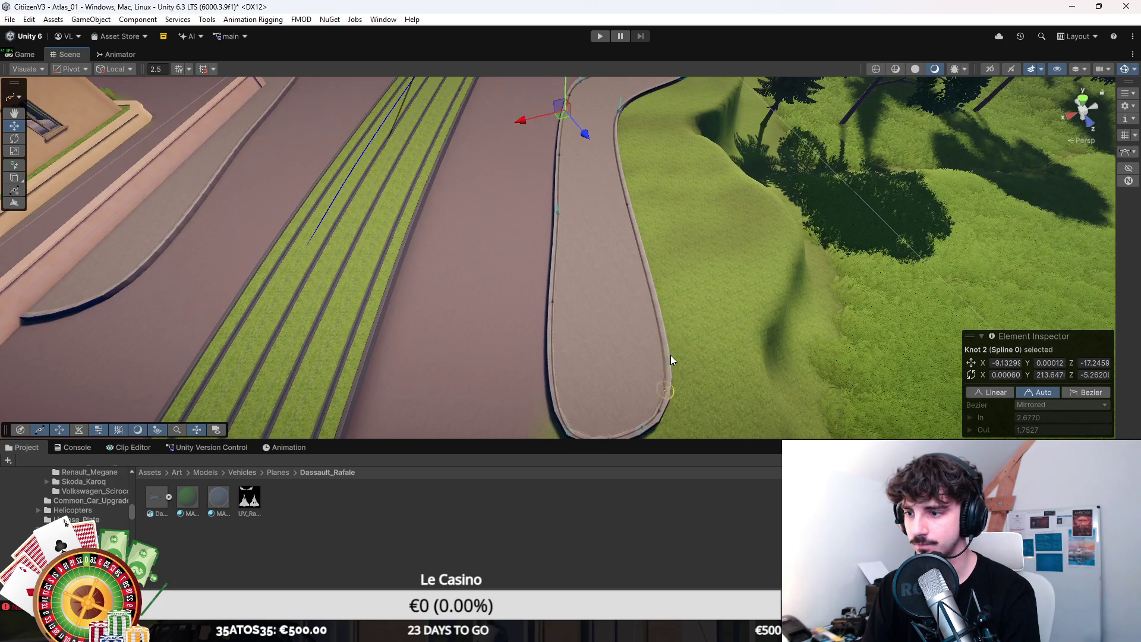
{"action": "scroll", "scroll_direction": "down", "scroll_amount": 3}
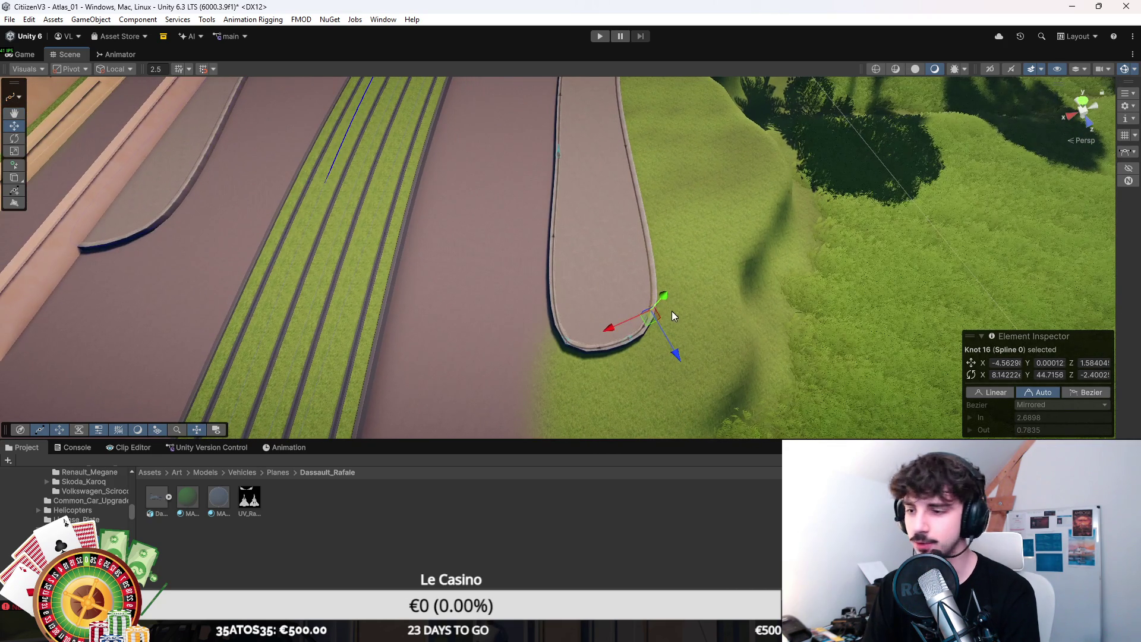
{"action": "left_click_drag", "start_coordinate": [647, 319], "coordinate": [631, 308]}
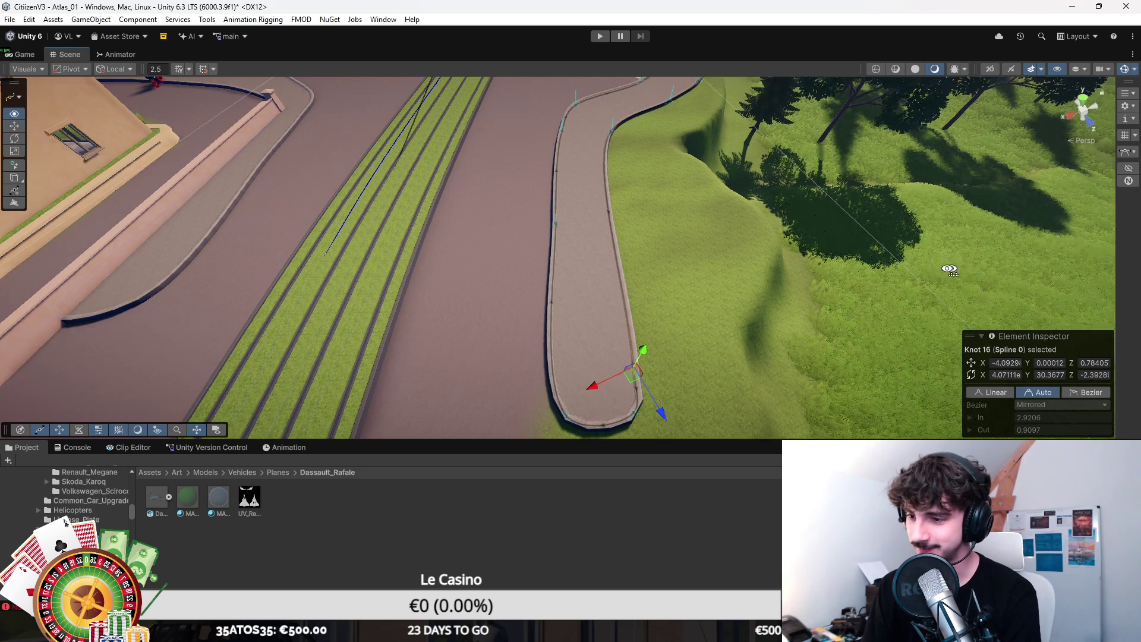
Step: Nudge Knots 13, 14 and 15 near the crosswalk to smooth the island's edge curve
{"action": "left_click", "coordinate": [626, 252]}
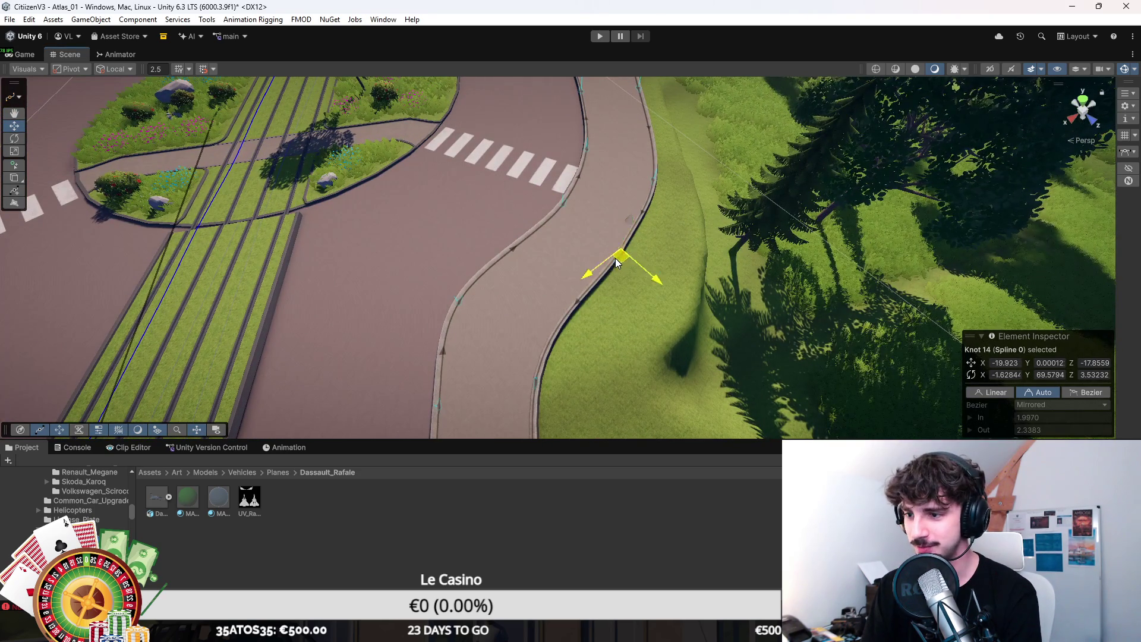
{"action": "left_click", "coordinate": [529, 384]}
{"action": "left_click_drag", "start_coordinate": [530, 390], "coordinate": [527, 386]}
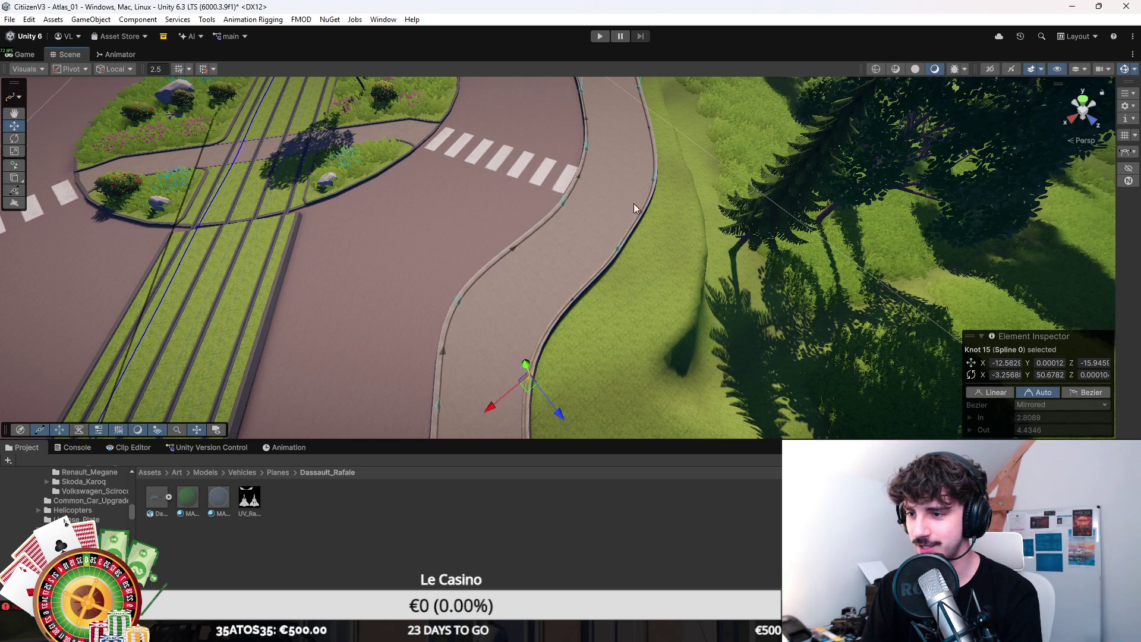
{"action": "left_click_drag", "start_coordinate": [618, 255], "coordinate": [609, 261]}
{"action": "left_click", "coordinate": [654, 188]}
{"action": "left_click_drag", "start_coordinate": [655, 191], "coordinate": [646, 191]}
{"action": "key", "text": "f"}
Step: Pull Knot 10 left to reshape the island's top loop, checking Knots 9–12
{"action": "left_click", "coordinate": [605, 219]}
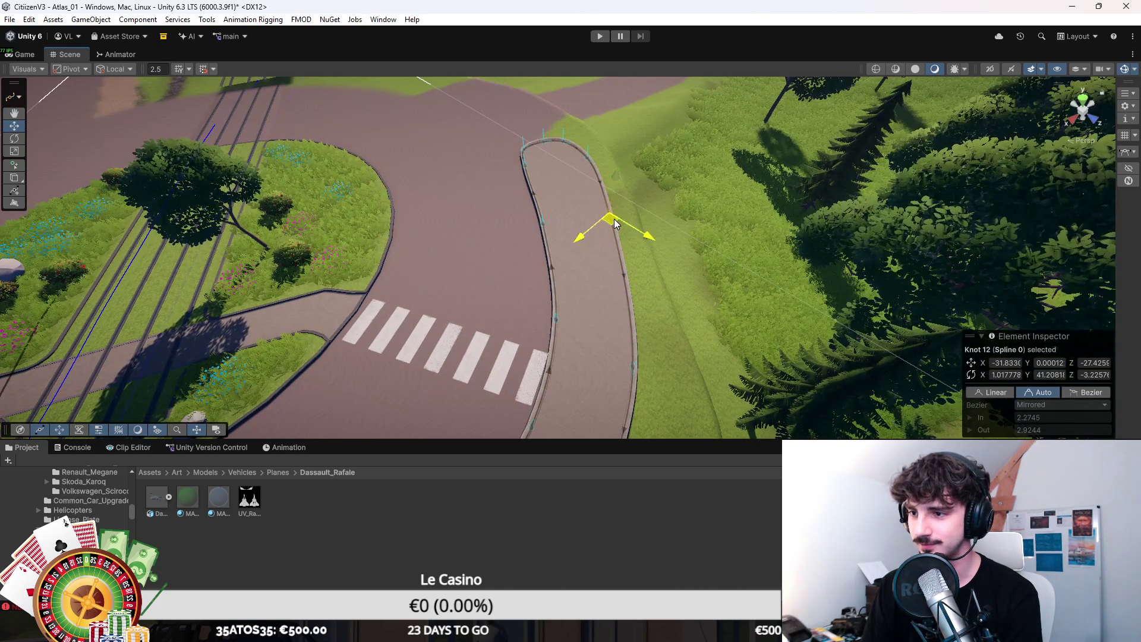
{"action": "scroll", "scroll_direction": "up", "scroll_amount": 3}
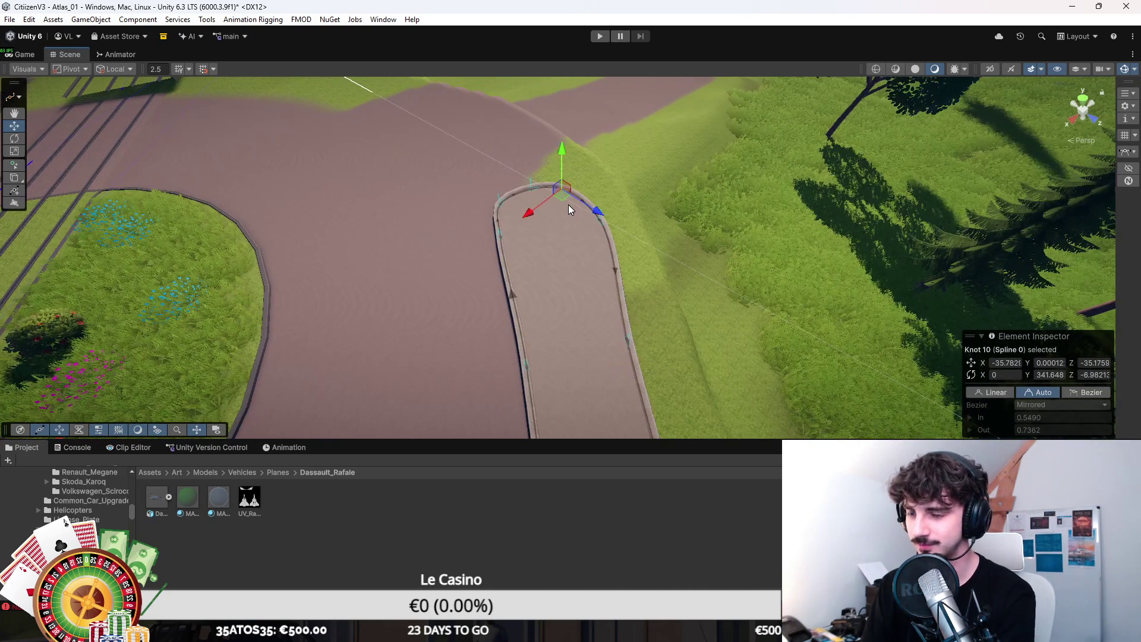
{"action": "left_click", "coordinate": [593, 213]}
{"action": "left_click", "coordinate": [600, 227]}
{"action": "left_click_drag", "start_coordinate": [600, 227], "coordinate": [575, 223]}
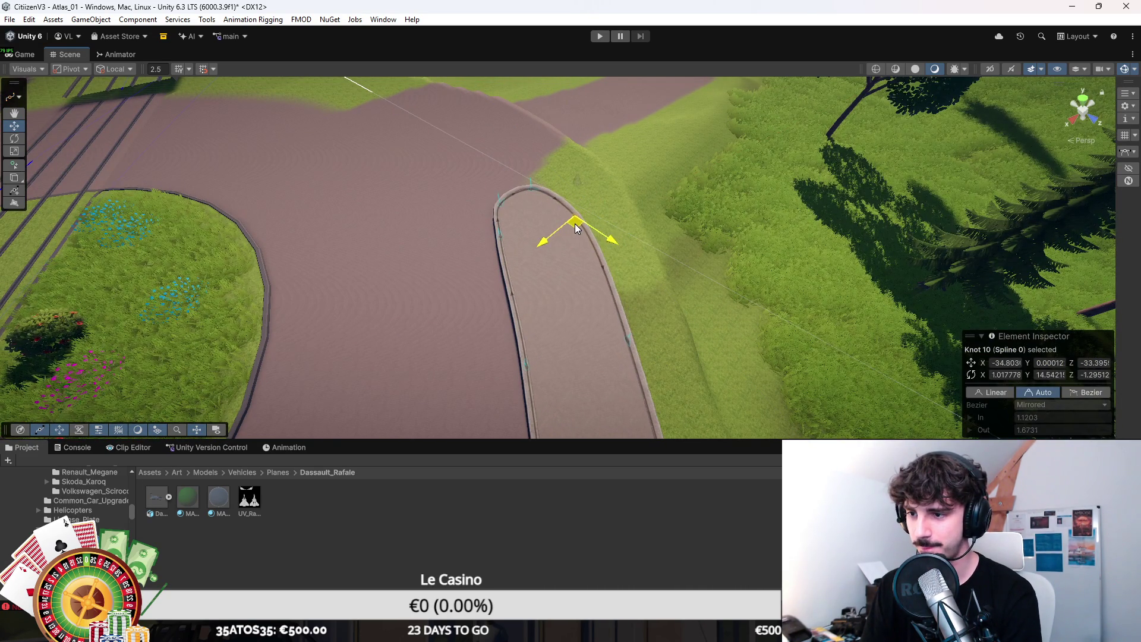
{"action": "left_click", "coordinate": [534, 202]}
{"action": "scroll", "scroll_direction": "down", "scroll_amount": 3}
{"action": "left_click", "coordinate": [494, 288]}
{"action": "left_click", "coordinate": [405, 337]}
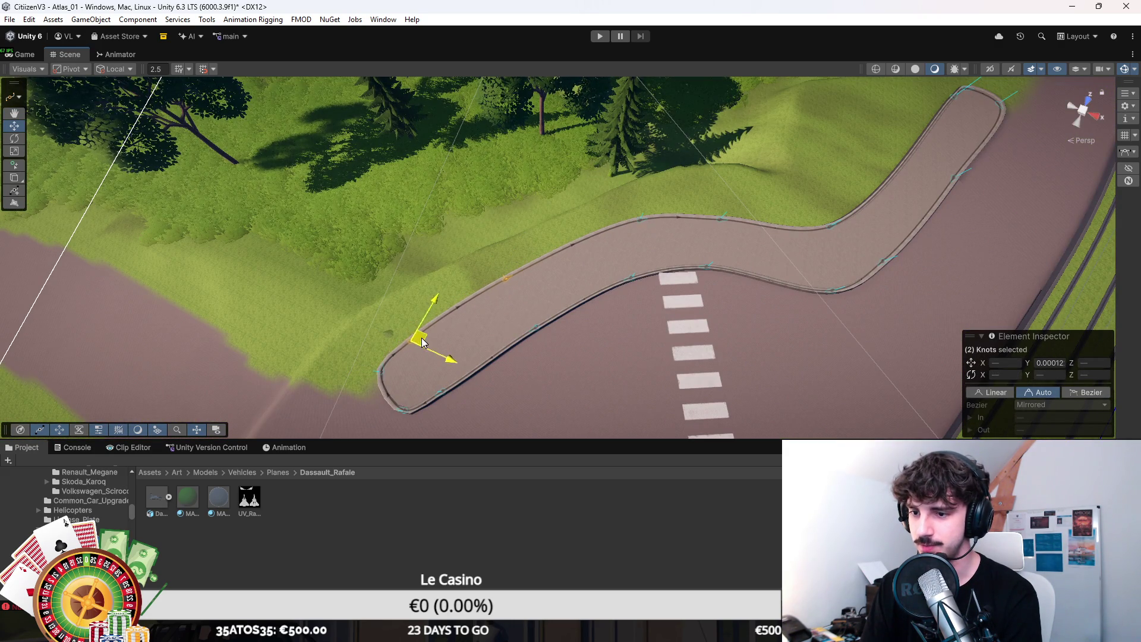
Step: Adjust Knot 13 on the long curve, then view the whole island and roundabout
{"action": "left_click", "coordinate": [639, 226]}
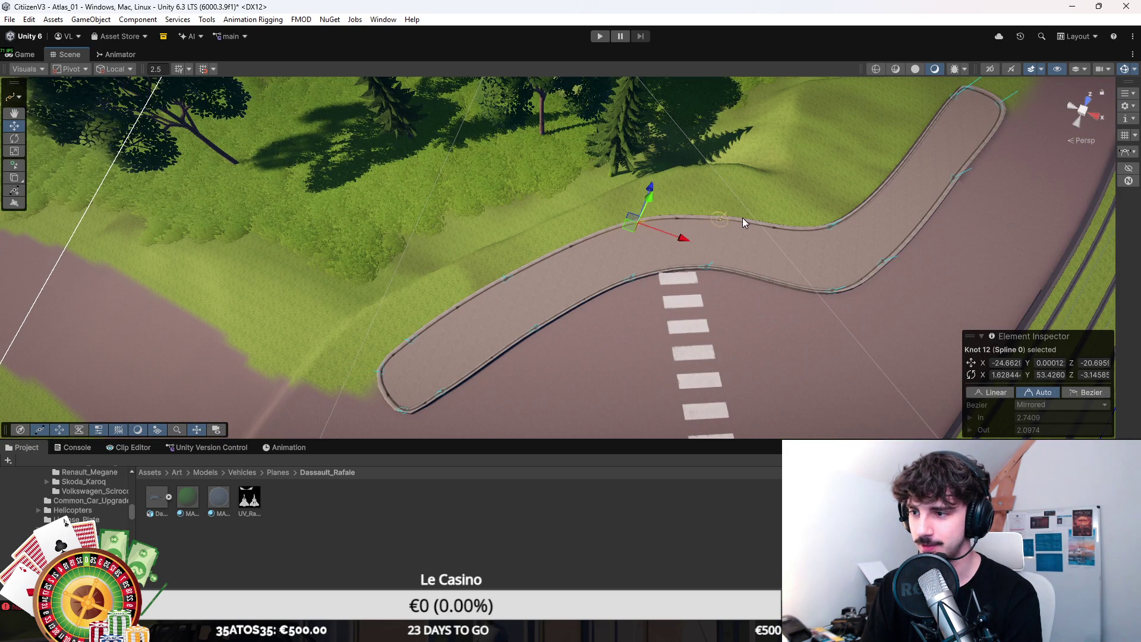
{"action": "left_click", "coordinate": [721, 219]}
{"action": "key", "text": "f"}
{"action": "left_click_drag", "start_coordinate": [585, 221], "coordinate": [726, 174]}
{"action": "left_click", "coordinate": [798, 172]}
{"action": "left_click_drag", "start_coordinate": [797, 174], "coordinate": [625, 282]}
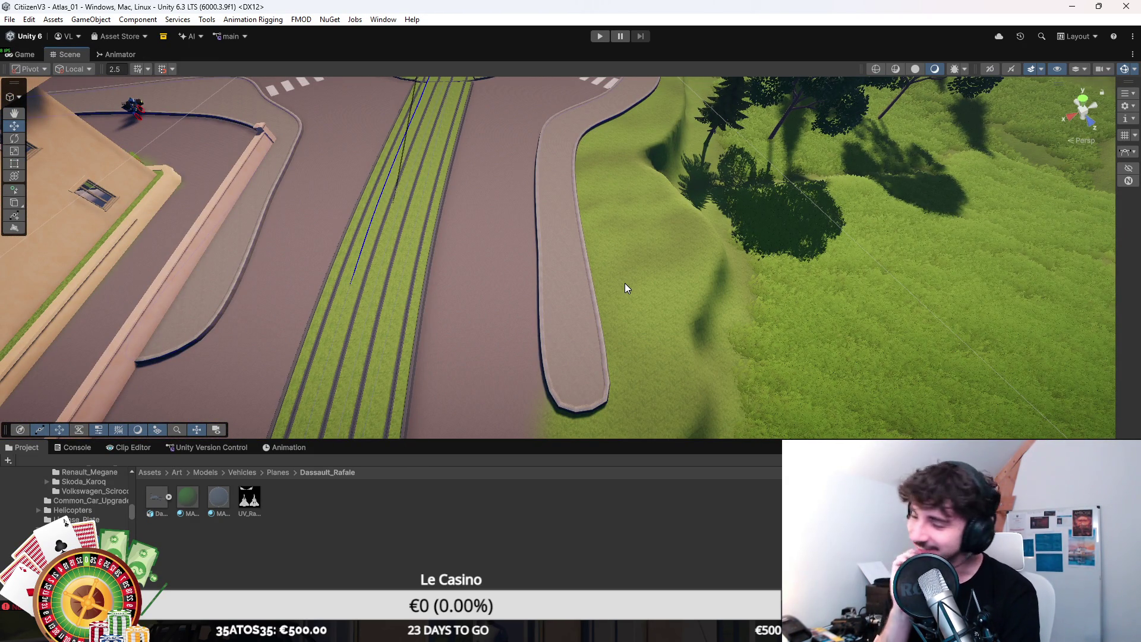
{"action": "left_click_drag", "start_coordinate": [697, 285], "coordinate": [632, 262]}
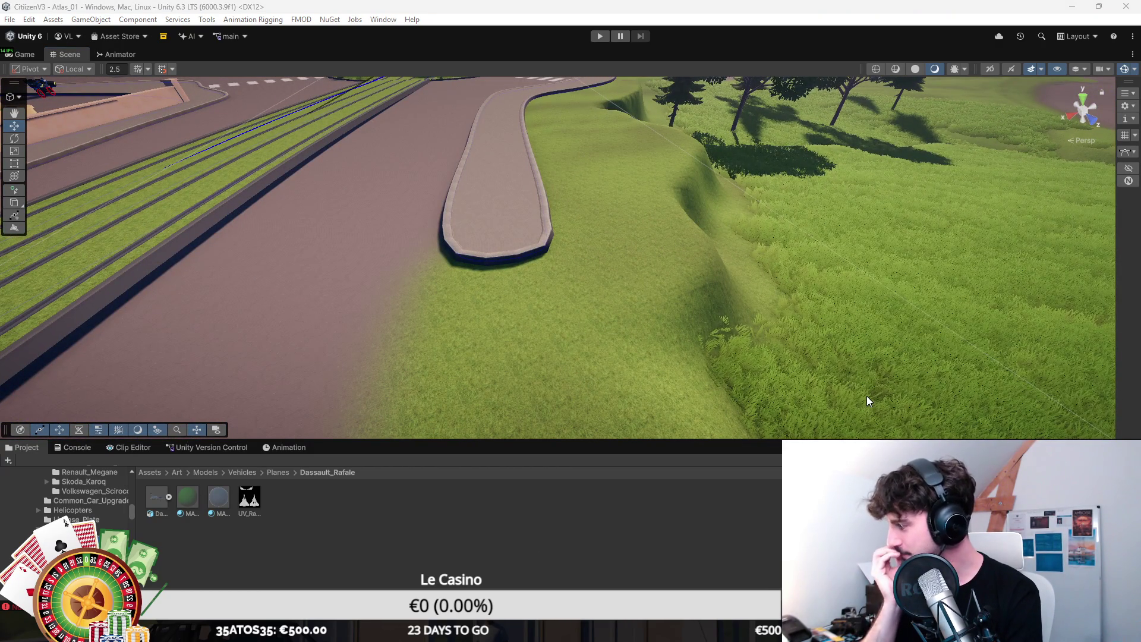
Step: Select the terrain and choose the Set Height brush
{"action": "scroll", "scroll_direction": "down", "scroll_amount": 3}
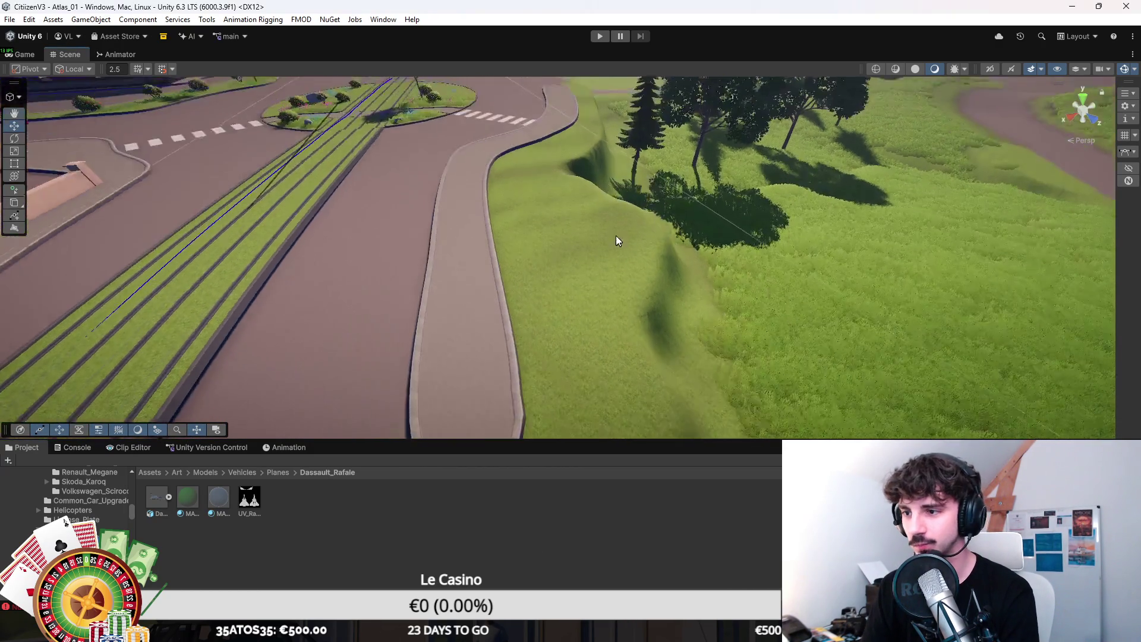
{"action": "scroll", "scroll_direction": "down", "scroll_amount": 3}
{"action": "left_click", "coordinate": [660, 322]}
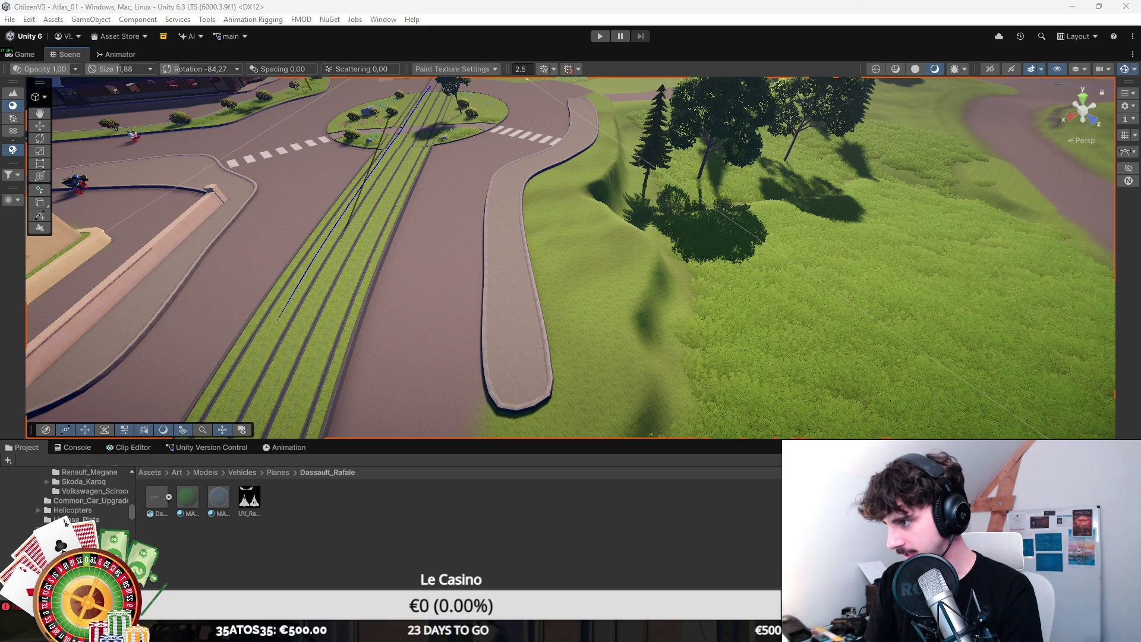
{"action": "left_click", "coordinate": [13, 94]}
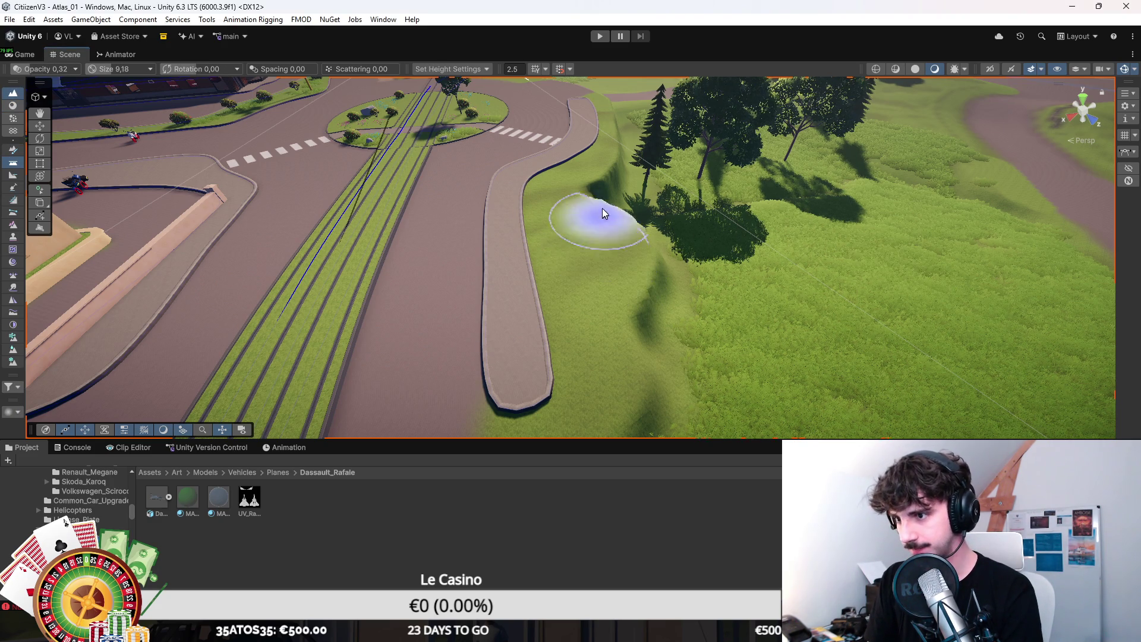
Step: Orbit down over the slope by the pine trees and level the grass patch there
{"action": "scroll", "scroll_direction": "down", "scroll_amount": 3}
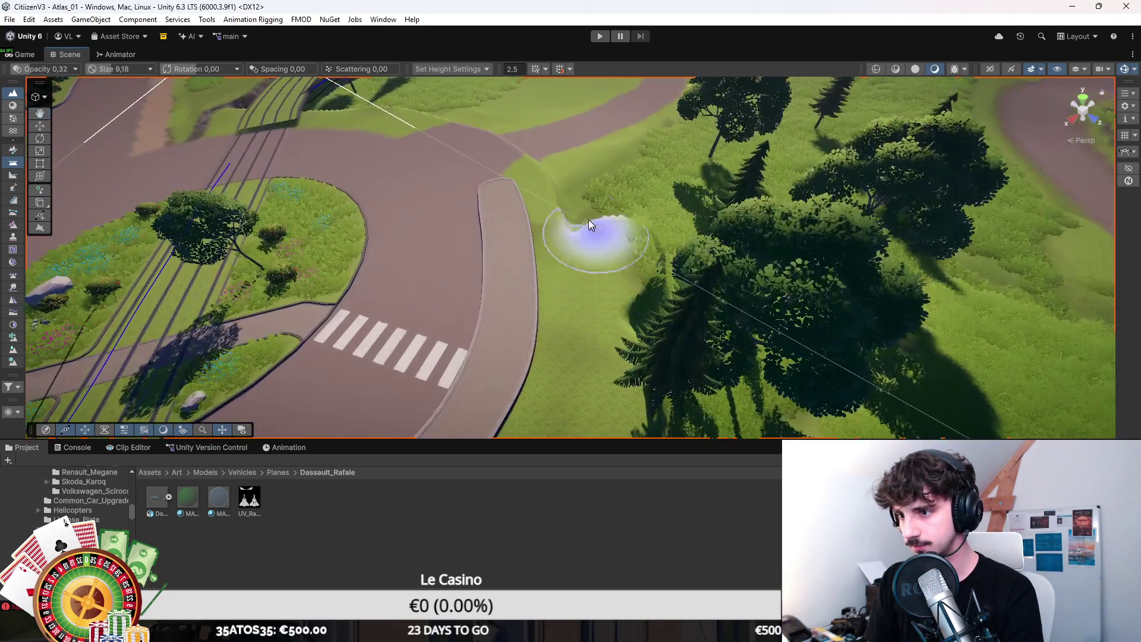
{"action": "left_click_drag", "start_coordinate": [638, 234], "coordinate": [581, 208]}
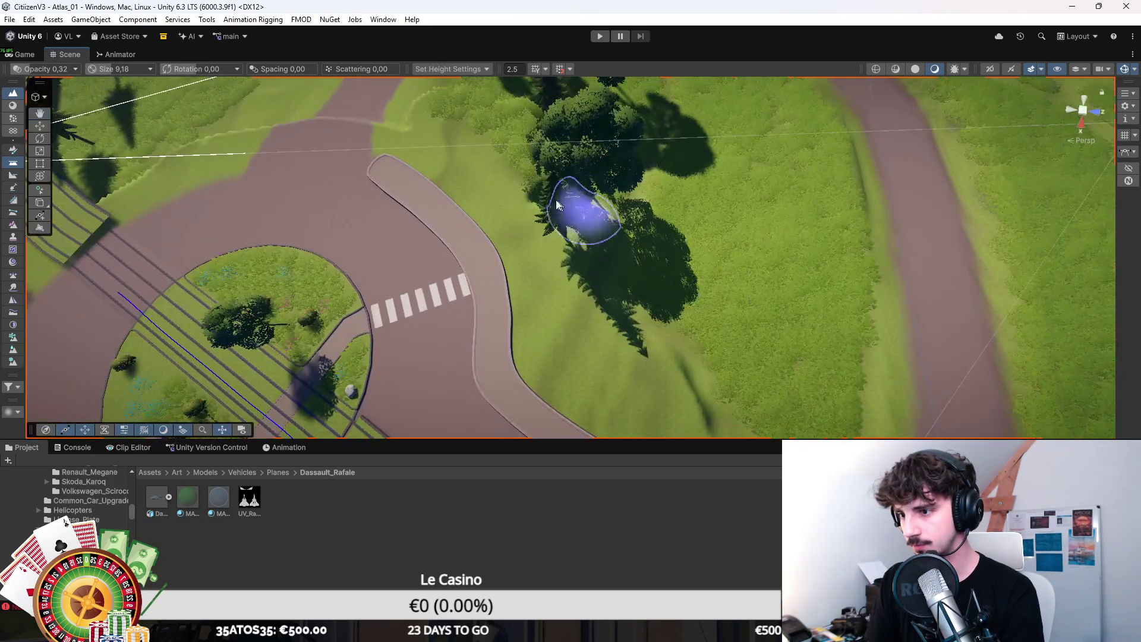
{"action": "scroll", "scroll_direction": "up", "scroll_amount": 3}
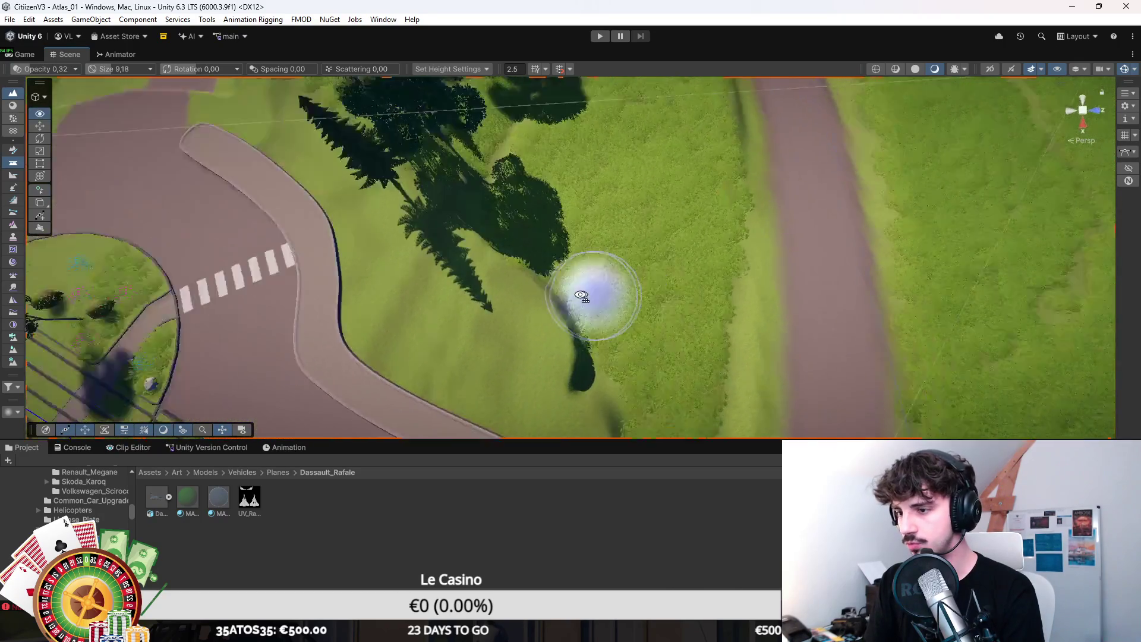
{"action": "scroll", "scroll_direction": "down", "scroll_amount": 3}
{"action": "left_click_drag", "start_coordinate": [523, 192], "coordinate": [515, 215]}
{"action": "left_click_drag", "start_coordinate": [612, 177], "coordinate": [609, 224]}
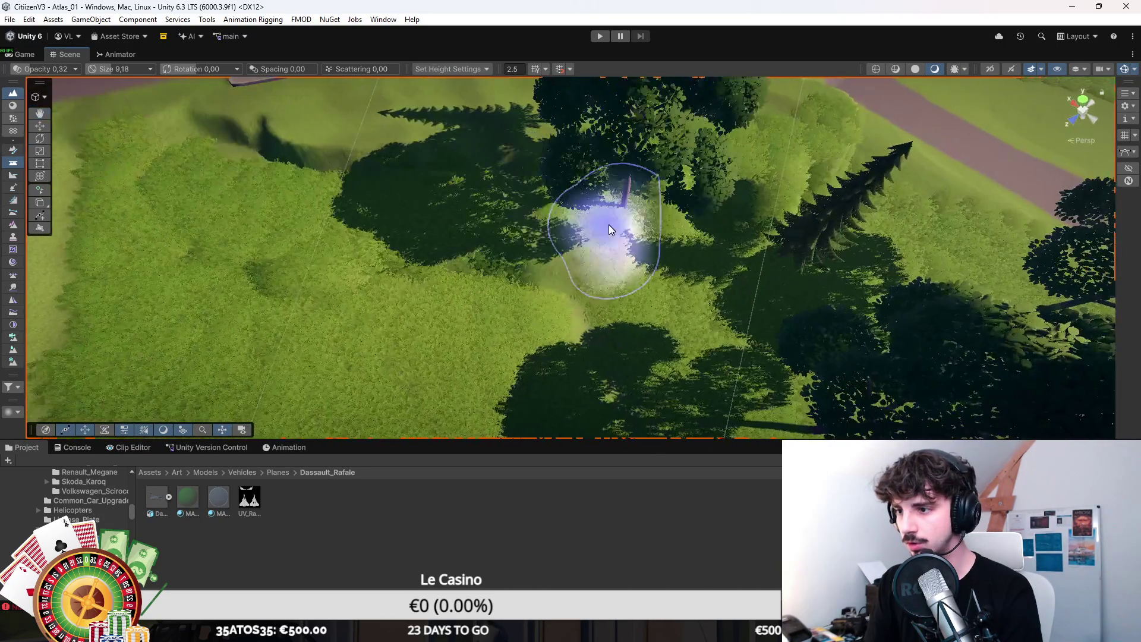
{"action": "left_click_drag", "start_coordinate": [731, 237], "coordinate": [679, 251]}
{"action": "left_click_drag", "start_coordinate": [776, 208], "coordinate": [719, 198]}
{"action": "scroll", "scroll_direction": "up", "scroll_amount": 3}
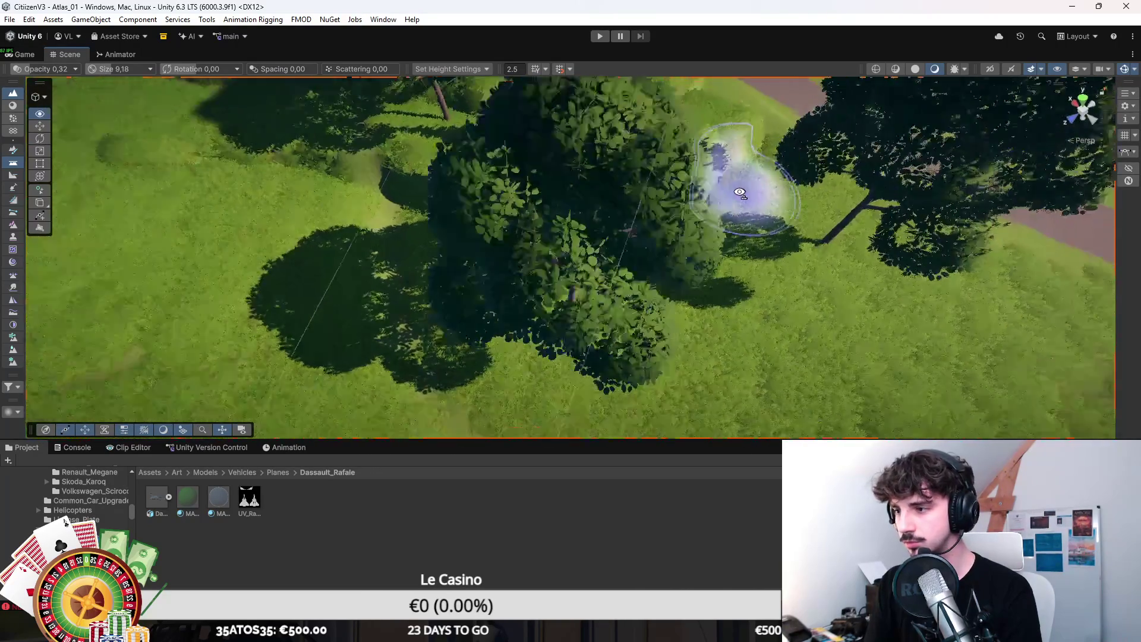
{"action": "scroll", "scroll_direction": "down", "scroll_amount": 3}
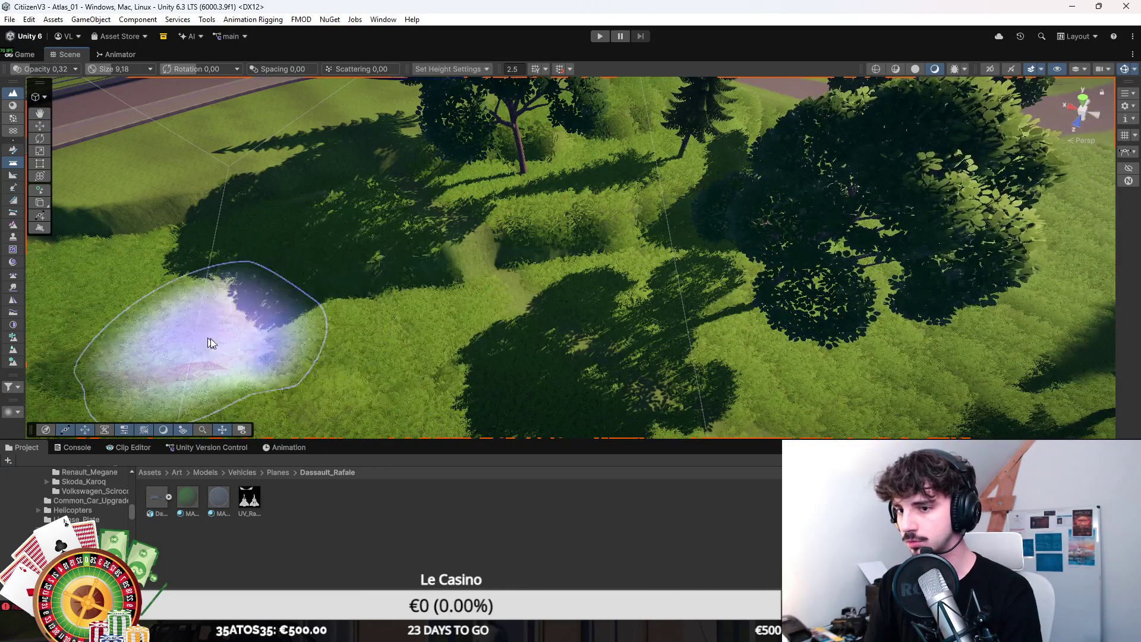
{"action": "left_click_drag", "start_coordinate": [199, 333], "coordinate": [424, 336]}
{"action": "scroll", "scroll_direction": "up", "scroll_amount": 3}
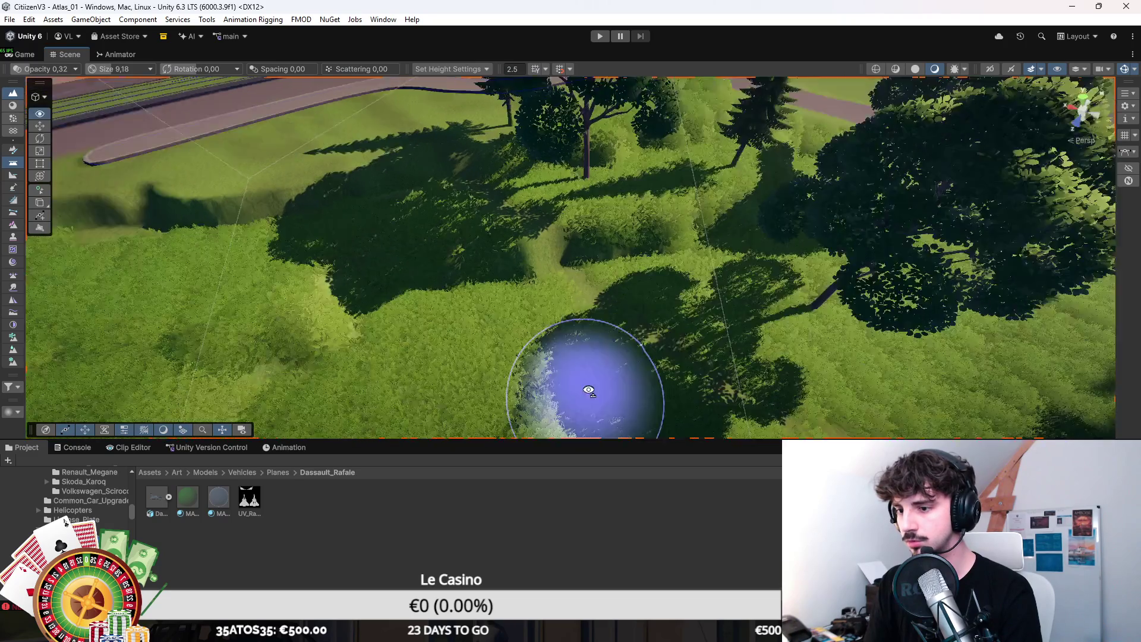
Step: Switch to Smooth Height with the brush enlarged to 15.75, facing the path edge
{"action": "left_click", "coordinate": [12, 312]}
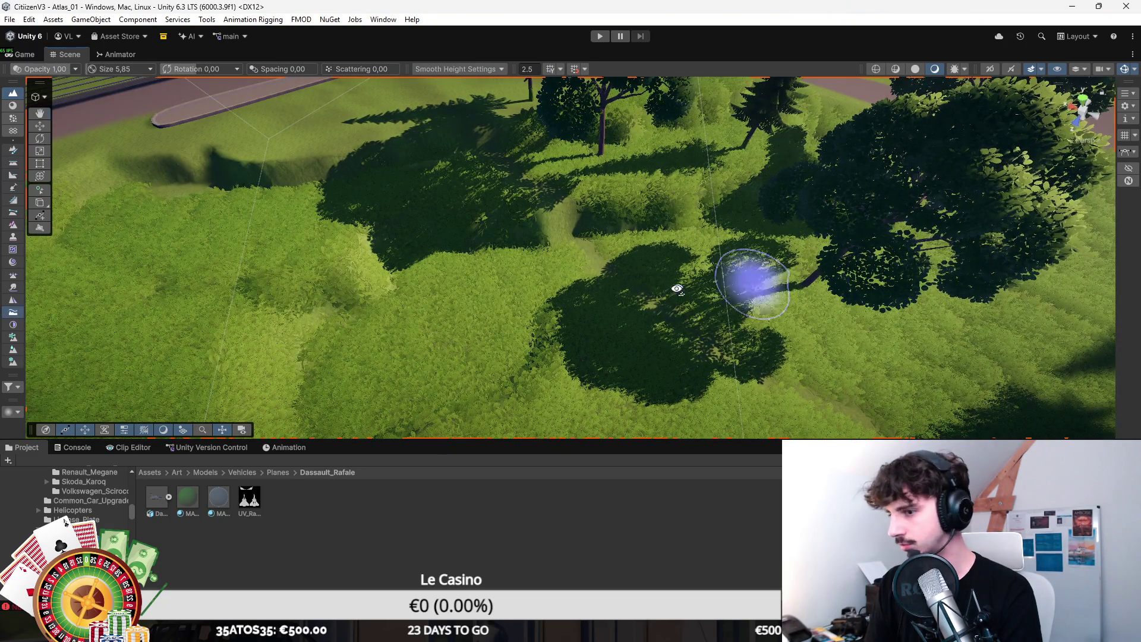
{"action": "scroll", "scroll_direction": "up", "scroll_amount": 3}
{"action": "key", "text": "]"}
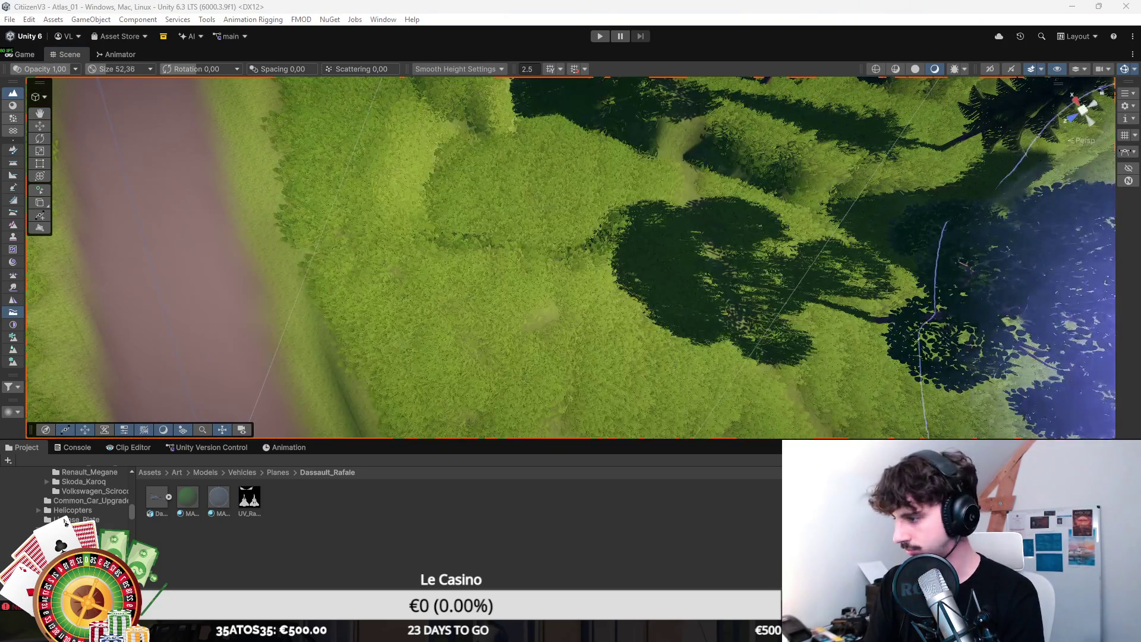
{"action": "left_click_drag", "start_coordinate": [533, 173], "coordinate": [594, 267]}
{"action": "left_click", "coordinate": [13, 118]}
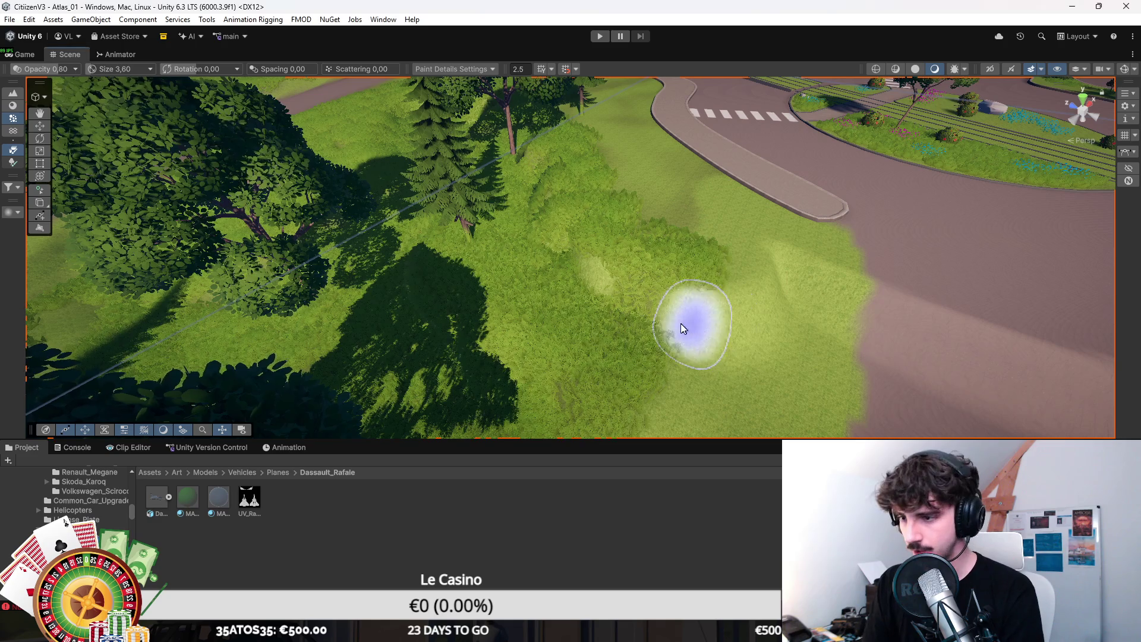
Step: Get a low view over the grass slope and brush a band across it to thin the detail grass
{"action": "scroll", "scroll_direction": "up", "scroll_amount": 3}
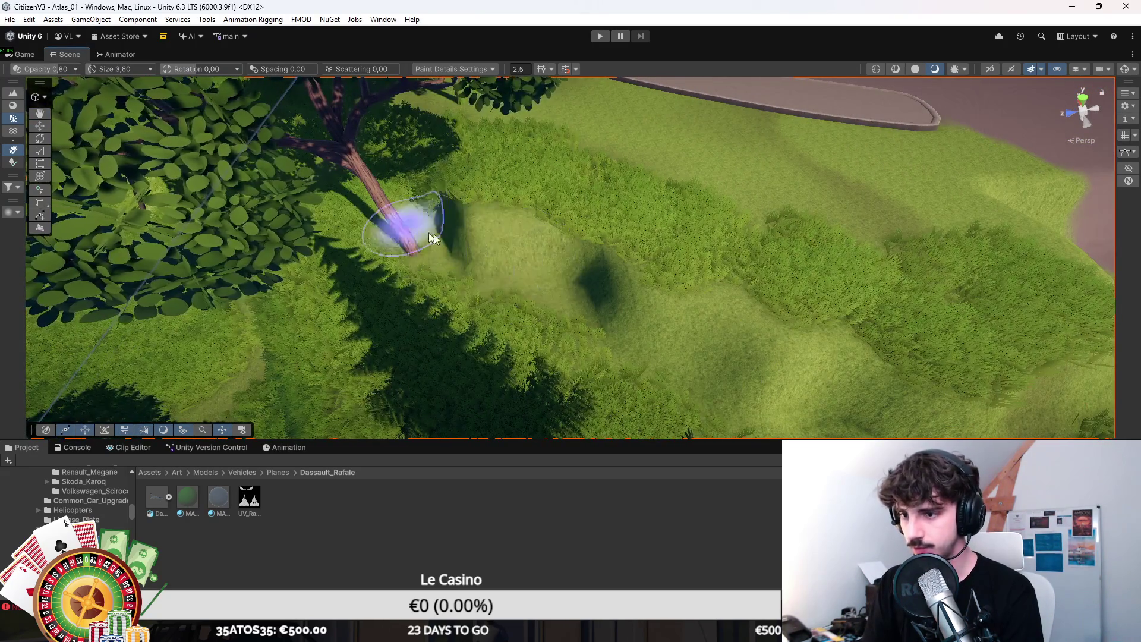
{"action": "scroll", "scroll_direction": "up", "scroll_amount": 3}
{"action": "left_click_drag", "start_coordinate": [471, 153], "coordinate": [468, 190]}
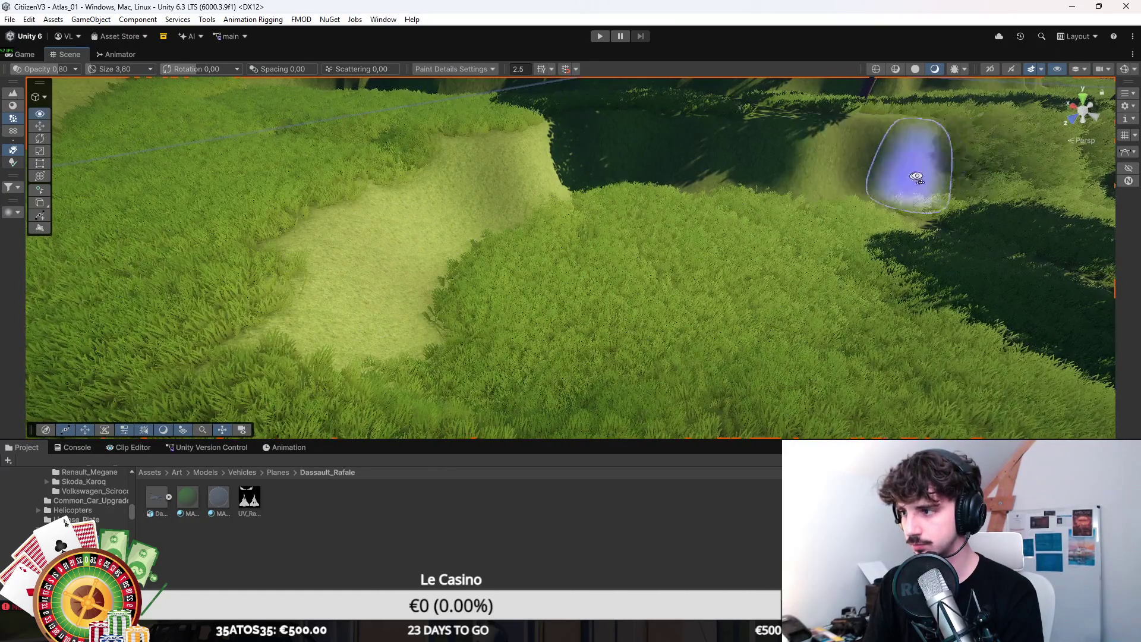
{"action": "scroll", "scroll_direction": "down", "scroll_amount": 3}
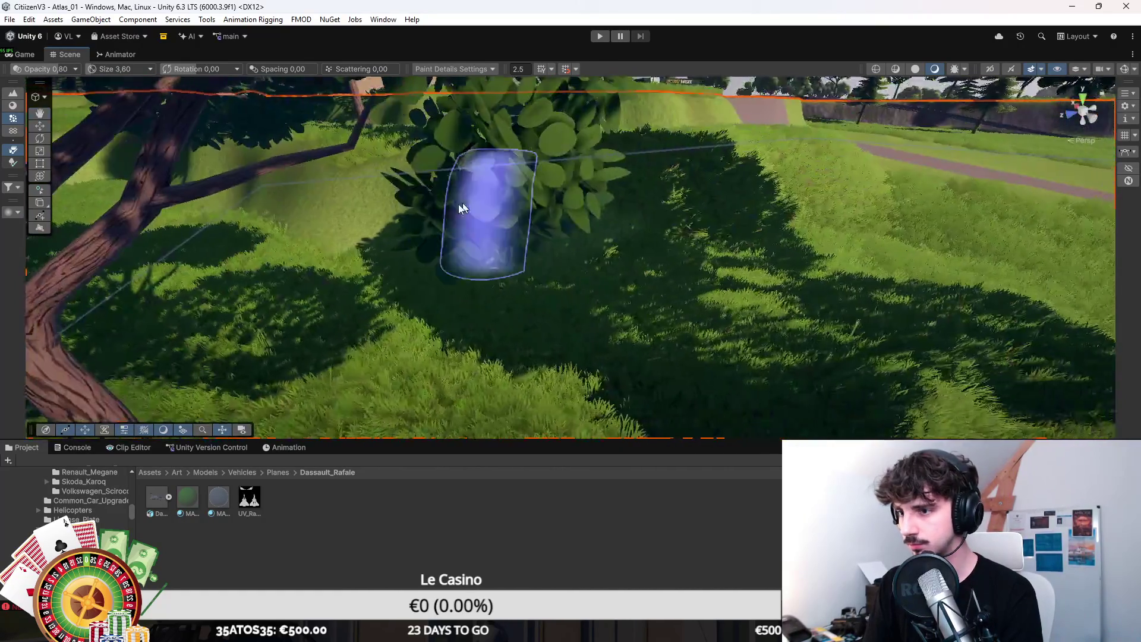
{"action": "scroll", "scroll_direction": "up", "scroll_amount": 3}
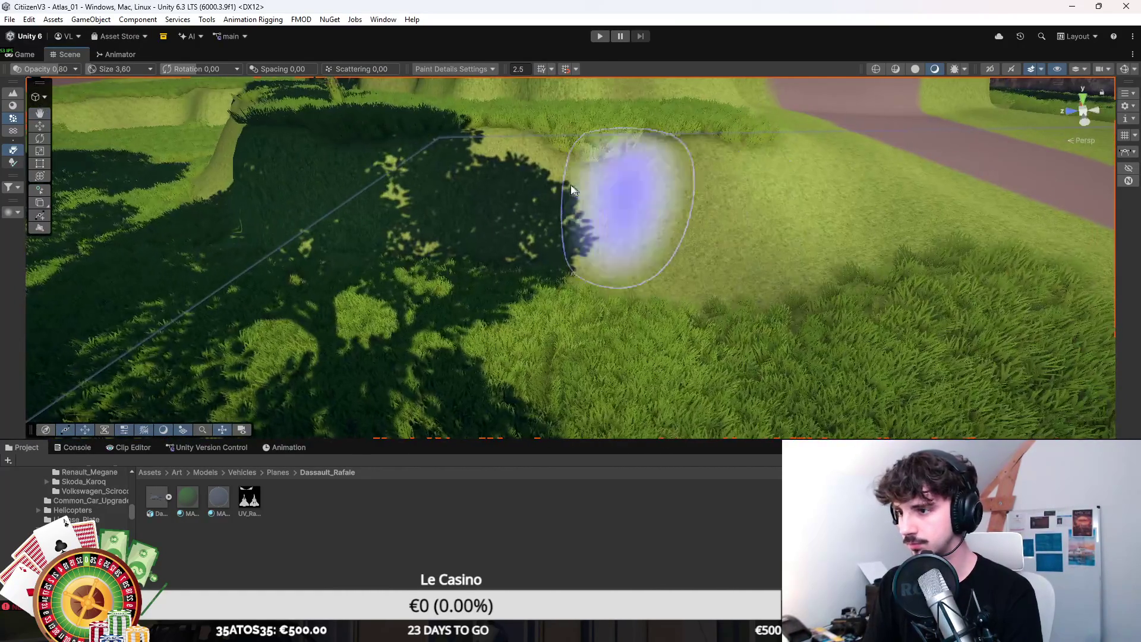
{"action": "scroll", "scroll_direction": "down", "scroll_amount": 3}
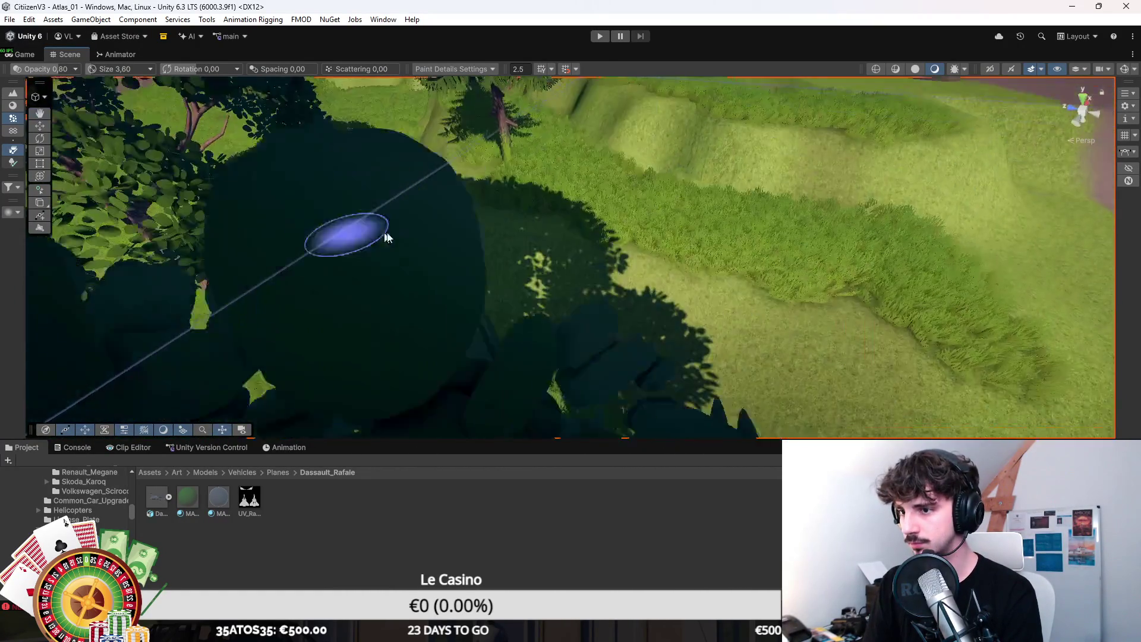
{"action": "scroll", "scroll_direction": "down", "scroll_amount": 3}
{"action": "scroll", "scroll_direction": "up", "scroll_amount": 3}
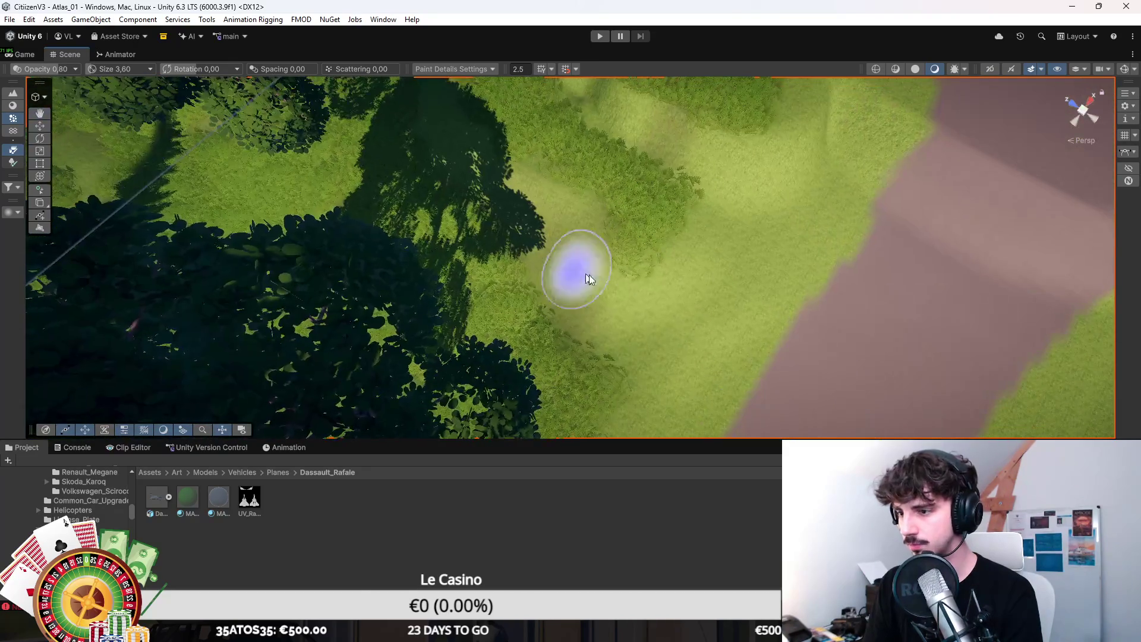
{"action": "left_click_drag", "start_coordinate": [583, 287], "coordinate": [715, 265]}
{"action": "left_click_drag", "start_coordinate": [432, 193], "coordinate": [898, 408]}
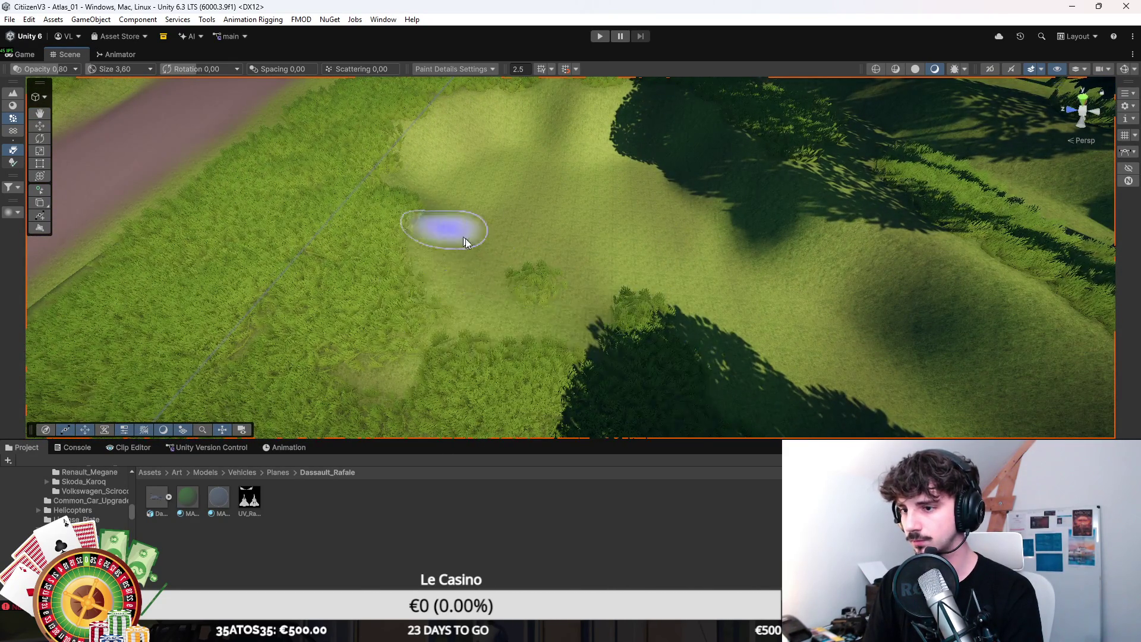
{"action": "scroll", "scroll_direction": "down", "scroll_amount": 3}
{"action": "left_click_drag", "start_coordinate": [575, 265], "coordinate": [582, 357]}
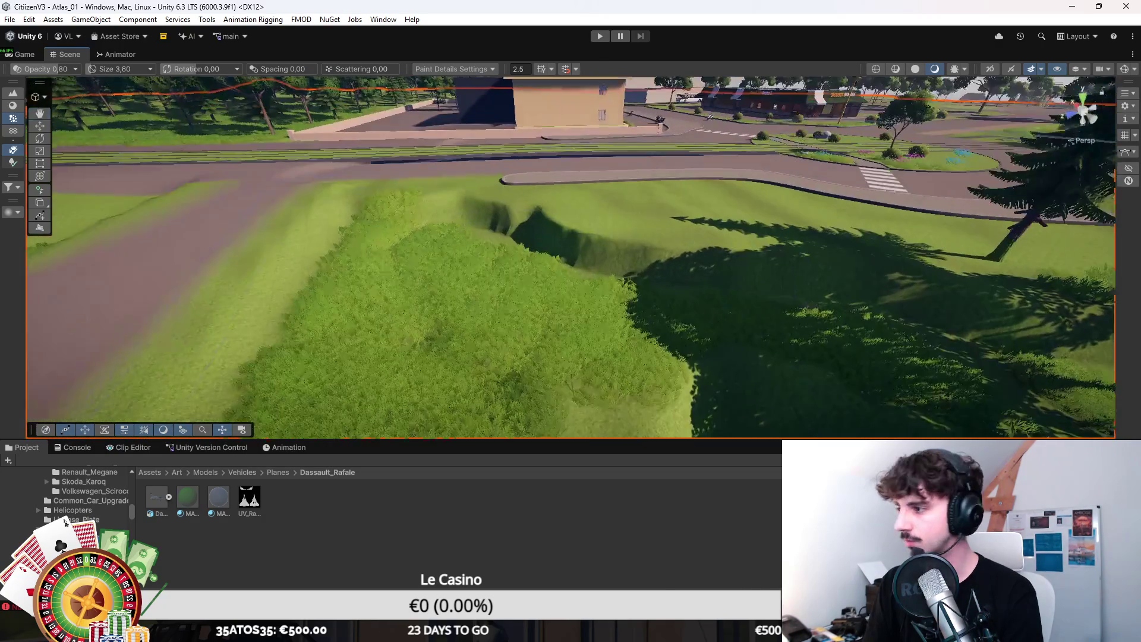
{"action": "left_click", "coordinate": [12, 162]}
Step: Soften the steep ditch edge by the road with Smooth Height at size 12.54, opacity 0.13
{"action": "left_click", "coordinate": [12, 93]}
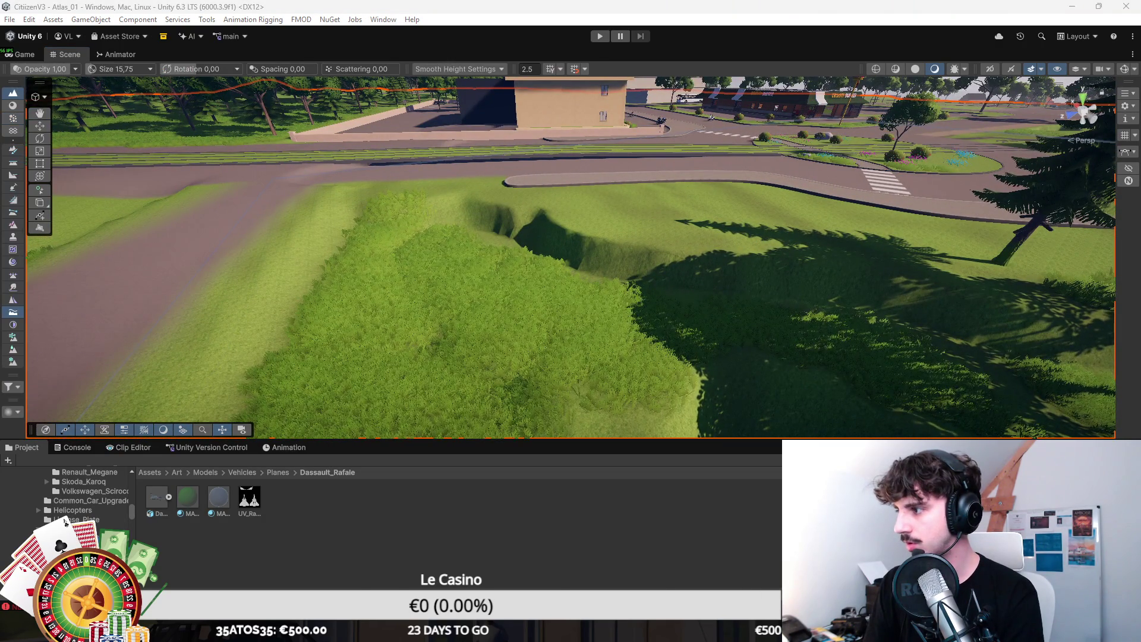
{"action": "right_click", "coordinate": [589, 288]}
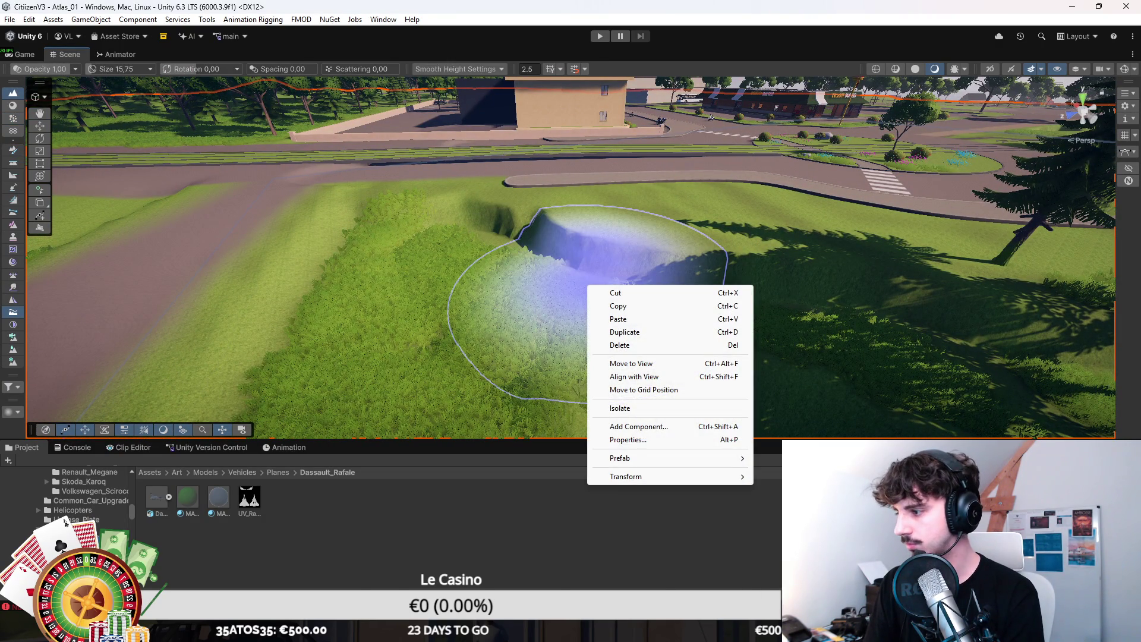
{"action": "key", "text": "Escape"}
{"action": "key", "text": "bracketleft"}
{"action": "key", "text": "minus"}
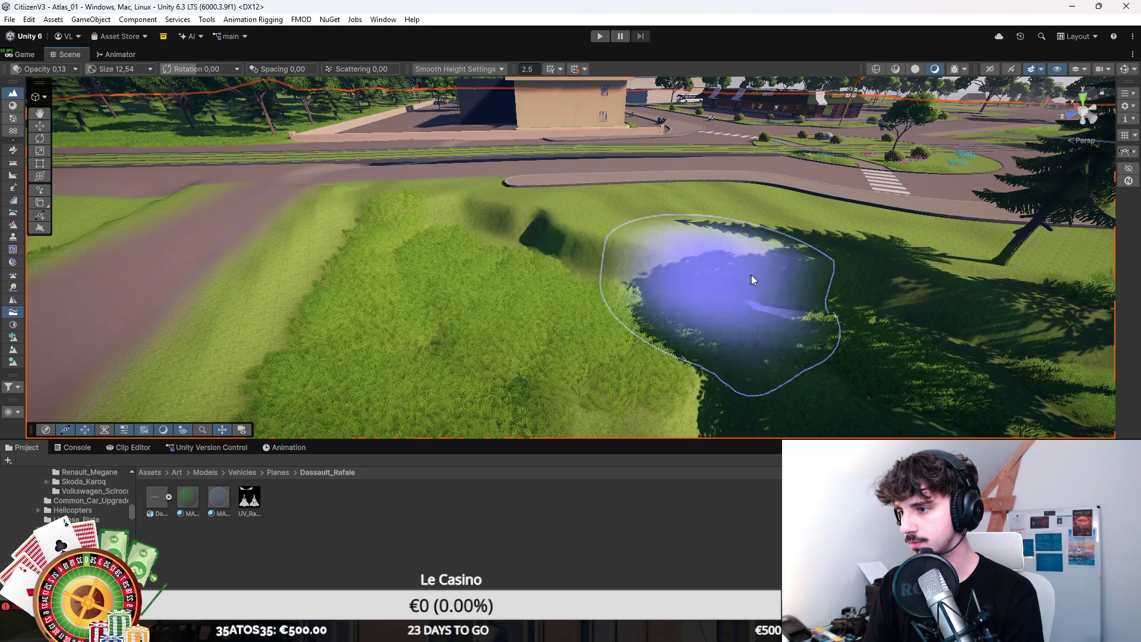
{"action": "left_click_drag", "start_coordinate": [924, 288], "coordinate": [775, 259]}
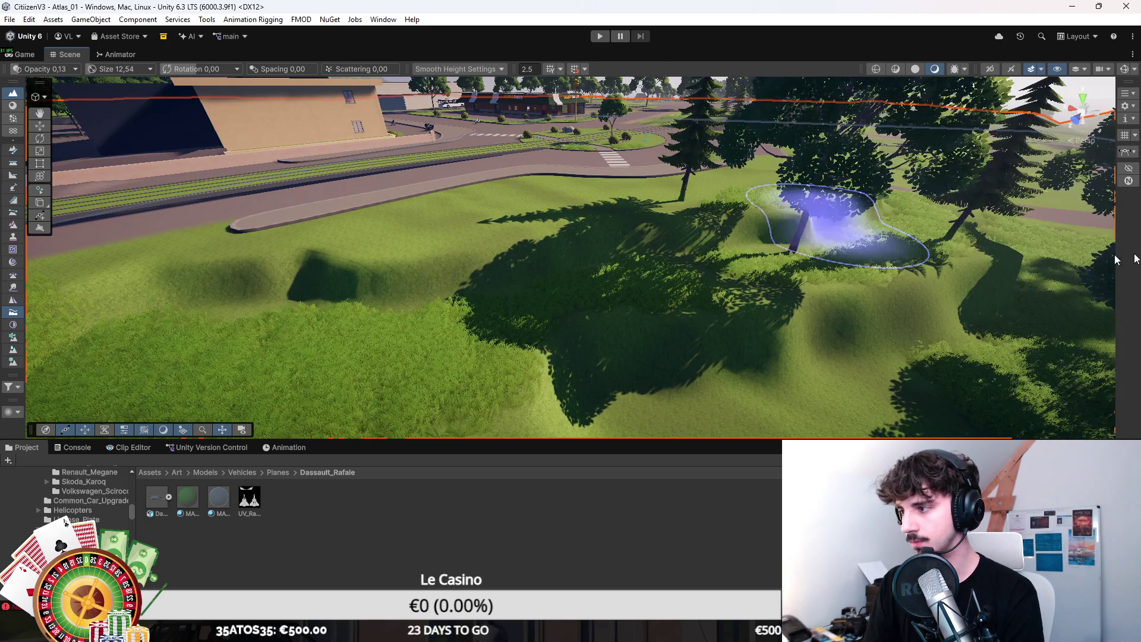
{"action": "left_click", "coordinate": [13, 149]}
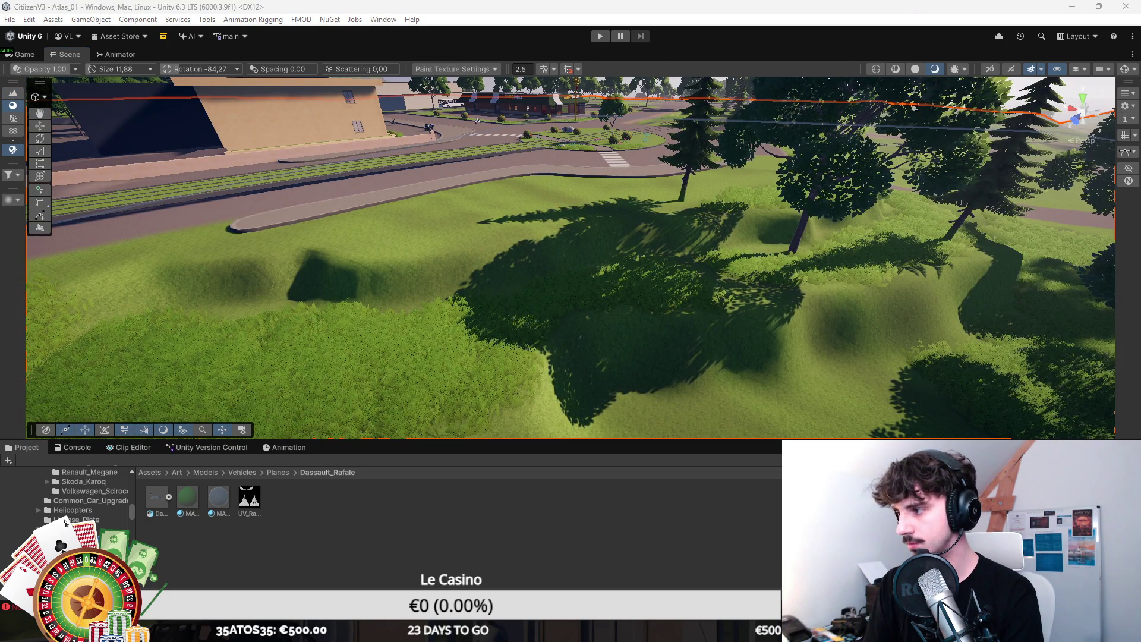
Step: Paint dark dirt along the trench bank with a smaller texture brush at near-full strength
{"action": "scroll", "scroll_direction": "up", "scroll_amount": 3}
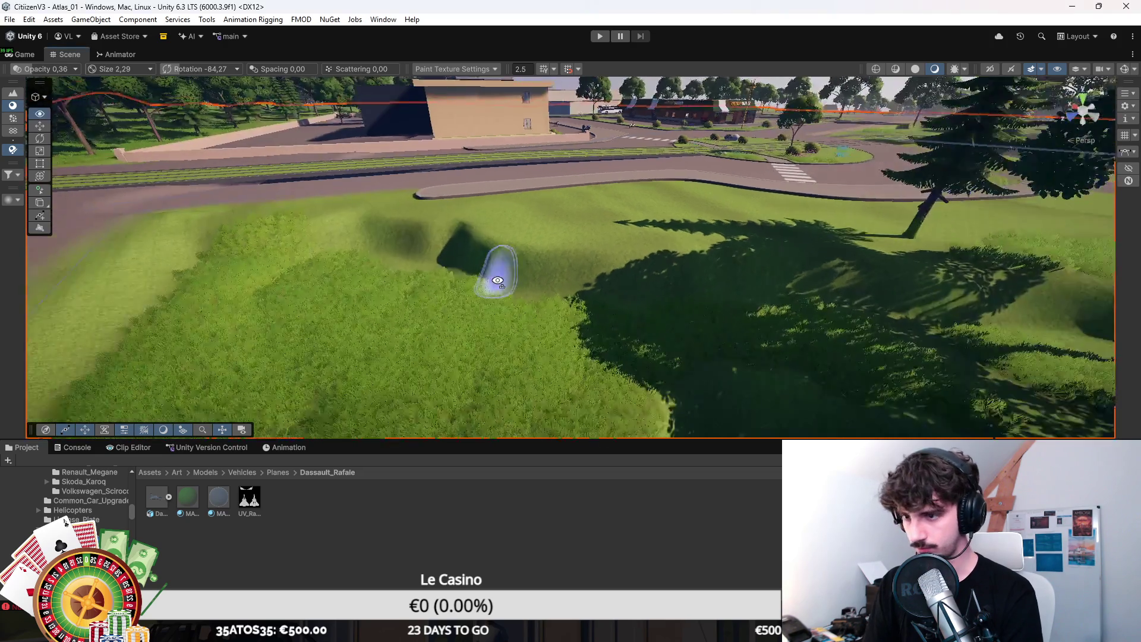
{"action": "key", "text": "bracketleft"}
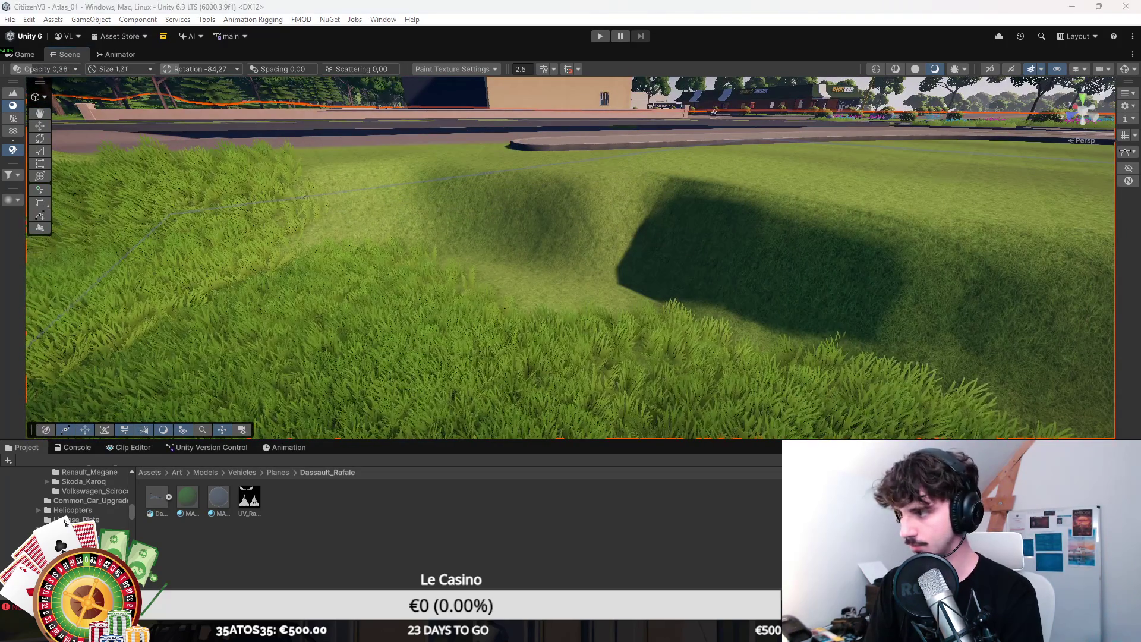
{"action": "left_click_drag", "start_coordinate": [396, 268], "coordinate": [734, 250]}
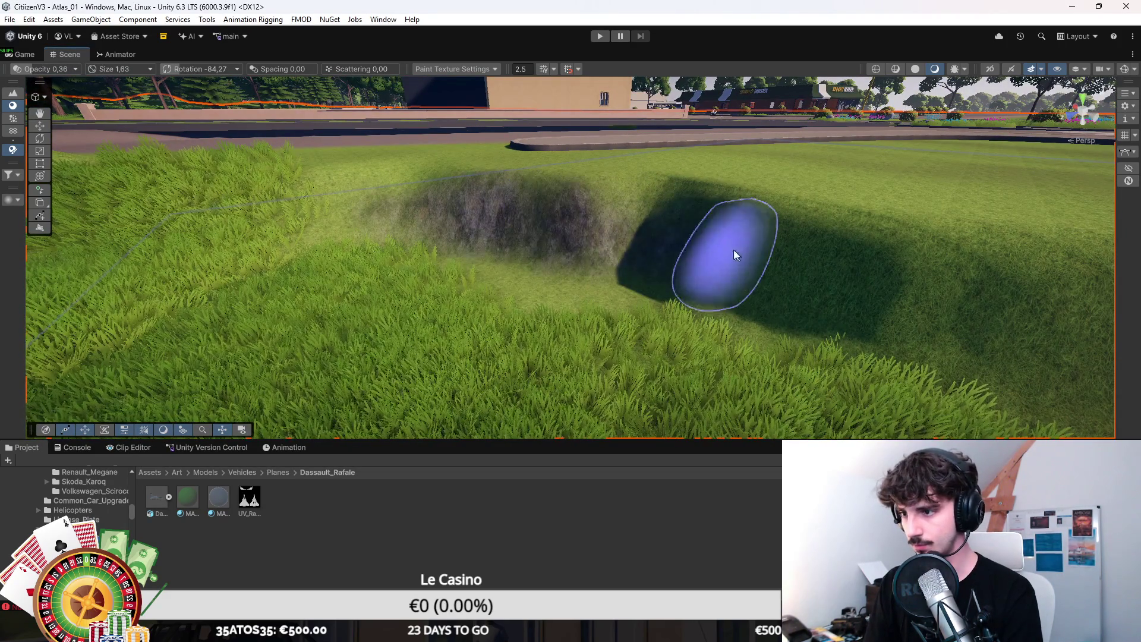
{"action": "left_click_drag", "start_coordinate": [880, 292], "coordinate": [510, 279]}
{"action": "key", "text": "a"}
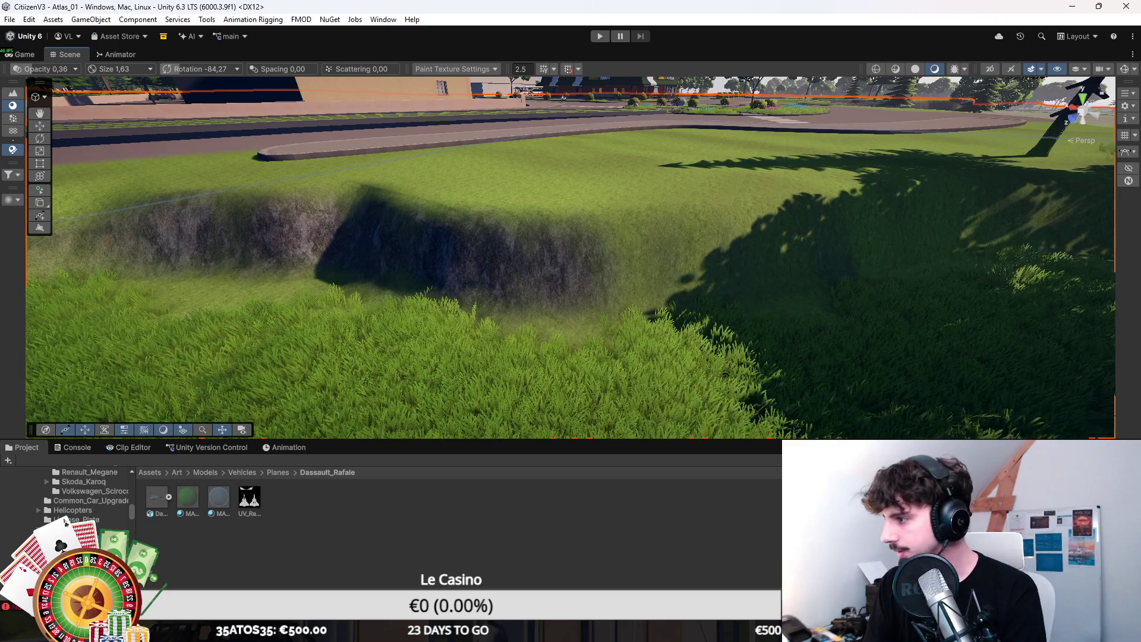
{"action": "left_click_drag", "start_coordinate": [619, 220], "coordinate": [594, 286]}
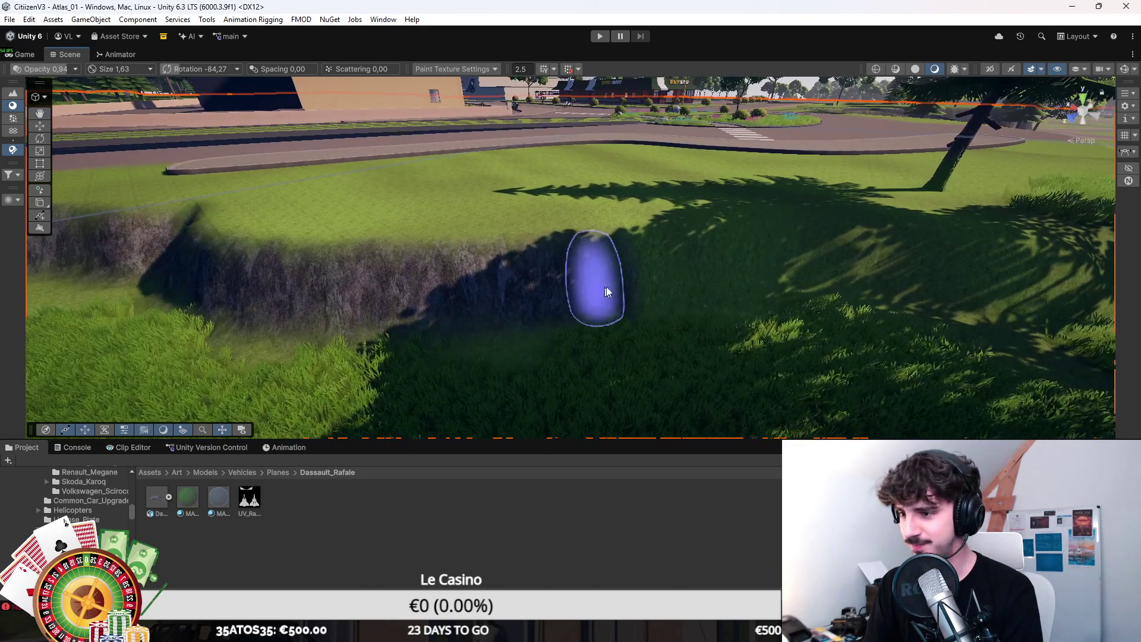
{"action": "left_click_drag", "start_coordinate": [892, 277], "coordinate": [584, 240]}
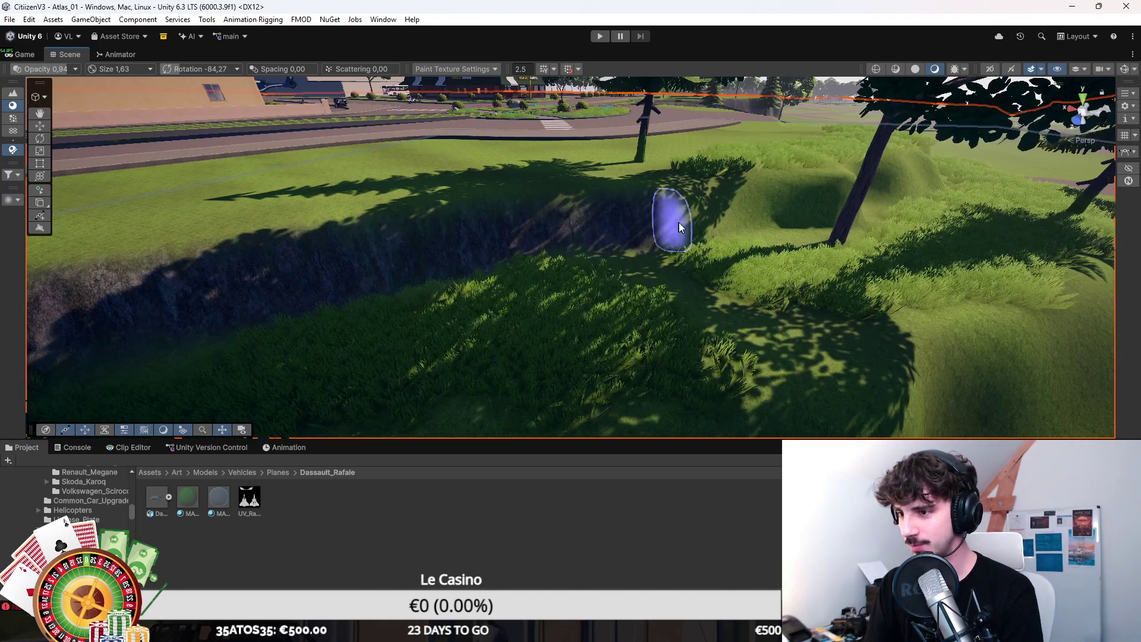
{"action": "left_click_drag", "start_coordinate": [820, 203], "coordinate": [637, 250]}
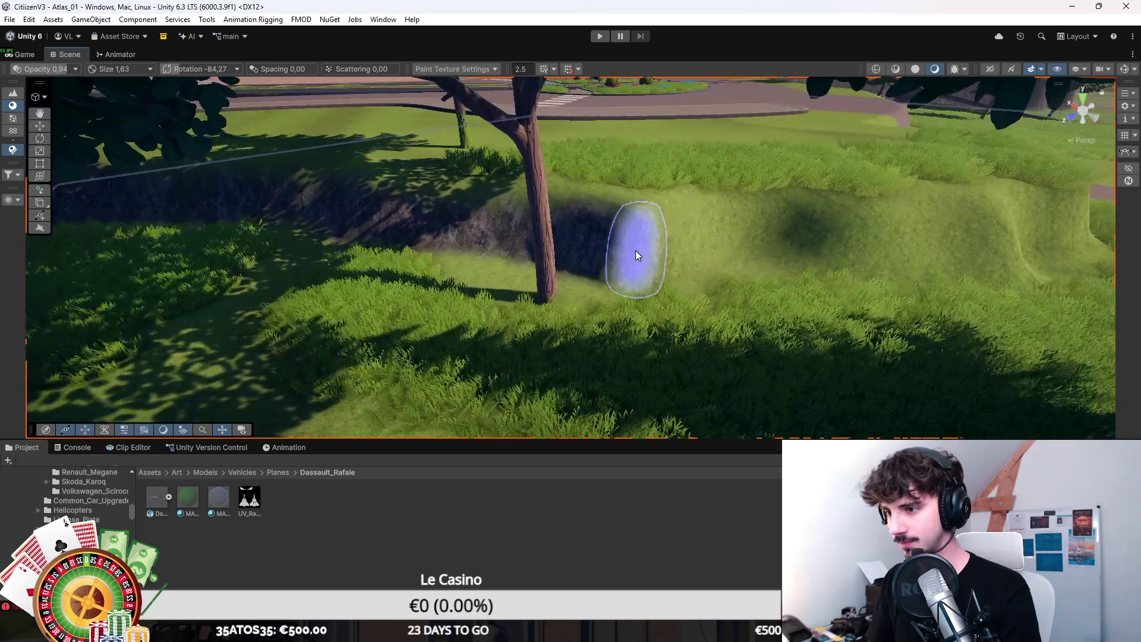
{"action": "left_click_drag", "start_coordinate": [924, 242], "coordinate": [407, 251]}
{"action": "left_click_drag", "start_coordinate": [841, 259], "coordinate": [713, 235]}
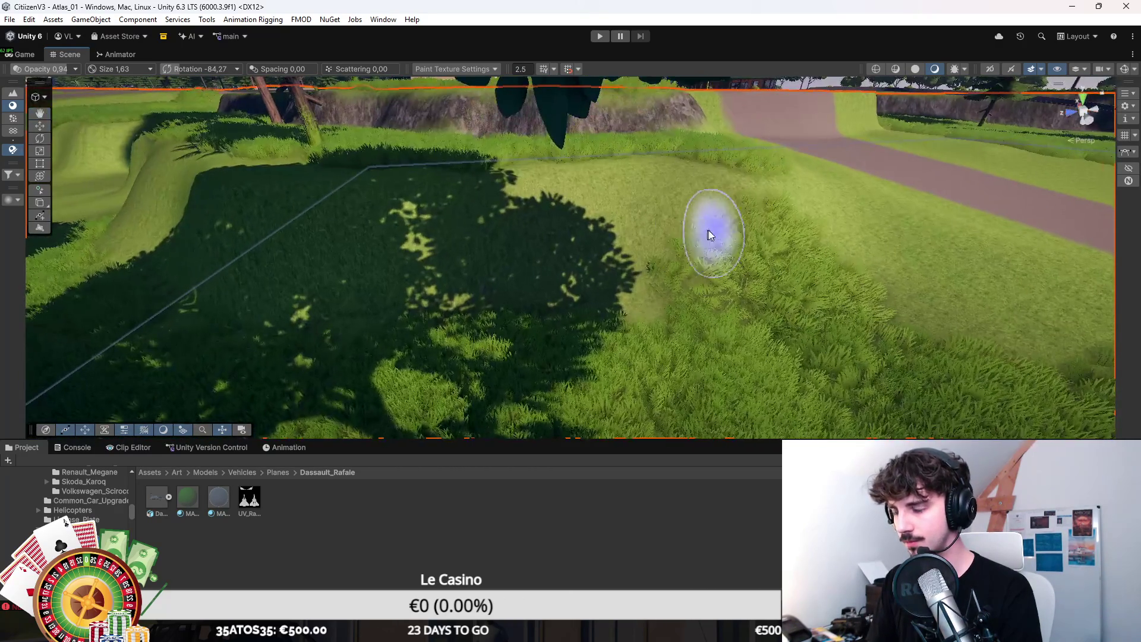
Step: Clear a grass-detail patch on the slope and extend the dirt leftward along the bank
{"action": "left_click", "coordinate": [12, 118]}
{"action": "left_click_drag", "start_coordinate": [739, 293], "coordinate": [832, 285]}
{"action": "left_click", "coordinate": [13, 105]}
{"action": "left_click_drag", "start_coordinate": [804, 229], "coordinate": [648, 234]}
{"action": "left_click_drag", "start_coordinate": [226, 284], "coordinate": [648, 321]}
Step: Fly the view around the slope, trench and roads to review the painted banks
{"action": "left_click_drag", "start_coordinate": [486, 325], "coordinate": [624, 311]}
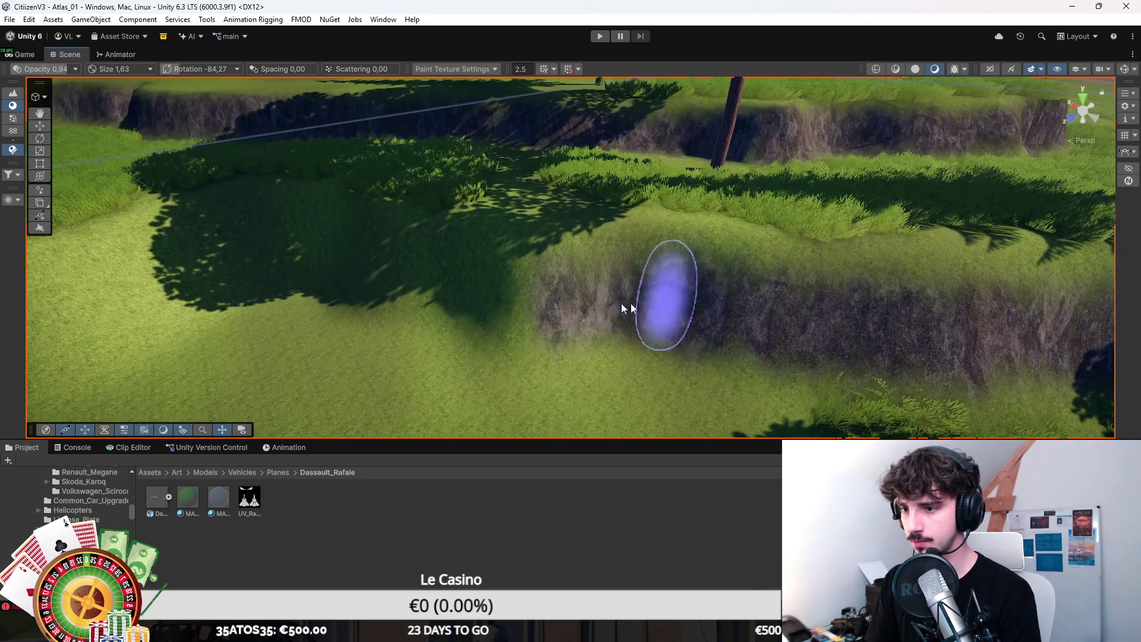
{"action": "left_click_drag", "start_coordinate": [473, 306], "coordinate": [345, 298]}
{"action": "left_click_drag", "start_coordinate": [522, 204], "coordinate": [497, 268]}
{"action": "left_click_drag", "start_coordinate": [631, 293], "coordinate": [765, 338]}
{"action": "scroll", "scroll_direction": "up", "scroll_amount": 3}
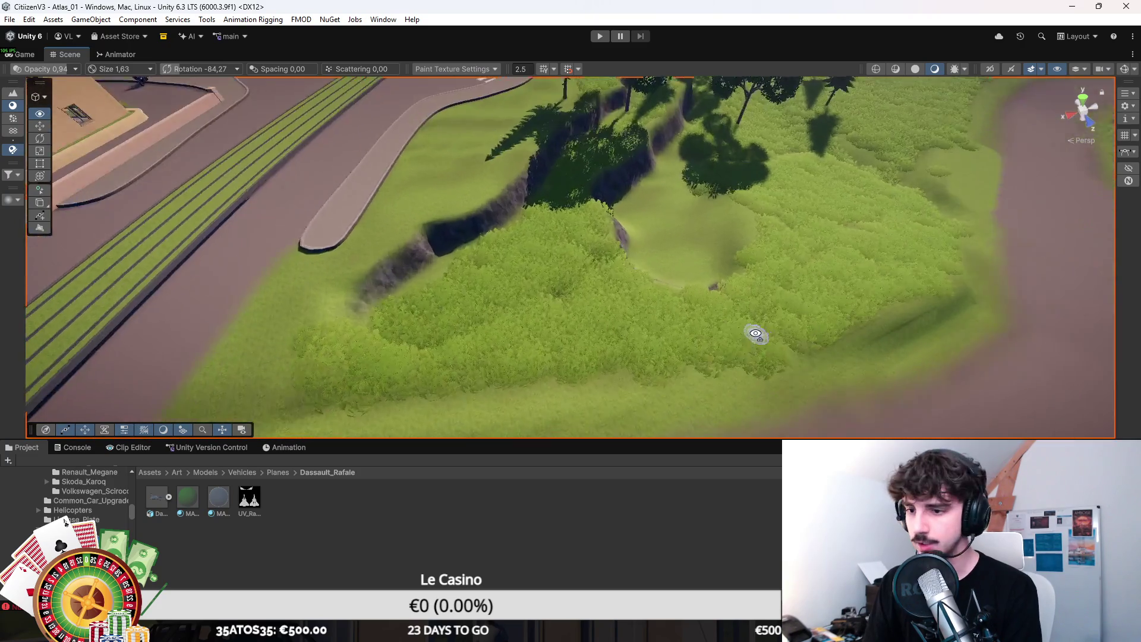
{"action": "left_click_drag", "start_coordinate": [454, 380], "coordinate": [855, 360]}
{"action": "left_click_drag", "start_coordinate": [695, 273], "coordinate": [725, 318]}
{"action": "key", "text": "w"}
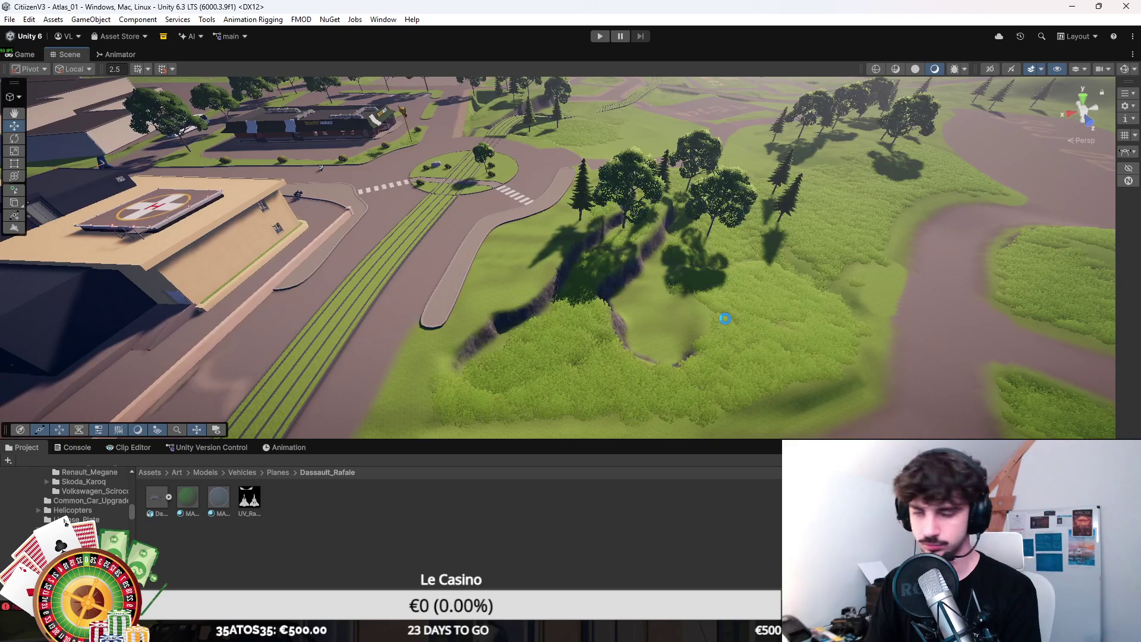
{"action": "right_click", "coordinate": [673, 359]}
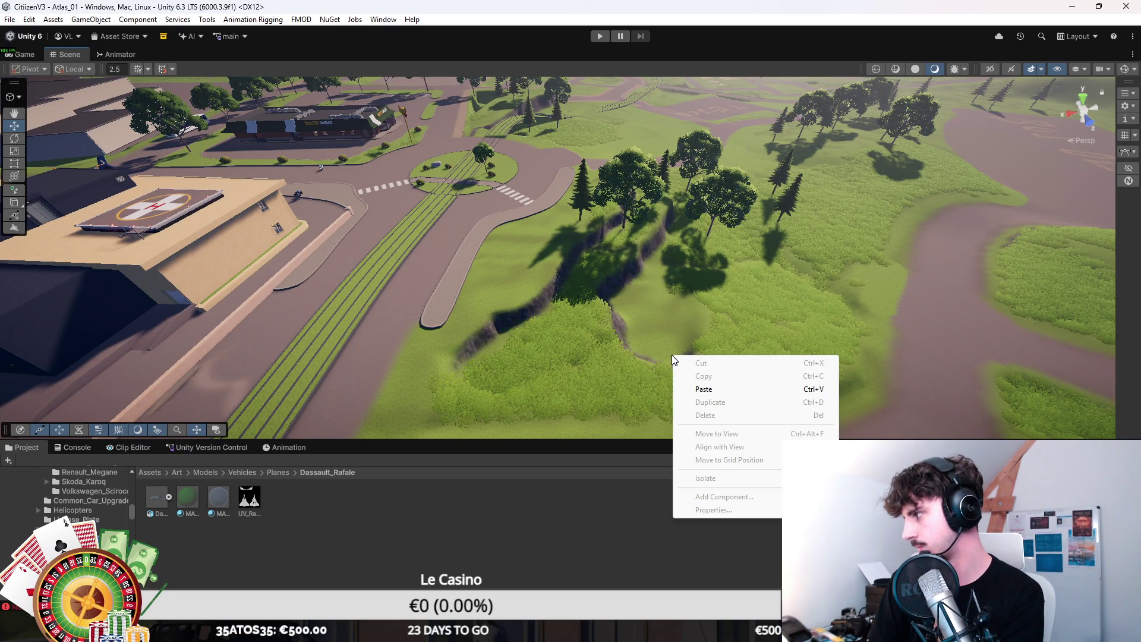
{"action": "key", "text": "Escape"}
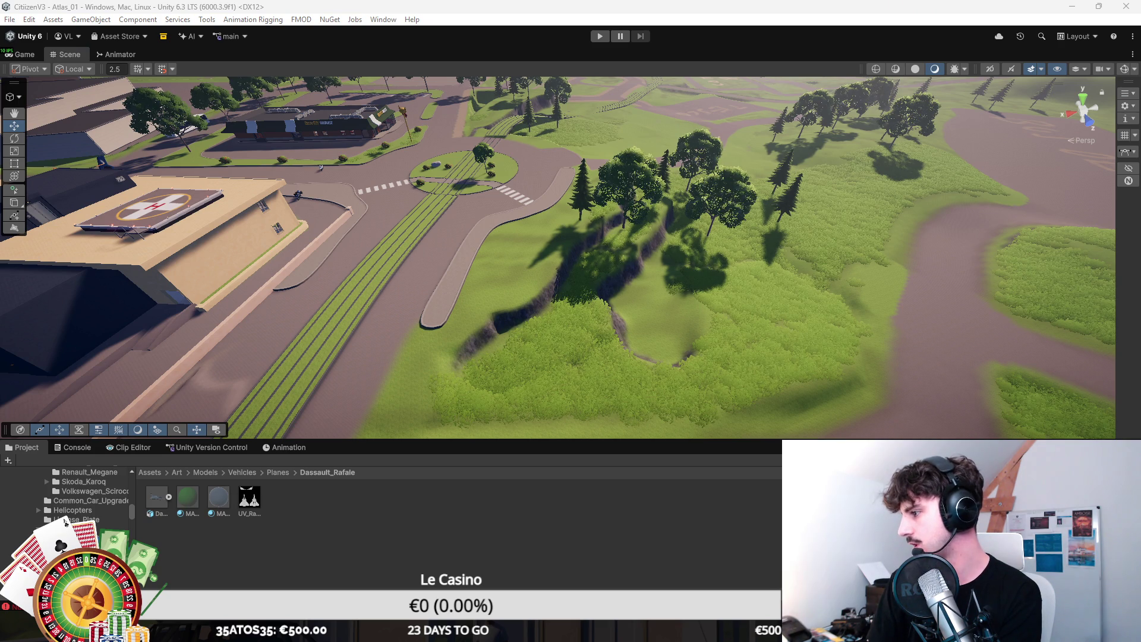
{"action": "scroll", "scroll_direction": "up", "scroll_amount": 3}
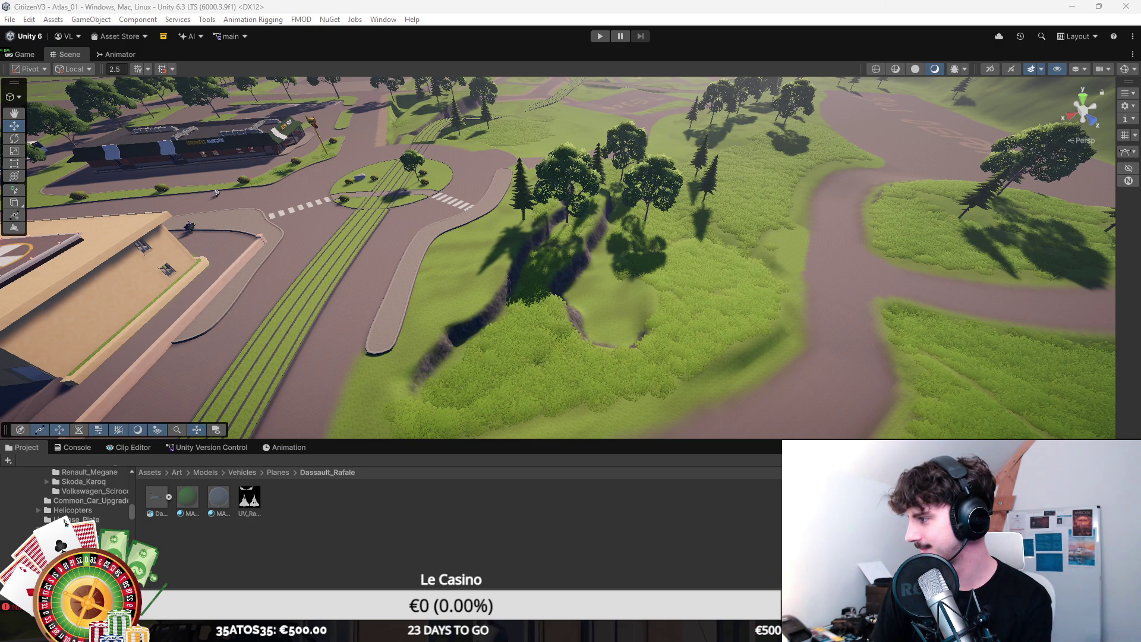
{"action": "left_click_drag", "start_coordinate": [1097, 169], "coordinate": [653, 309]}
{"action": "key", "text": "F6"}
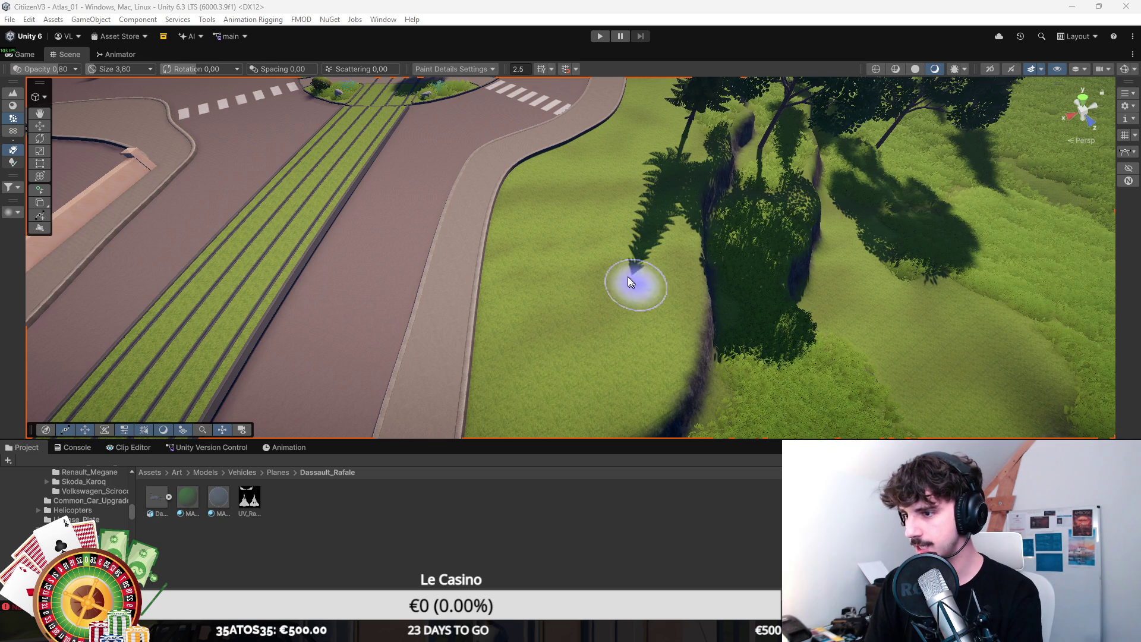
Step: Paint detail grass beside the island, then look along the road, crosswalk and ravine
{"action": "left_click_drag", "start_coordinate": [628, 275], "coordinate": [662, 301]}
{"action": "scroll", "scroll_direction": "up", "scroll_amount": 3}
{"action": "left_click_drag", "start_coordinate": [701, 168], "coordinate": [639, 273]}
{"action": "left_click_drag", "start_coordinate": [670, 332], "coordinate": [677, 316]}
{"action": "left_click_drag", "start_coordinate": [835, 273], "coordinate": [740, 238]}
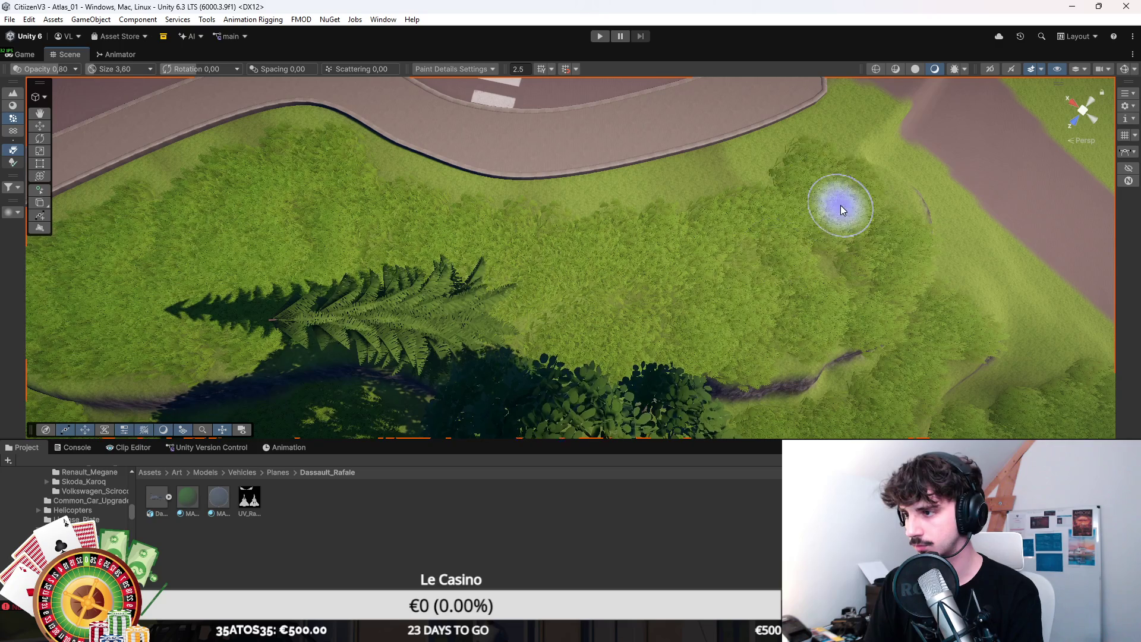
{"action": "left_click_drag", "start_coordinate": [541, 242], "coordinate": [623, 204]}
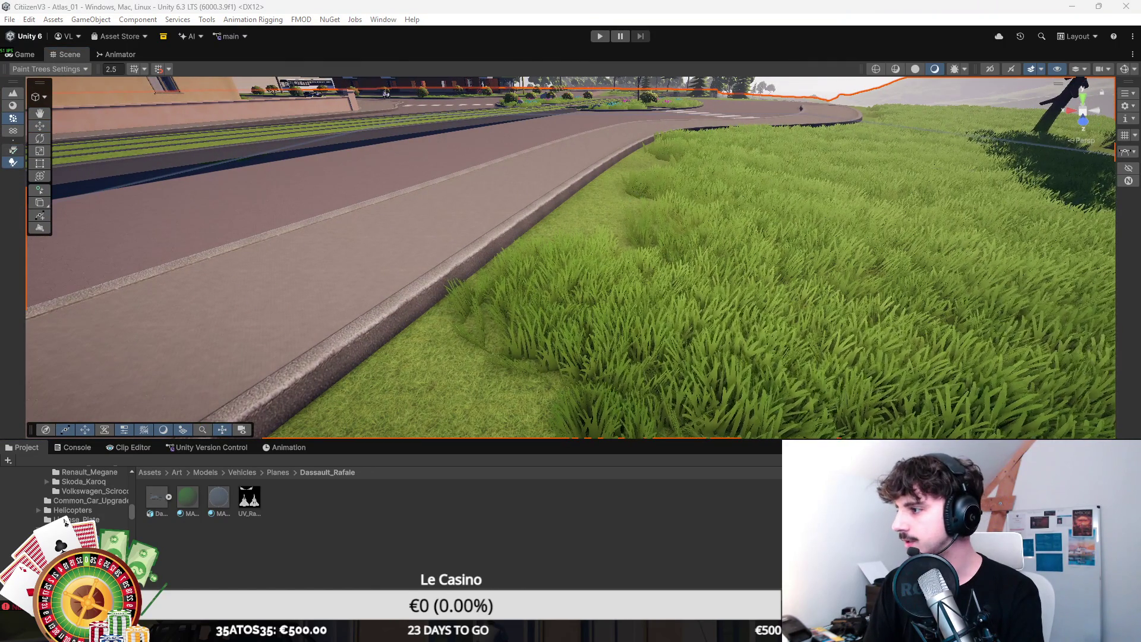
Step: Choose Set Height and reduce the brush to size 5.16 and opacity 0.12
{"action": "key", "text": "F2"}
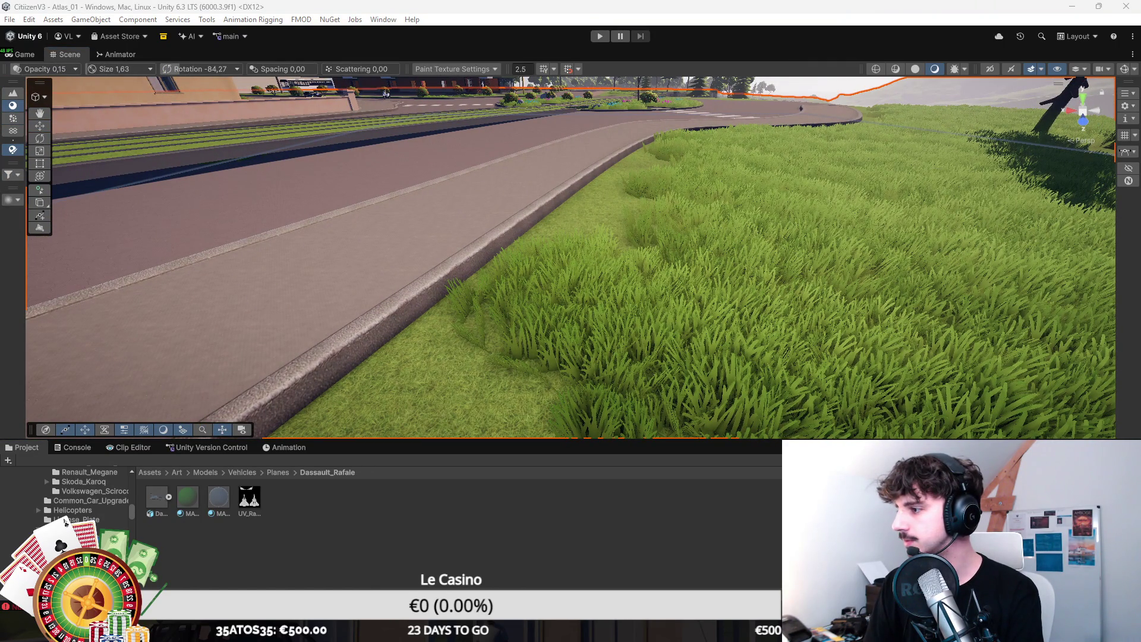
{"action": "key", "text": "F3"}
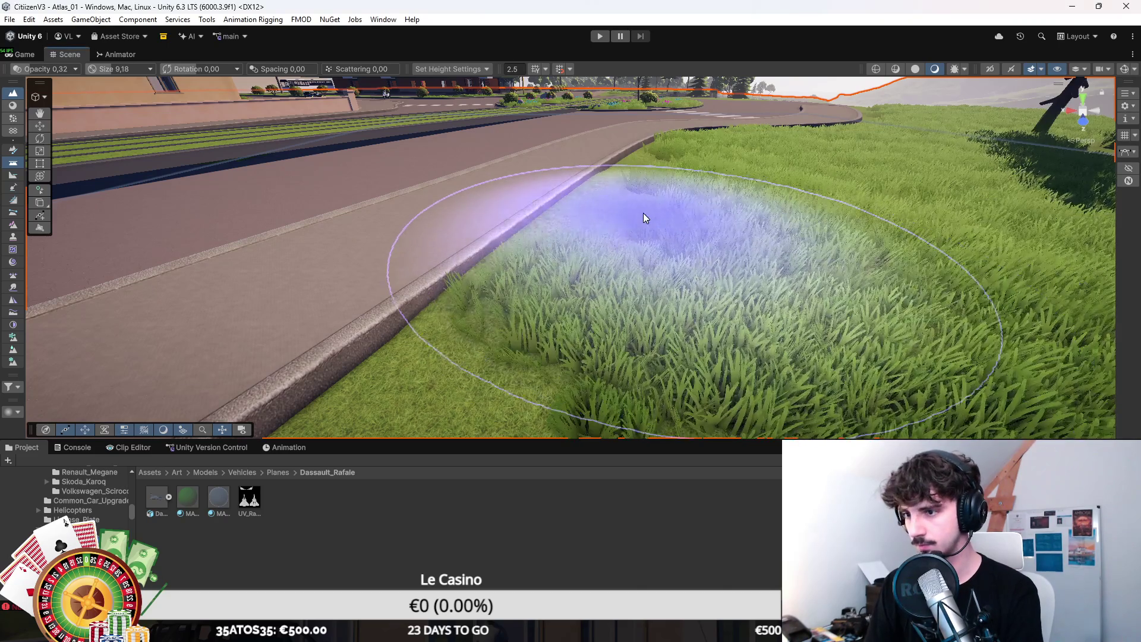
{"action": "left_click_drag", "start_coordinate": [639, 212], "coordinate": [805, 255]}
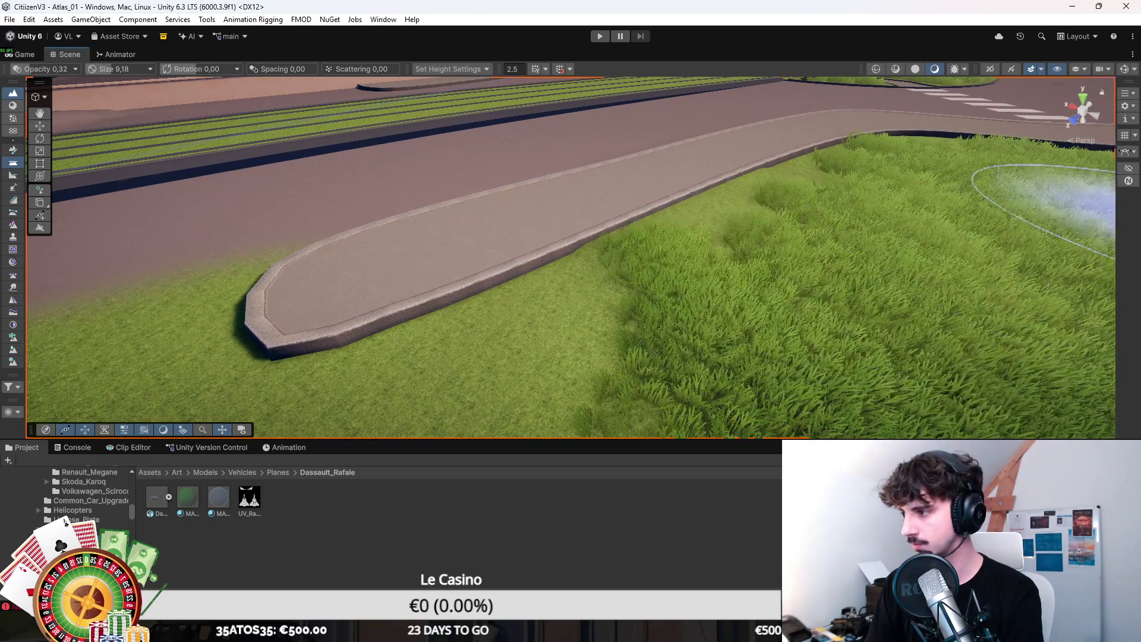
{"action": "key", "text": "bracketleft"}
{"action": "scroll", "scroll_direction": "down", "scroll_amount": 3}
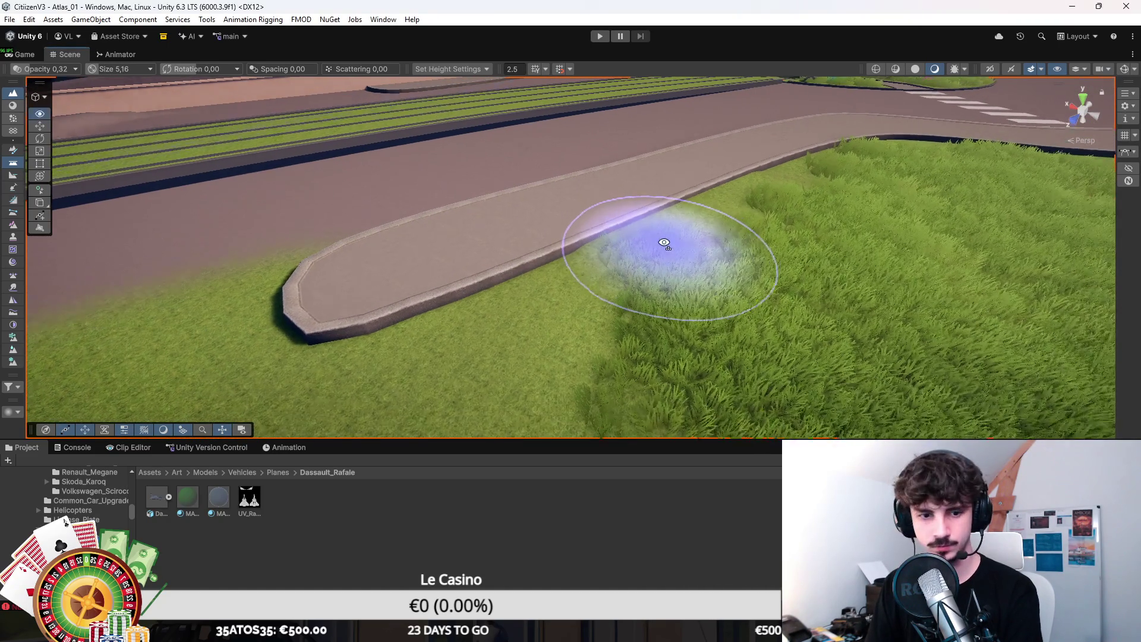
{"action": "key", "text": "minus"}
{"action": "key", "text": "minus"}
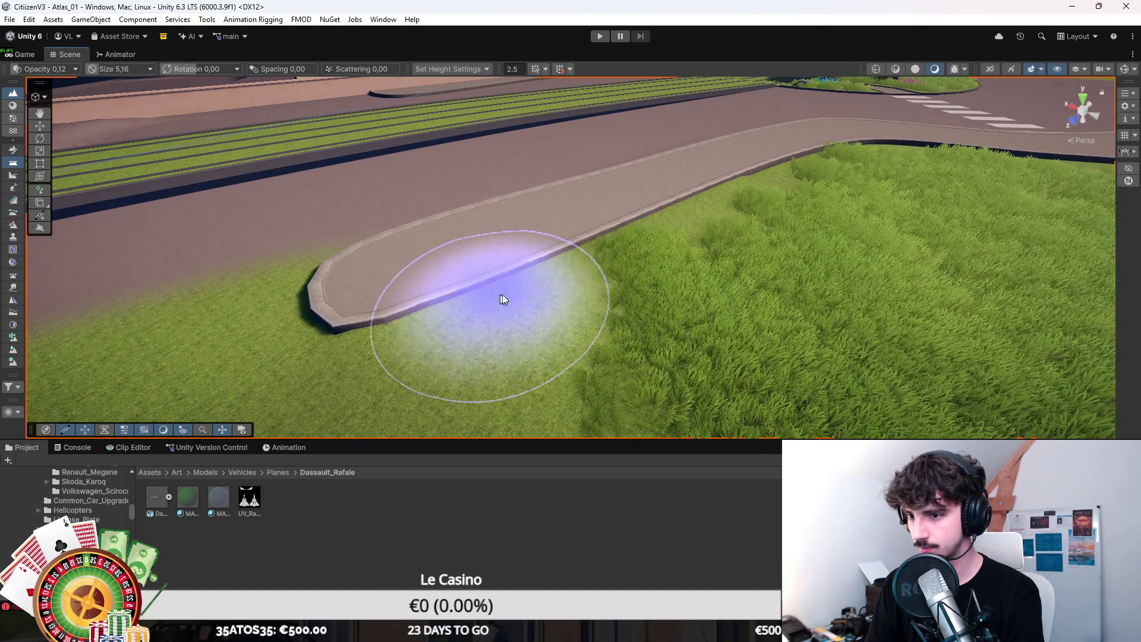
Step: Level the ground along the island's curb and check the grass meets the kerb
{"action": "left_click_drag", "start_coordinate": [757, 222], "coordinate": [1040, 249]}
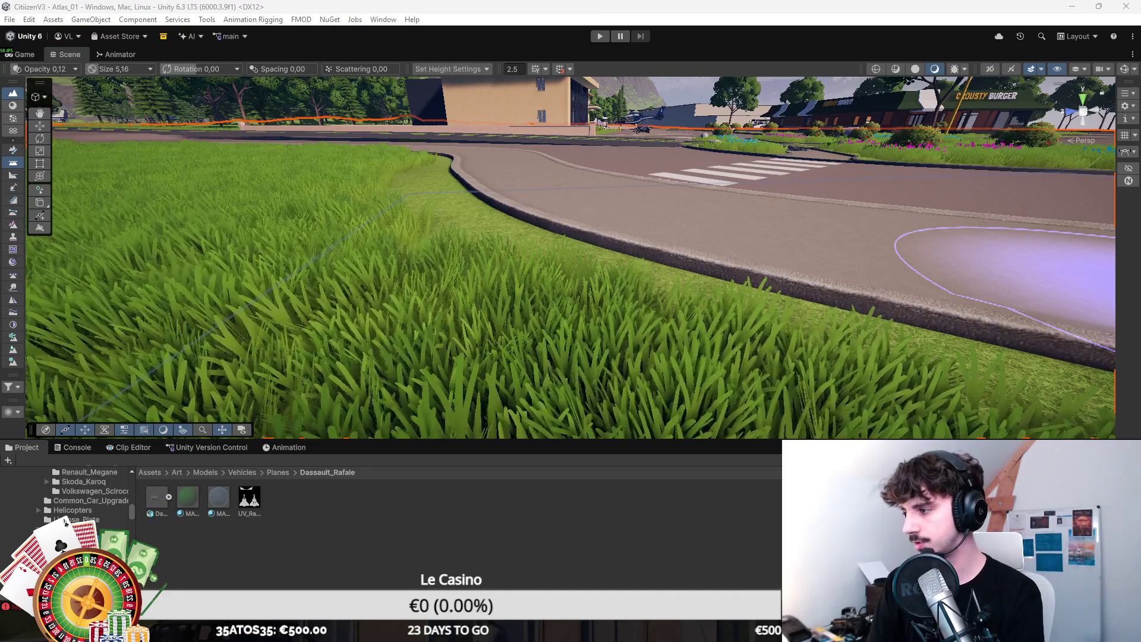
{"action": "left_click_drag", "start_coordinate": [713, 291], "coordinate": [642, 297]}
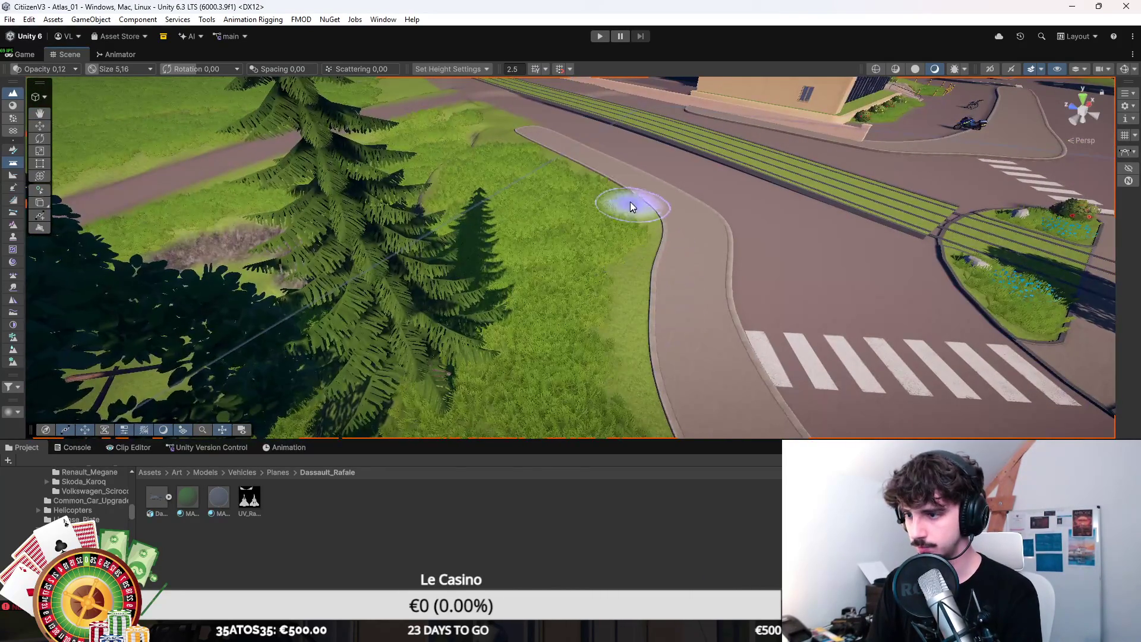
{"action": "scroll", "scroll_direction": "down", "scroll_amount": 3}
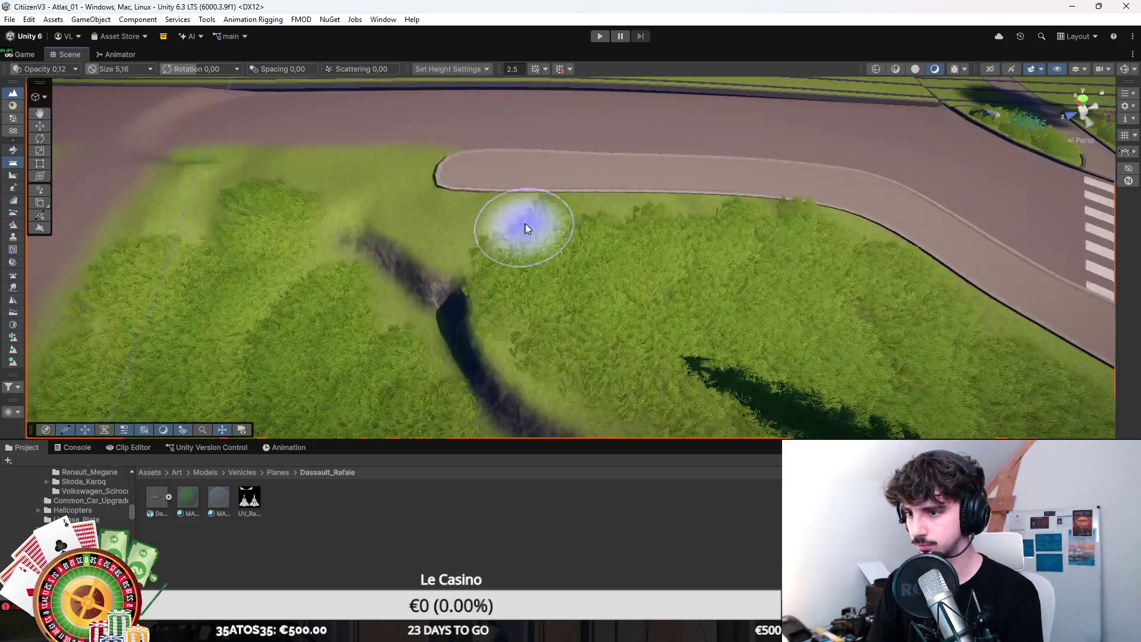
{"action": "scroll", "scroll_direction": "up", "scroll_amount": 3}
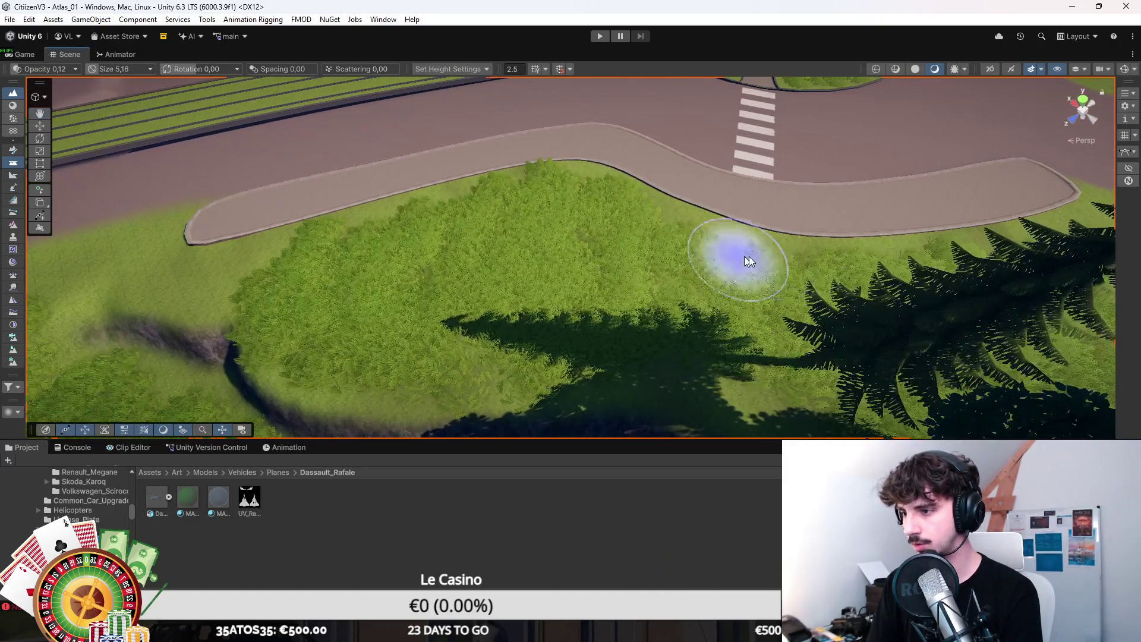
{"action": "scroll", "scroll_direction": "down", "scroll_amount": 3}
{"action": "scroll", "scroll_direction": "up", "scroll_amount": 3}
{"action": "left_click_drag", "start_coordinate": [741, 247], "coordinate": [667, 265]}
{"action": "left_click", "coordinate": [13, 118]}
{"action": "scroll", "scroll_direction": "down", "scroll_amount": 3}
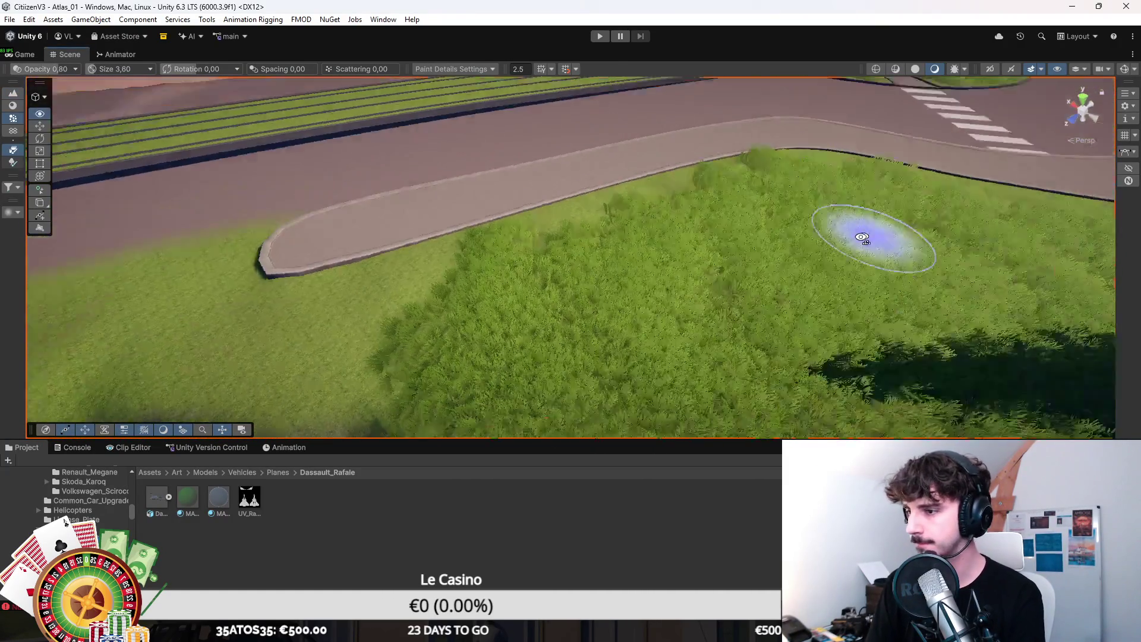
Step: Orbit along the curved road and crosswalk to bring the grassy curb and trees into view
{"action": "left_click_drag", "start_coordinate": [841, 190], "coordinate": [596, 209]}
{"action": "left_click_drag", "start_coordinate": [655, 333], "coordinate": [650, 254]}
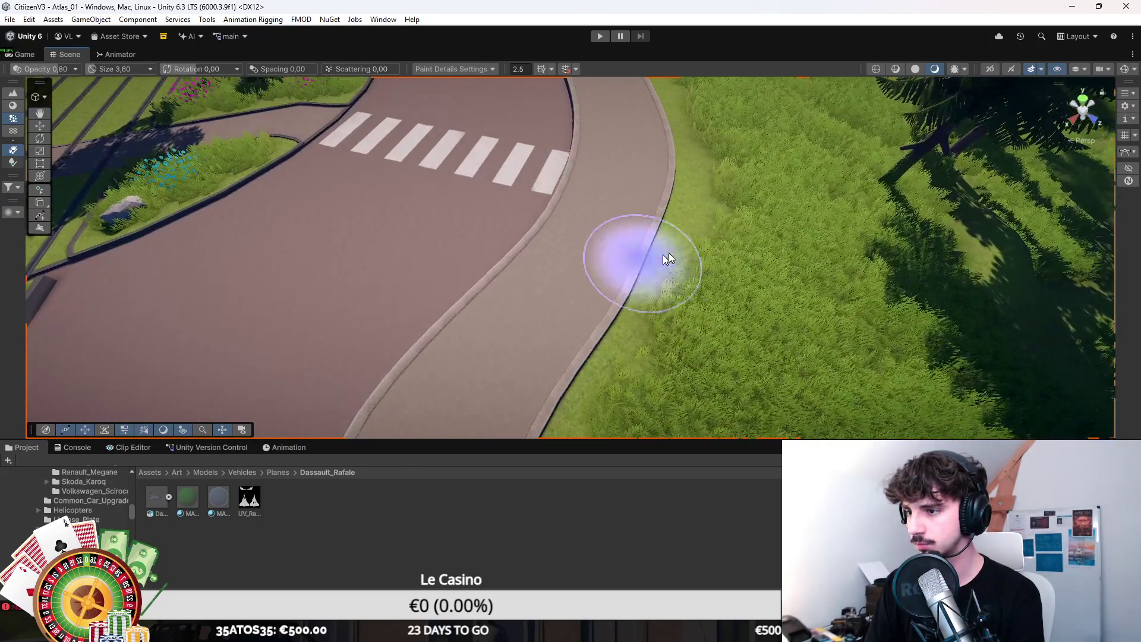
{"action": "left_click_drag", "start_coordinate": [738, 190], "coordinate": [730, 144]}
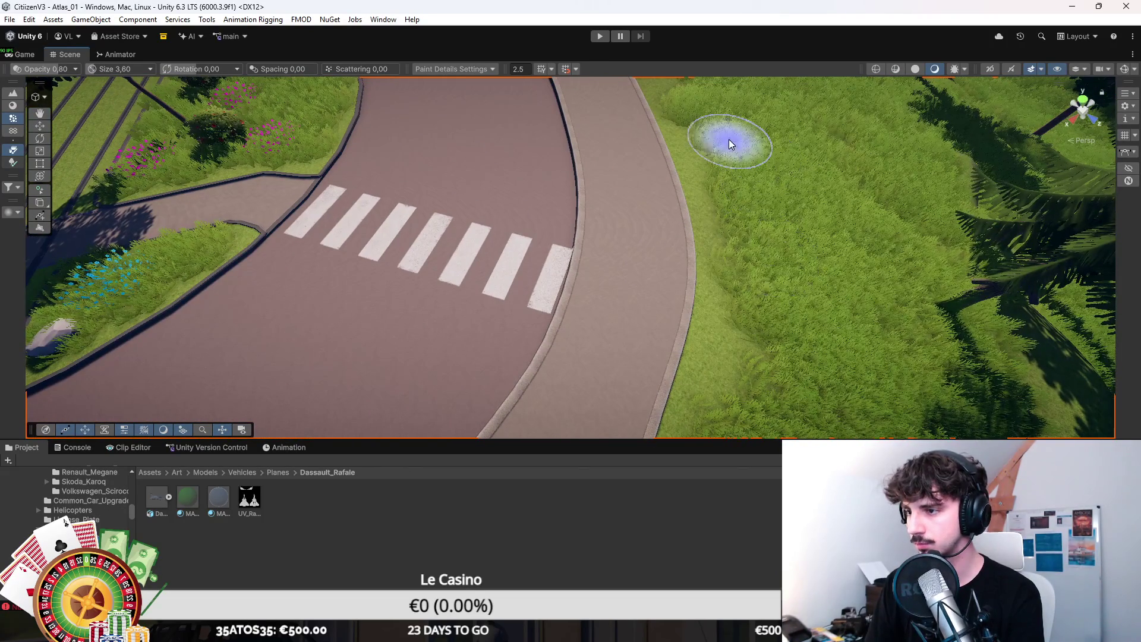
{"action": "left_click_drag", "start_coordinate": [684, 186], "coordinate": [647, 202]}
{"action": "left_click_drag", "start_coordinate": [810, 219], "coordinate": [762, 321]}
{"action": "key", "text": "w"}
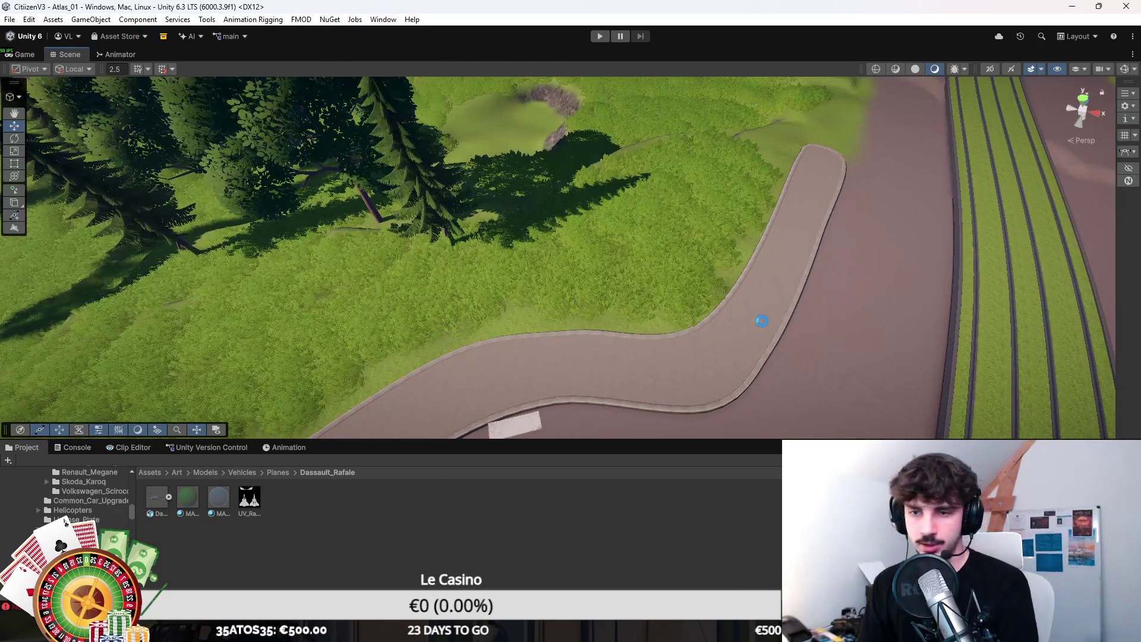
Step: Fly the camera low over the road end toward the roundabout and island, then go to Assets
{"action": "left_click_drag", "start_coordinate": [675, 255], "coordinate": [429, 180]}
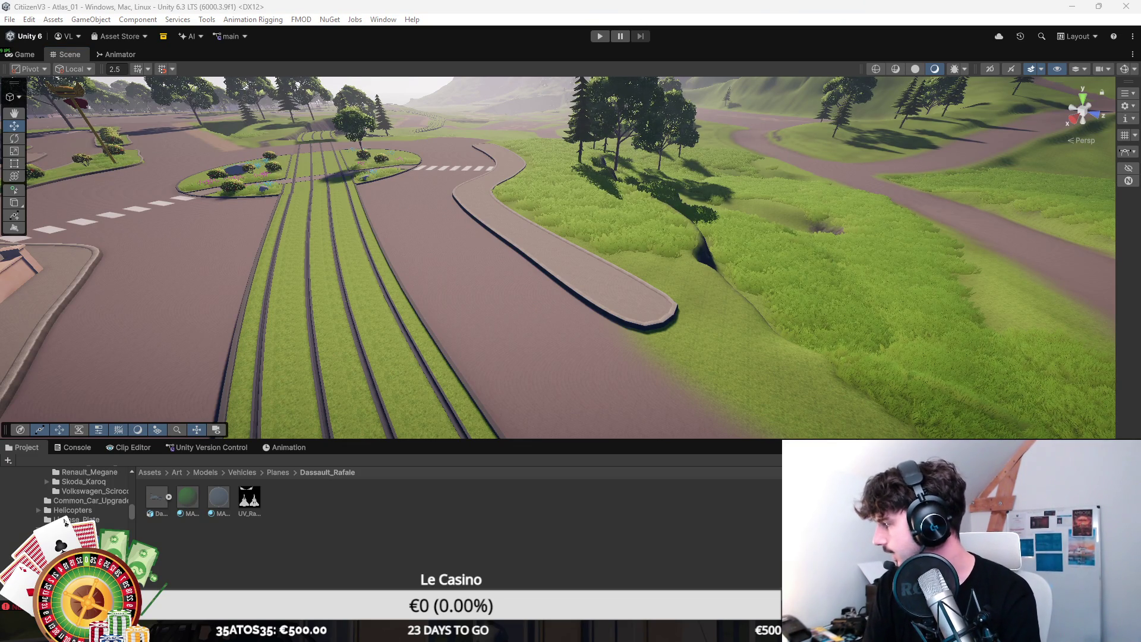
{"action": "scroll", "scroll_direction": "up", "scroll_amount": 3}
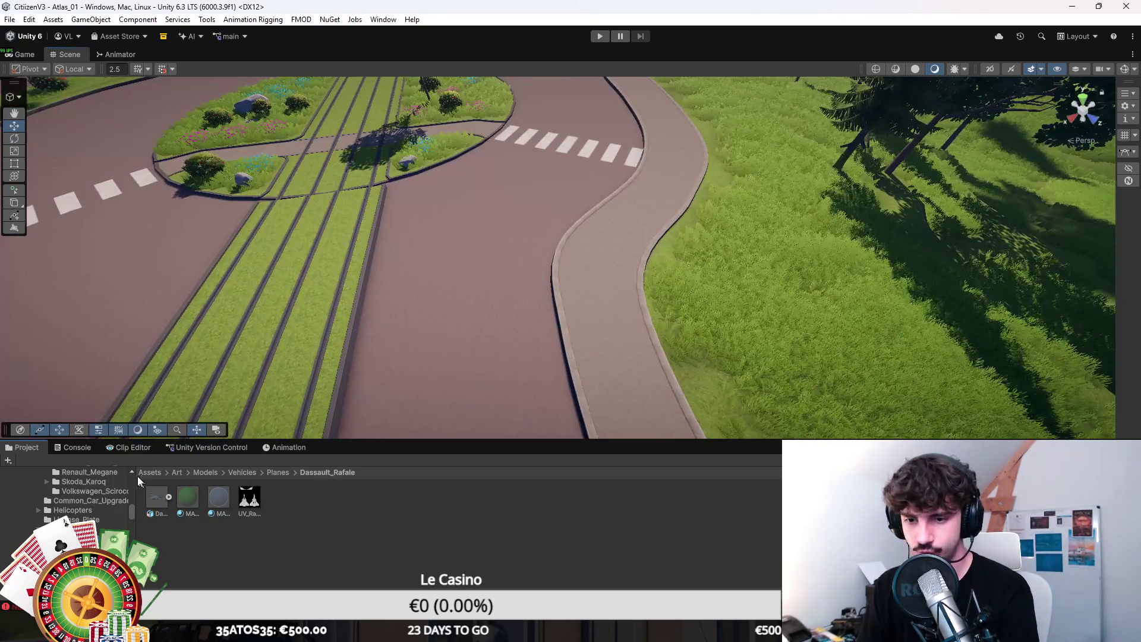
{"action": "left_click", "coordinate": [145, 473]}
Step: Open Assets > Prefabs > Props and enlarge the Project panel to show large thumbnails
{"action": "double_click", "coordinate": [543, 509]}
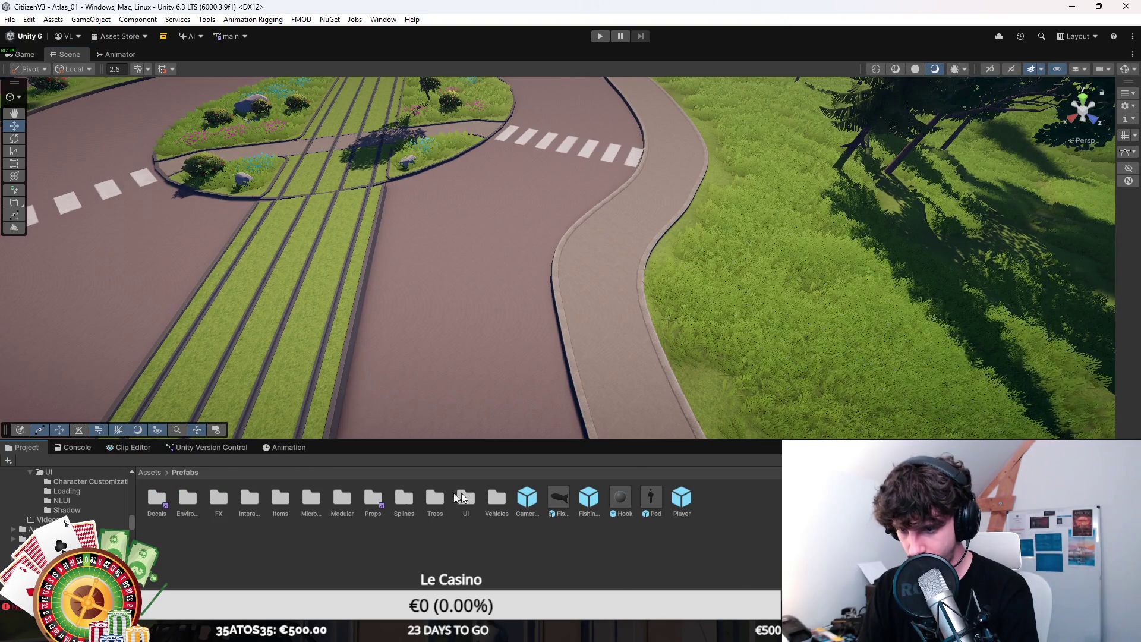
{"action": "double_click", "coordinate": [376, 501]}
{"action": "scroll", "scroll_direction": "down", "scroll_amount": 3}
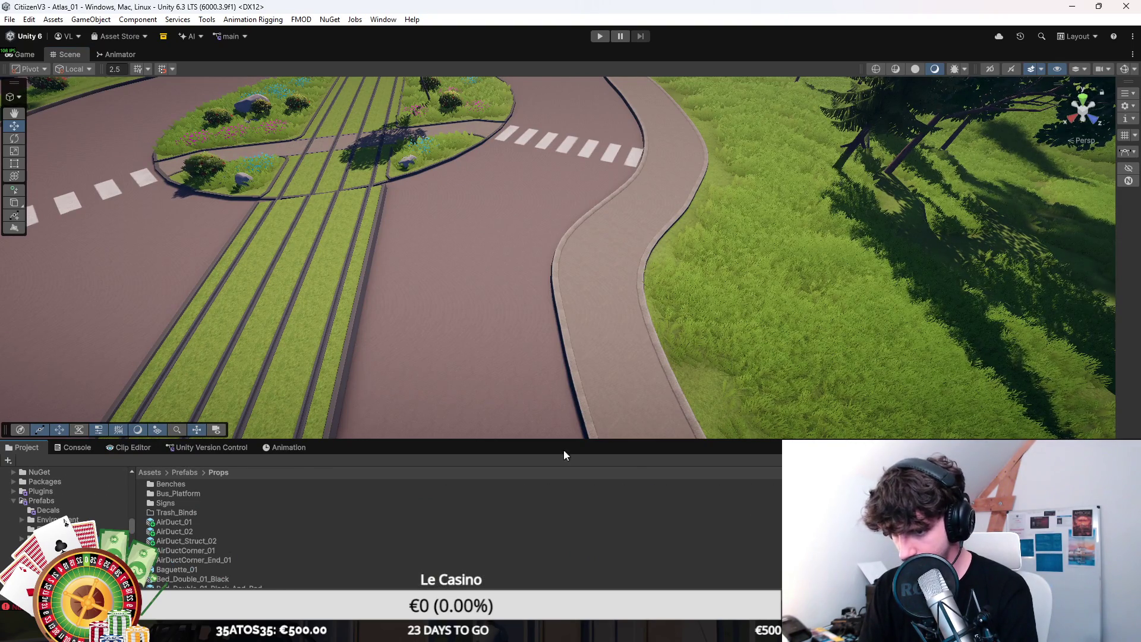
{"action": "left_click_drag", "start_coordinate": [555, 441], "coordinate": [555, 301]}
{"action": "scroll", "scroll_direction": "up", "scroll_amount": 3}
{"action": "scroll", "scroll_direction": "down", "scroll_amount": 3}
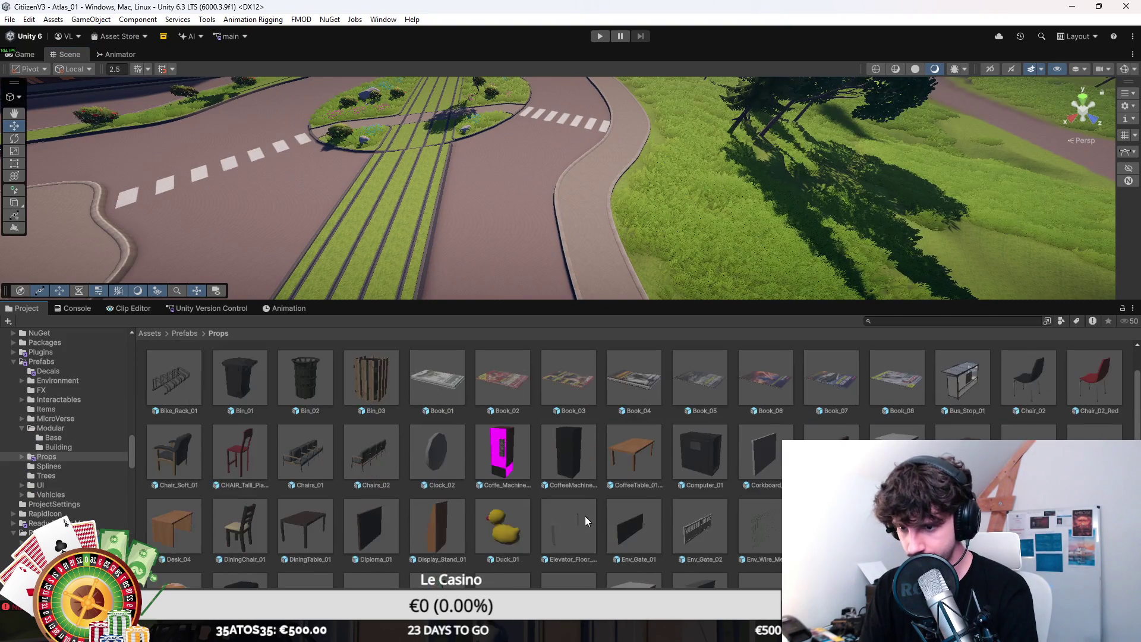
{"action": "scroll", "scroll_direction": "down", "scroll_amount": 3}
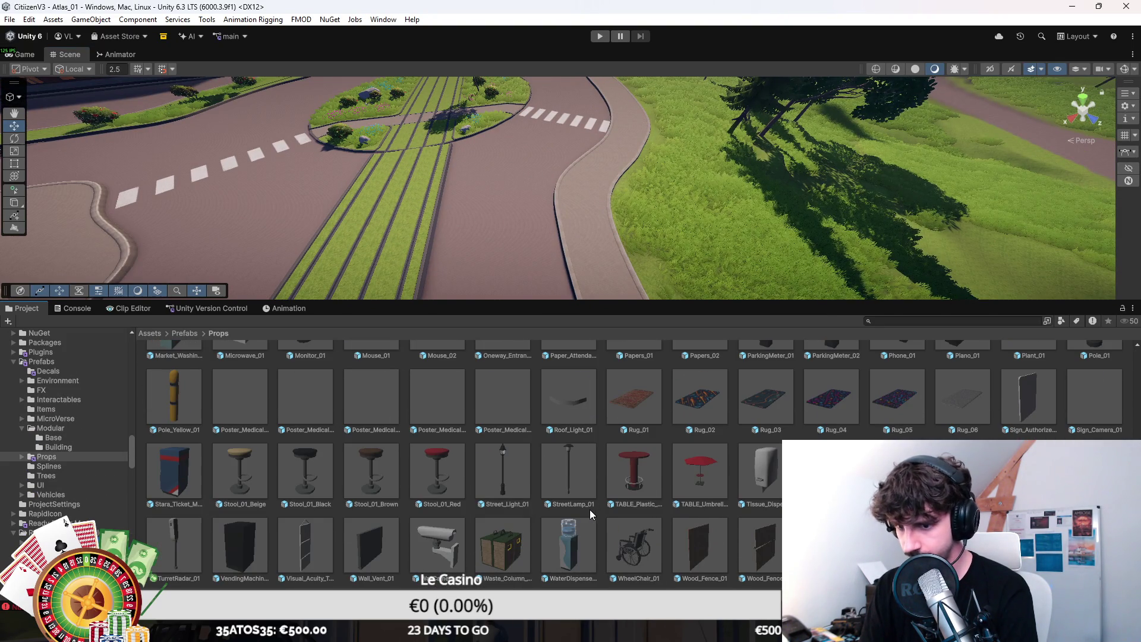
{"action": "scroll", "scroll_direction": "up", "scroll_amount": 3}
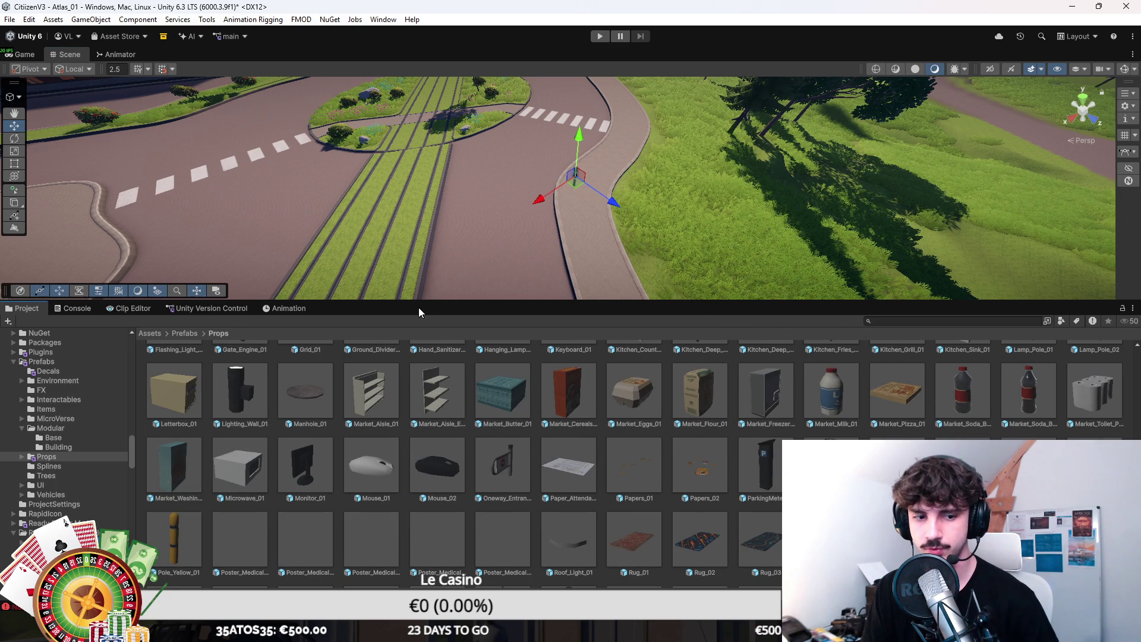
Step: Enlarge the Scene view and return the Project browser to the root Assets folder
{"action": "left_click_drag", "start_coordinate": [547, 300], "coordinate": [547, 426]}
{"action": "scroll", "scroll_direction": "down", "scroll_amount": 3}
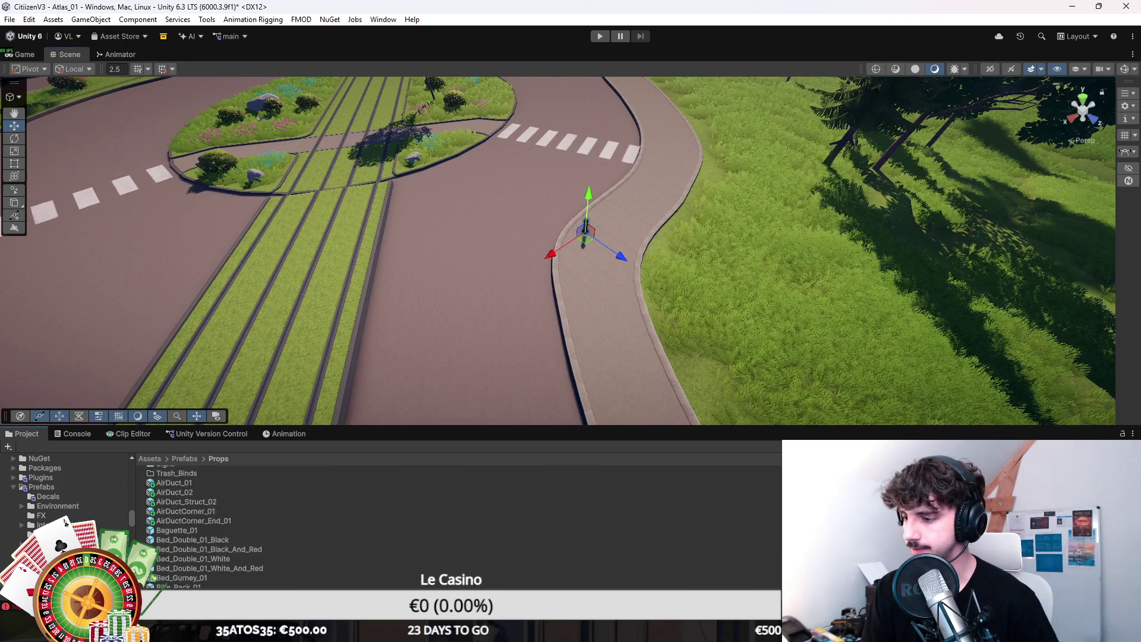
{"action": "left_click", "coordinate": [150, 459]}
{"action": "left_click", "coordinate": [65, 434]}
{"action": "left_click", "coordinate": [22, 433]}
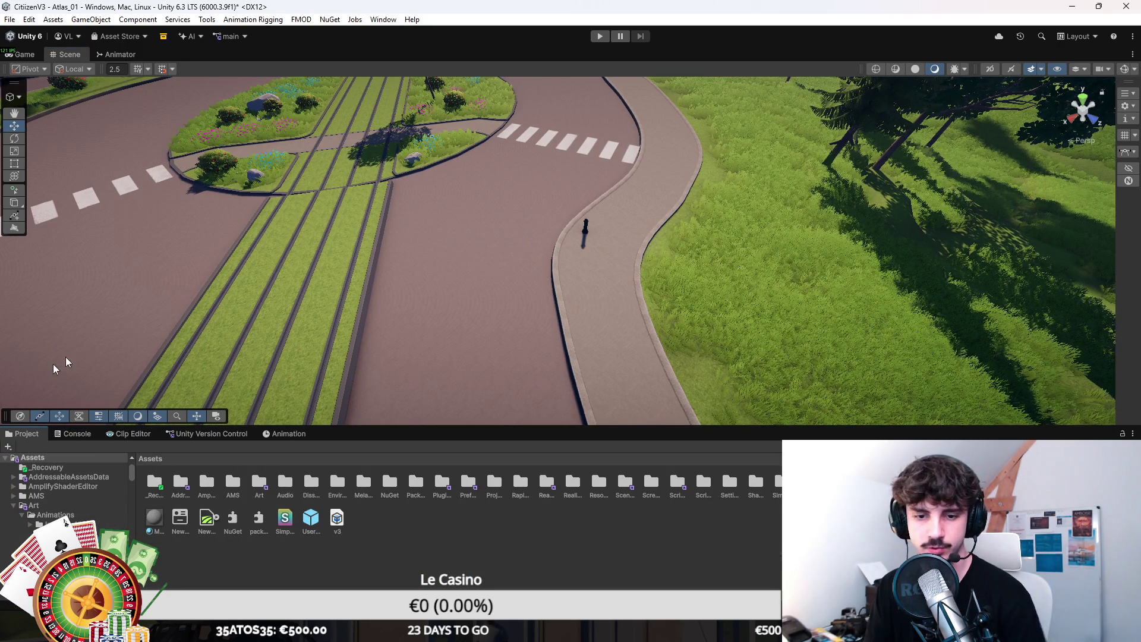
Step: Select the bollard standing on the curved sidewalk near the crosswalk
{"action": "left_click", "coordinate": [585, 228]}
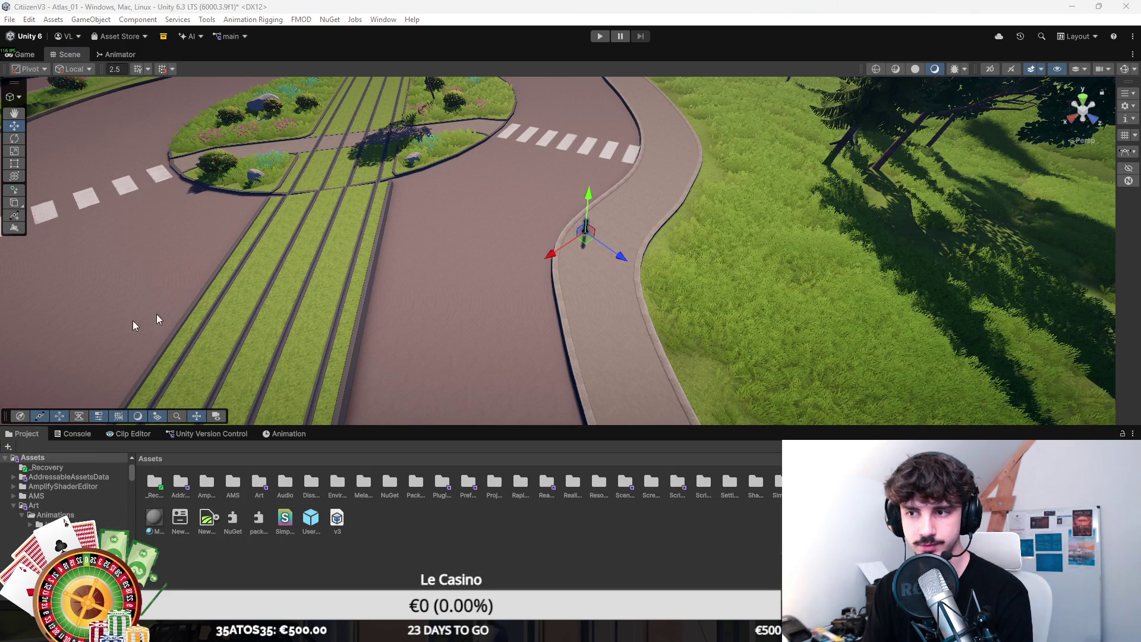
{"action": "left_click", "coordinate": [387, 169]}
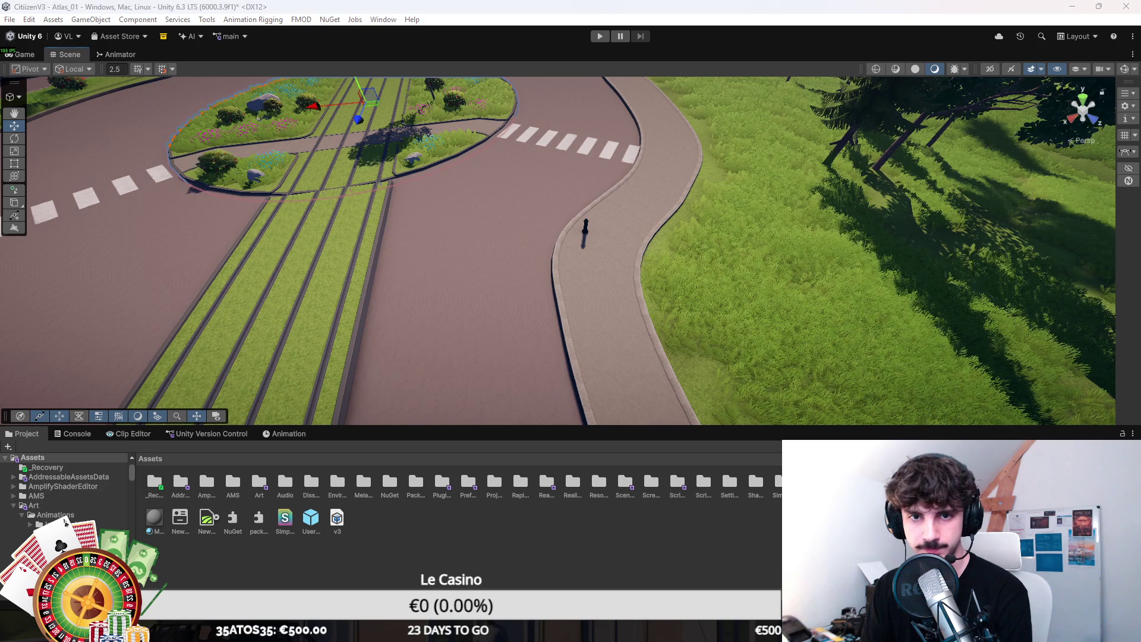
{"action": "left_click", "coordinate": [607, 285]}
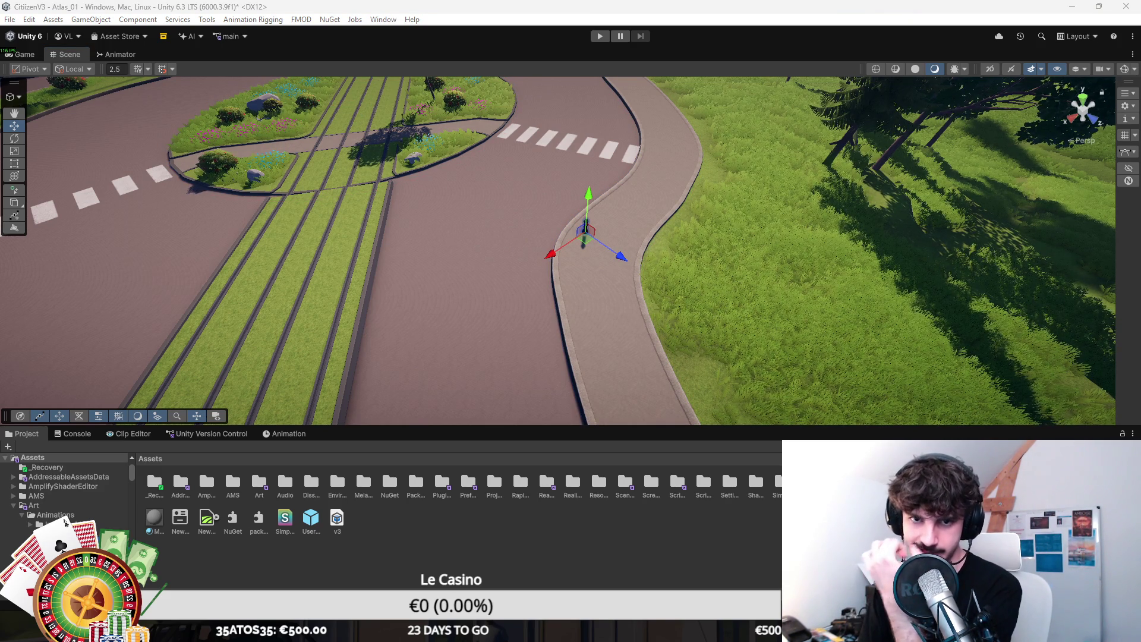
{"action": "left_click_drag", "start_coordinate": [606, 314], "coordinate": [616, 279]}
{"action": "left_click", "coordinate": [637, 267]}
Step: Duplicate the bollard and slide the copies further along the curved sidewalk
{"action": "key", "text": "ctrl+z"}
{"action": "left_click_drag", "start_coordinate": [557, 257], "coordinate": [523, 308]}
{"action": "key", "text": "ctrl+d"}
{"action": "key", "text": "e"}
{"action": "key", "text": "w"}
{"action": "scroll", "scroll_direction": "up", "scroll_amount": 3}
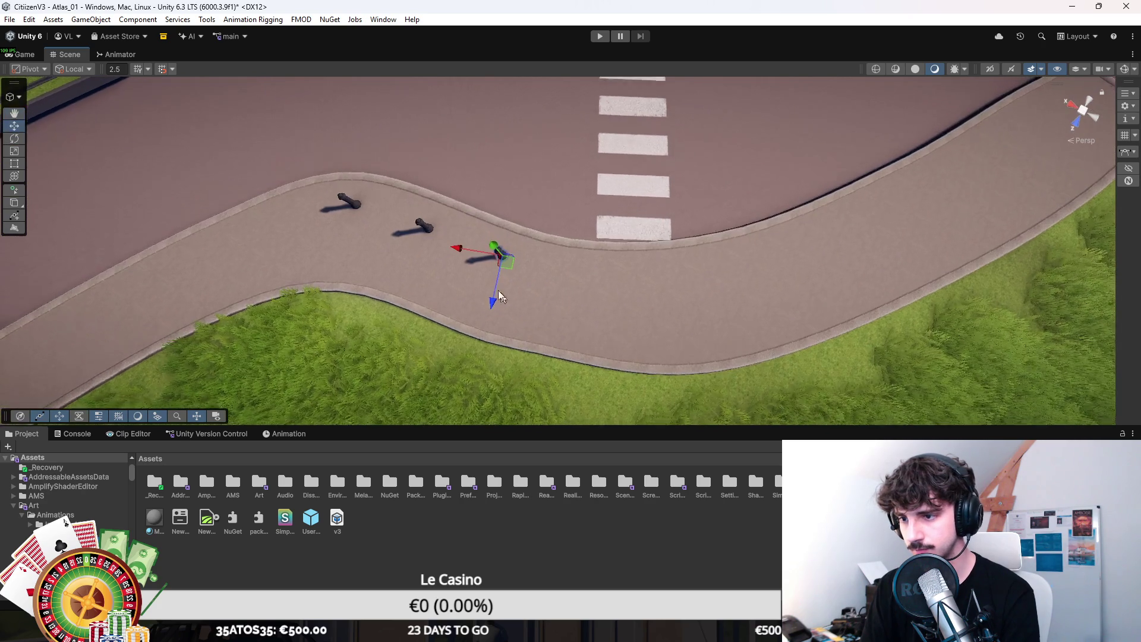
{"action": "left_click_drag", "start_coordinate": [540, 274], "coordinate": [508, 256]}
{"action": "left_click_drag", "start_coordinate": [627, 274], "coordinate": [497, 255]}
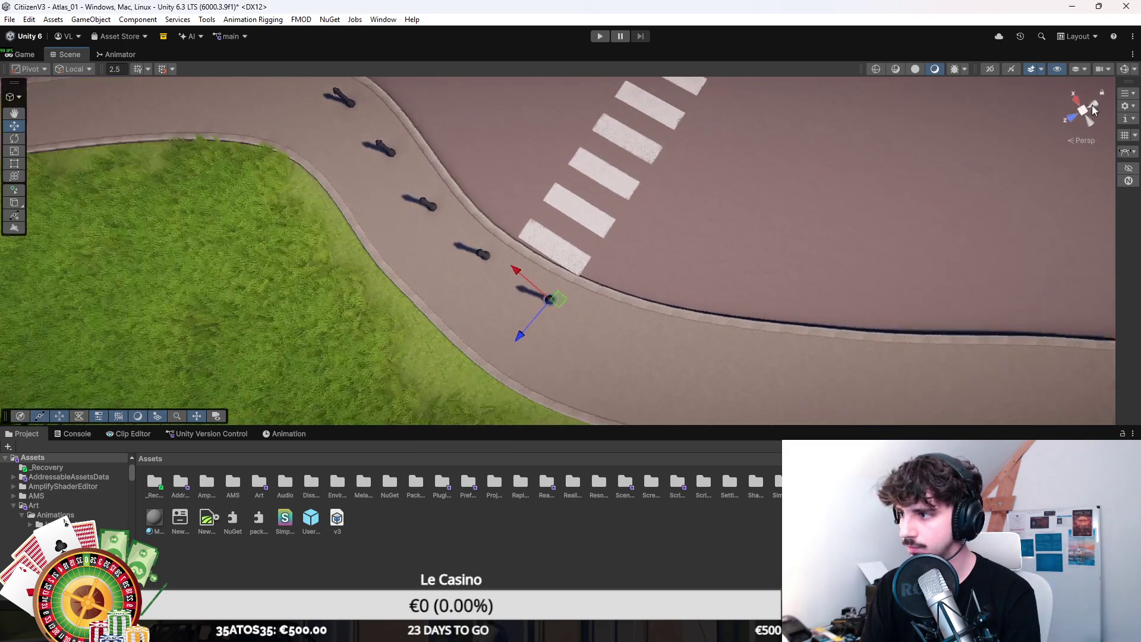
Step: In top view, frame the selected bollard and nudge it toward the curb
{"action": "left_click", "coordinate": [1092, 107]}
{"action": "scroll", "scroll_direction": "up", "scroll_amount": 3}
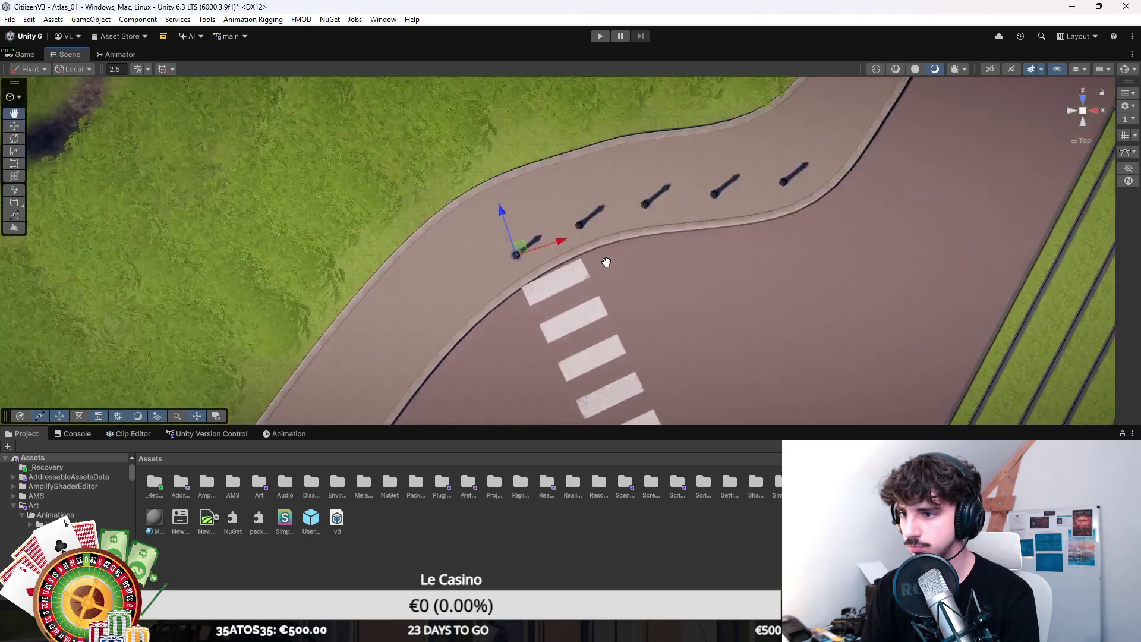
{"action": "scroll", "scroll_direction": "down", "scroll_amount": 3}
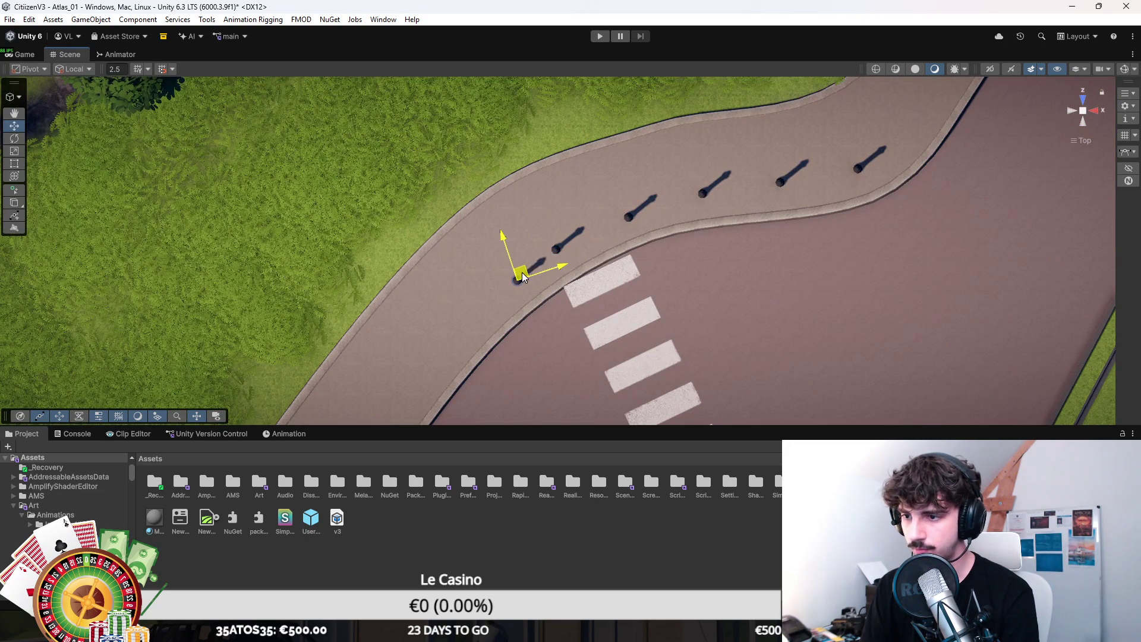
{"action": "key", "text": "f"}
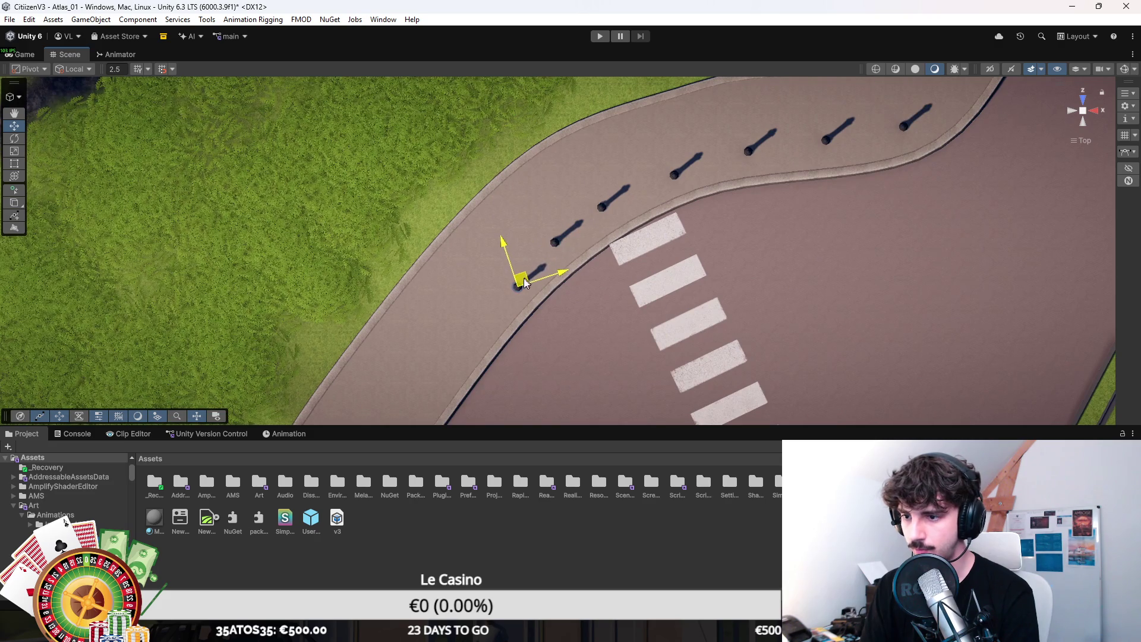
{"action": "left_click_drag", "start_coordinate": [515, 284], "coordinate": [557, 220]}
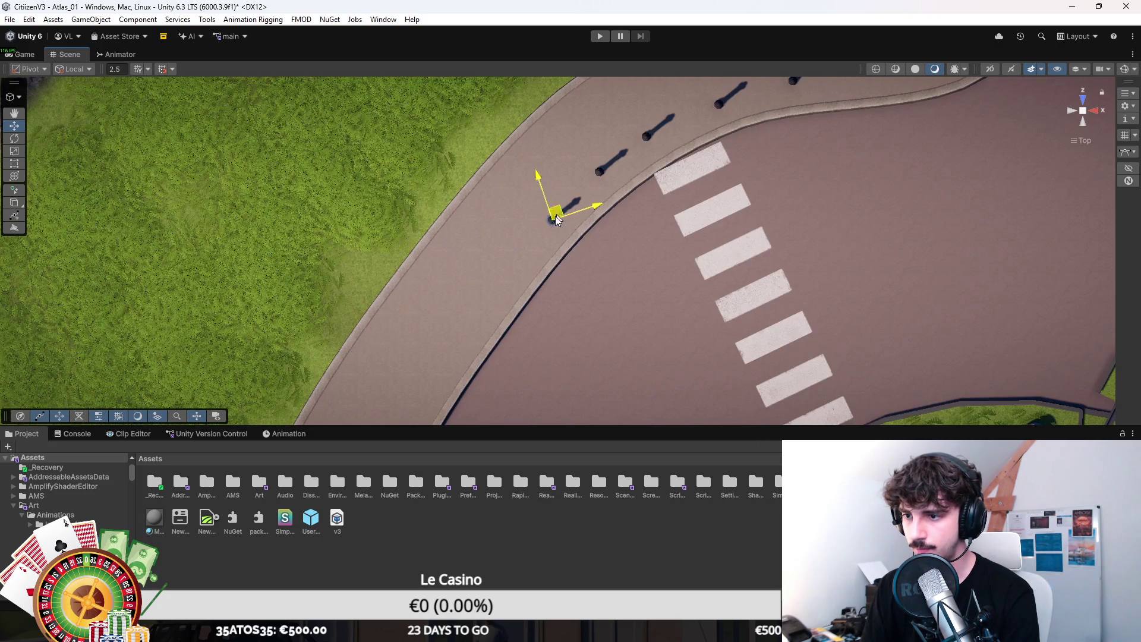
{"action": "left_click_drag", "start_coordinate": [518, 266], "coordinate": [580, 184]}
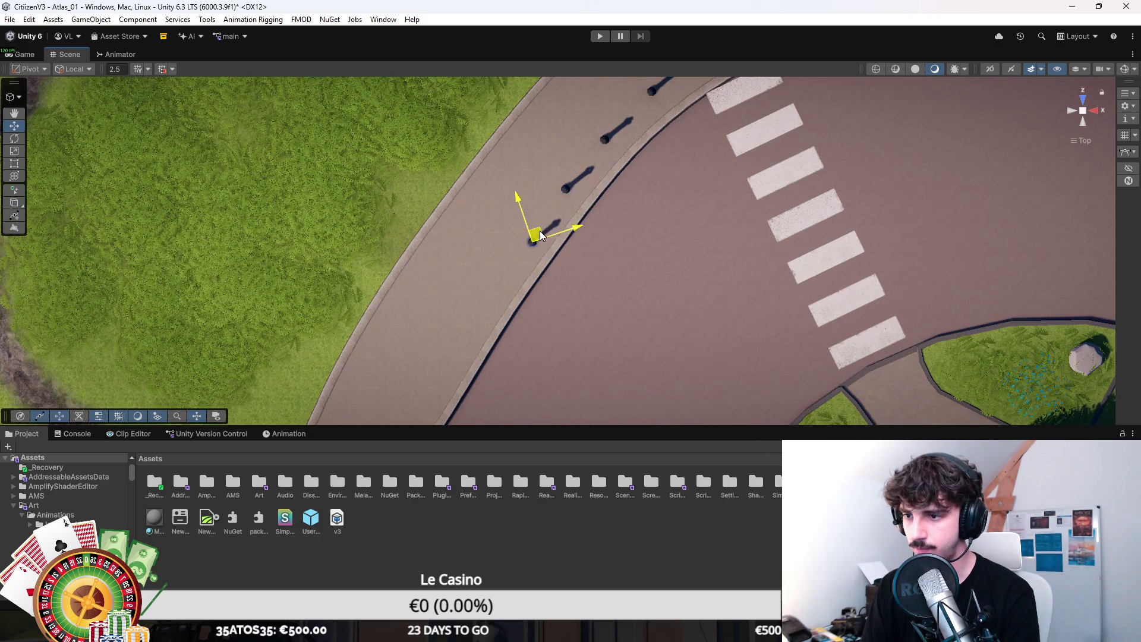
{"action": "left_click_drag", "start_coordinate": [487, 307], "coordinate": [540, 182]}
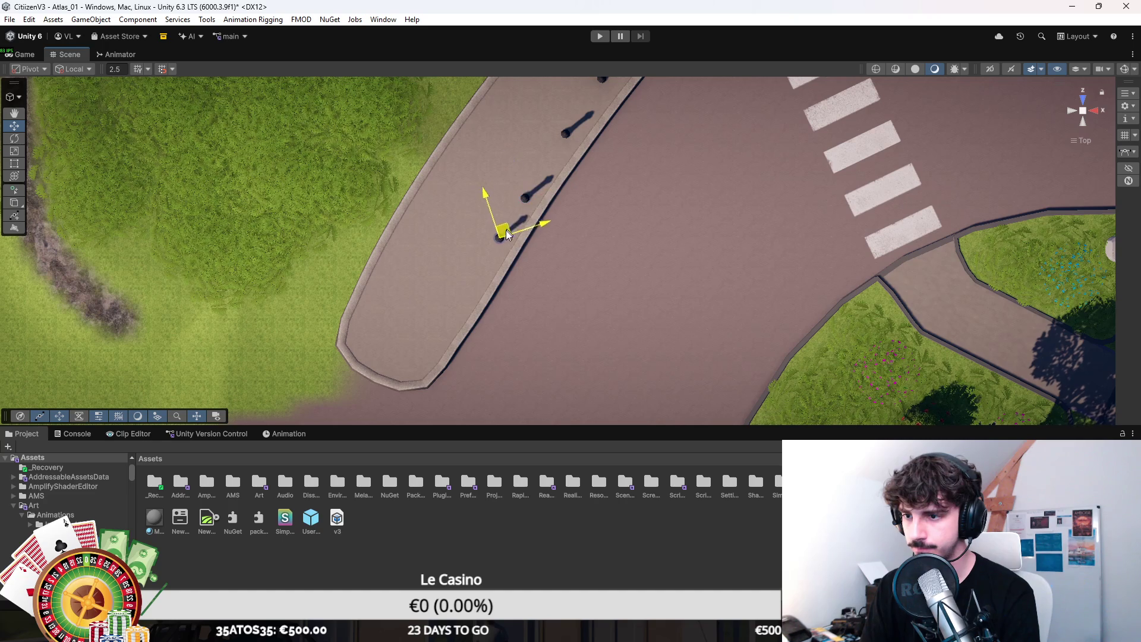
{"action": "left_click_drag", "start_coordinate": [498, 243], "coordinate": [658, 76]}
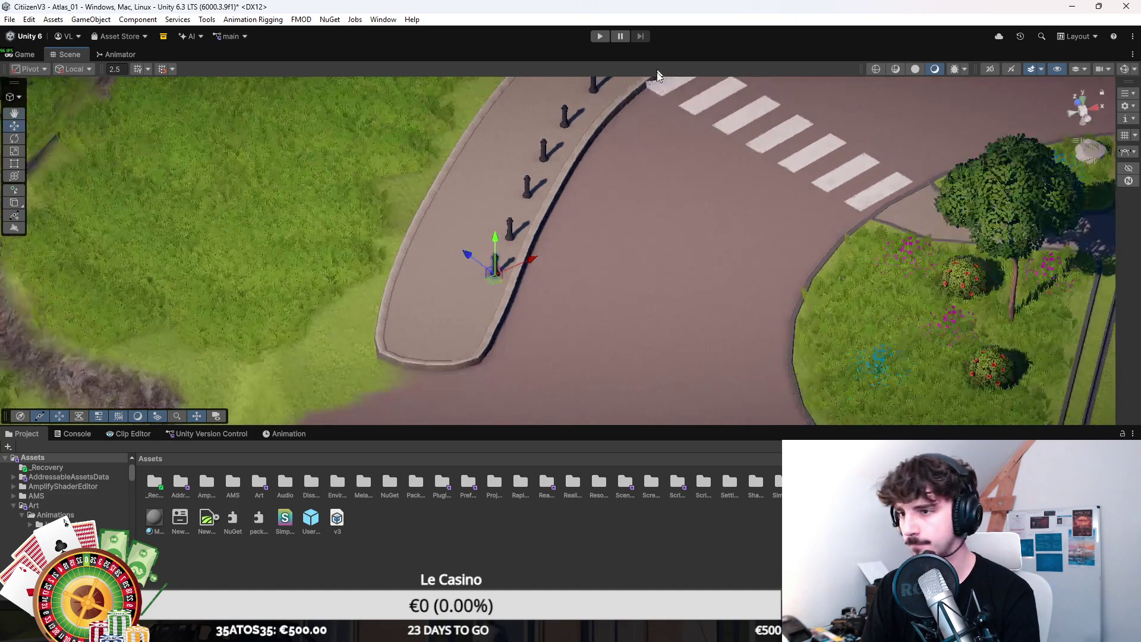
{"action": "left_click_drag", "start_coordinate": [1082, 106], "coordinate": [658, 259]}
{"action": "scroll", "scroll_direction": "down", "scroll_amount": 3}
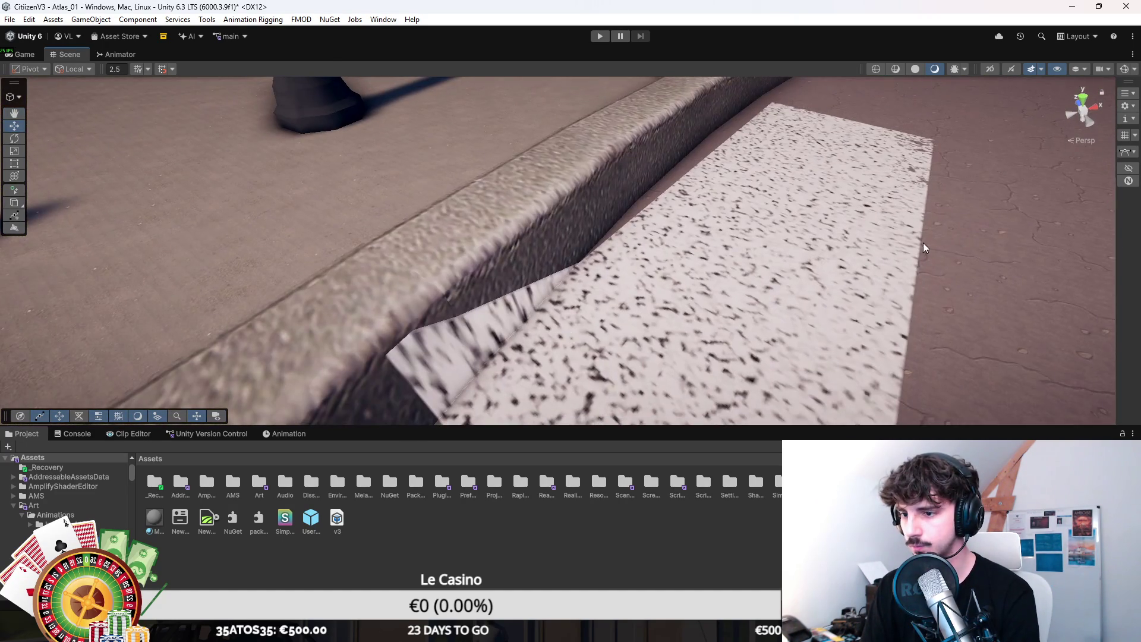
{"action": "left_click", "coordinate": [885, 255]}
{"action": "left_click_drag", "start_coordinate": [885, 256], "coordinate": [654, 262]}
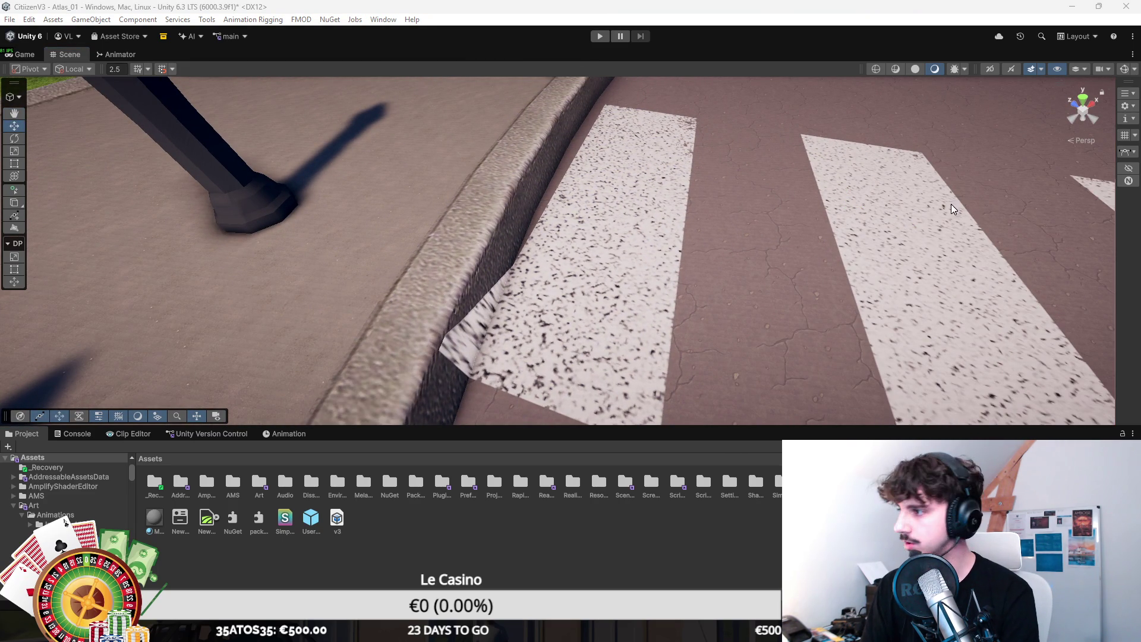
{"action": "key", "text": "ctrl+z"}
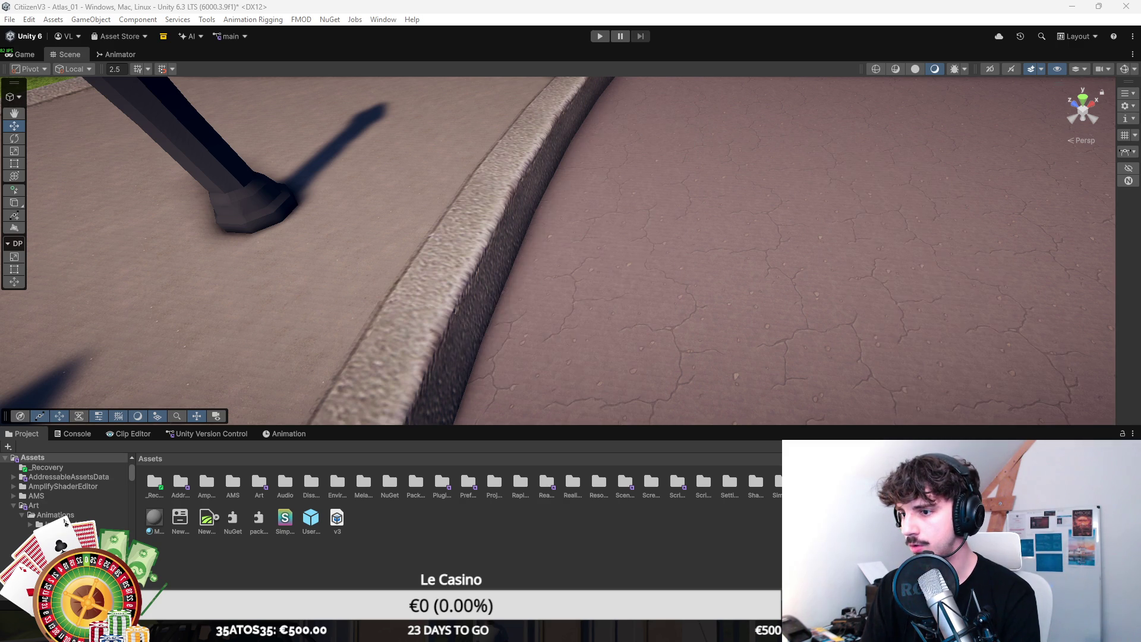
{"action": "key", "text": "ctrl+y"}
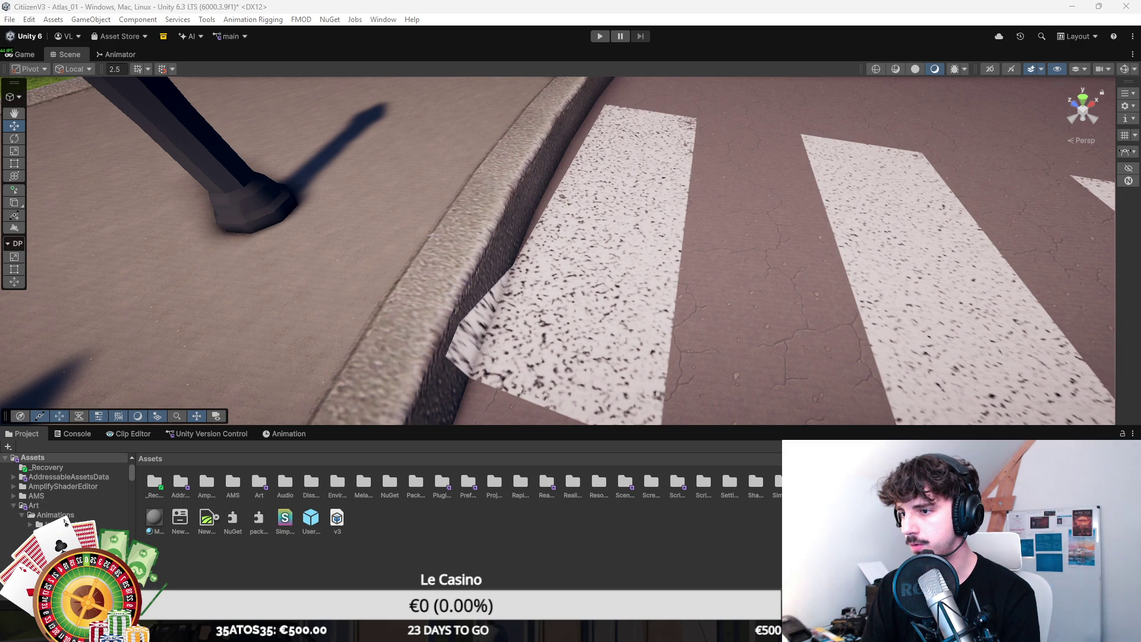
{"action": "key", "text": "f"}
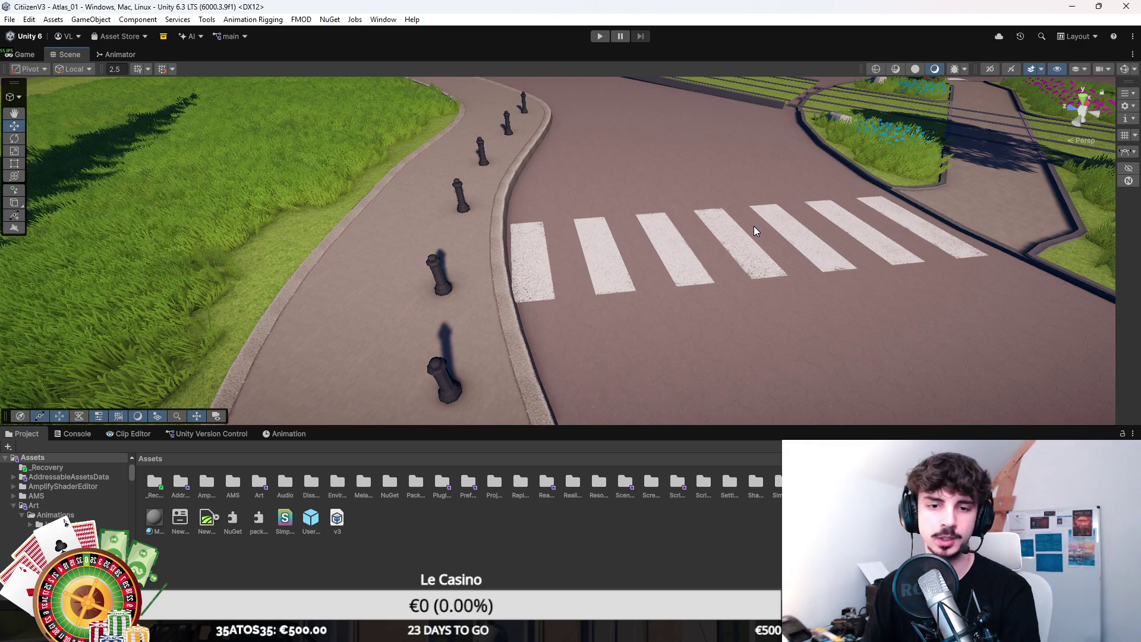
Step: Shift the crosswalk stripe slightly to the right
{"action": "left_click", "coordinate": [634, 250]}
{"action": "left_click_drag", "start_coordinate": [628, 244], "coordinate": [505, 356]}
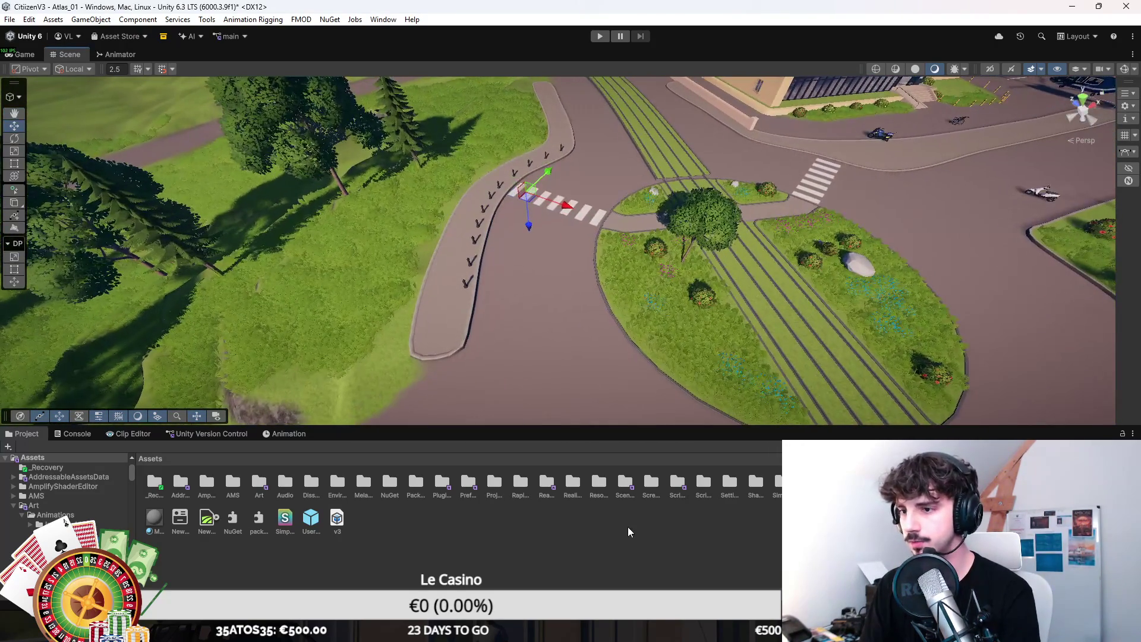
{"action": "left_click_drag", "start_coordinate": [620, 242], "coordinate": [567, 208]}
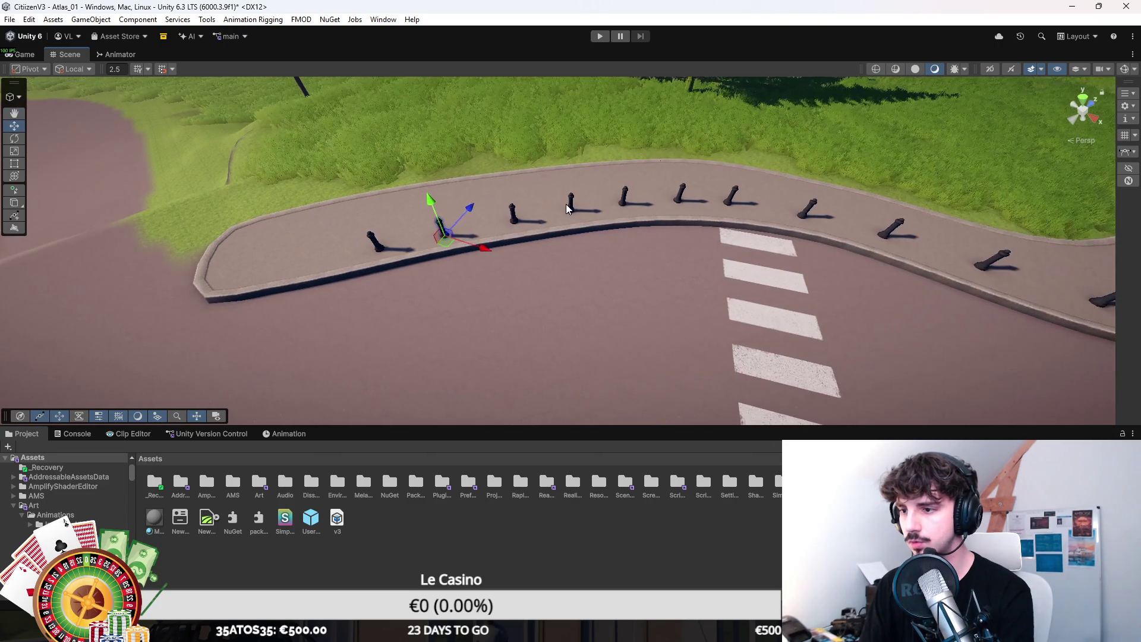
Step: Move the bollards near the crosswalk left along the sidewalk curb
{"action": "left_click", "coordinate": [683, 196]}
{"action": "key", "text": "f"}
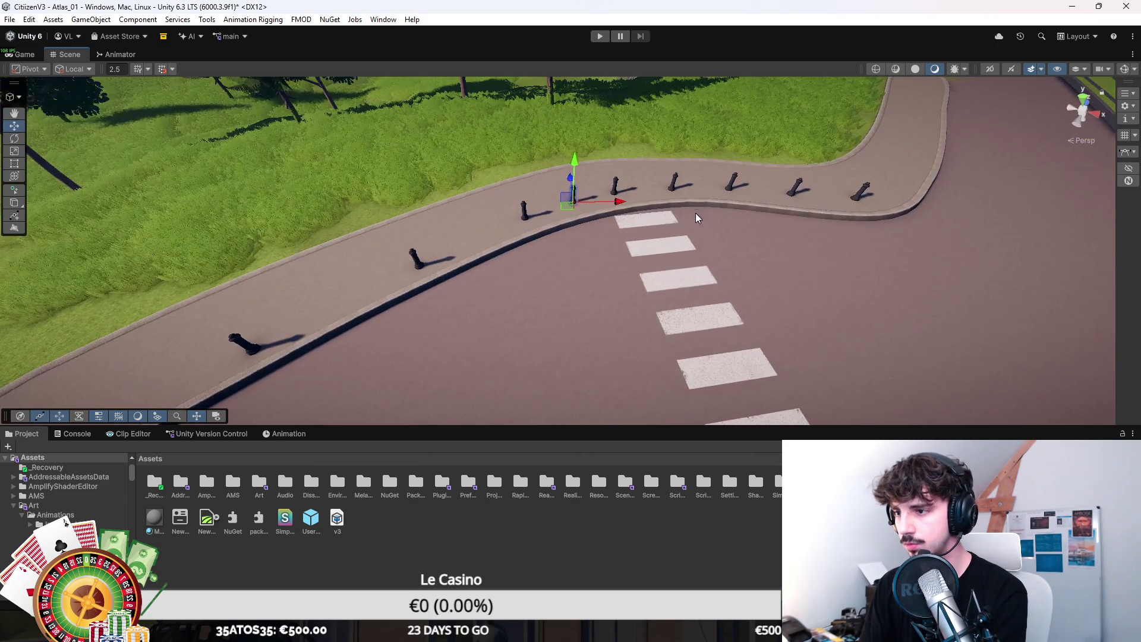
{"action": "left_click_drag", "start_coordinate": [654, 232], "coordinate": [677, 209]}
{"action": "left_click", "coordinate": [689, 199]}
{"action": "key", "text": "f"}
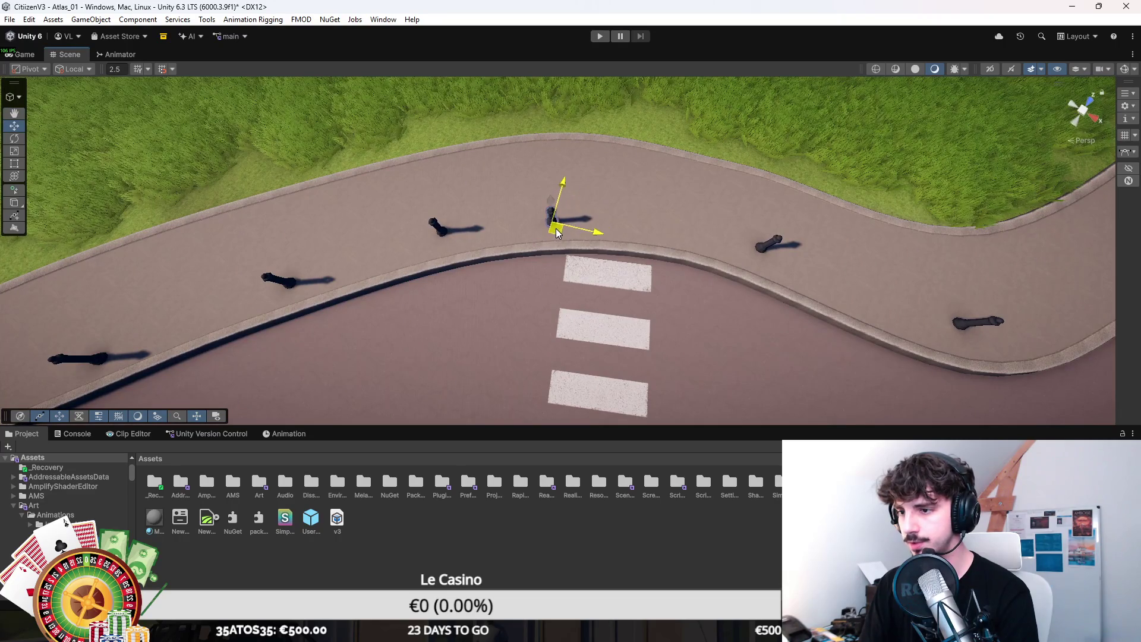
{"action": "left_click_drag", "start_coordinate": [751, 259], "coordinate": [675, 239]}
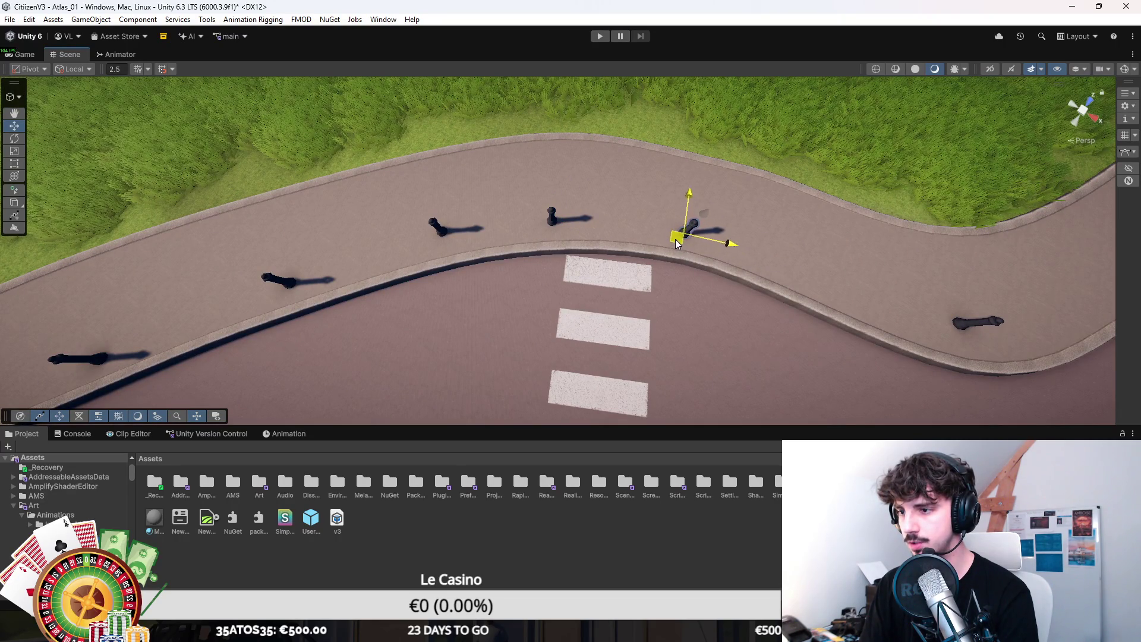
{"action": "left_click", "coordinate": [548, 230]}
{"action": "left_click_drag", "start_coordinate": [548, 230], "coordinate": [536, 230]}
Step: Shift more bollards left along the curb and select the one beside the crosswalk
{"action": "left_click", "coordinate": [439, 244]}
{"action": "left_click_drag", "start_coordinate": [439, 232], "coordinate": [545, 223]}
{"action": "key", "text": "ctrl+z"}
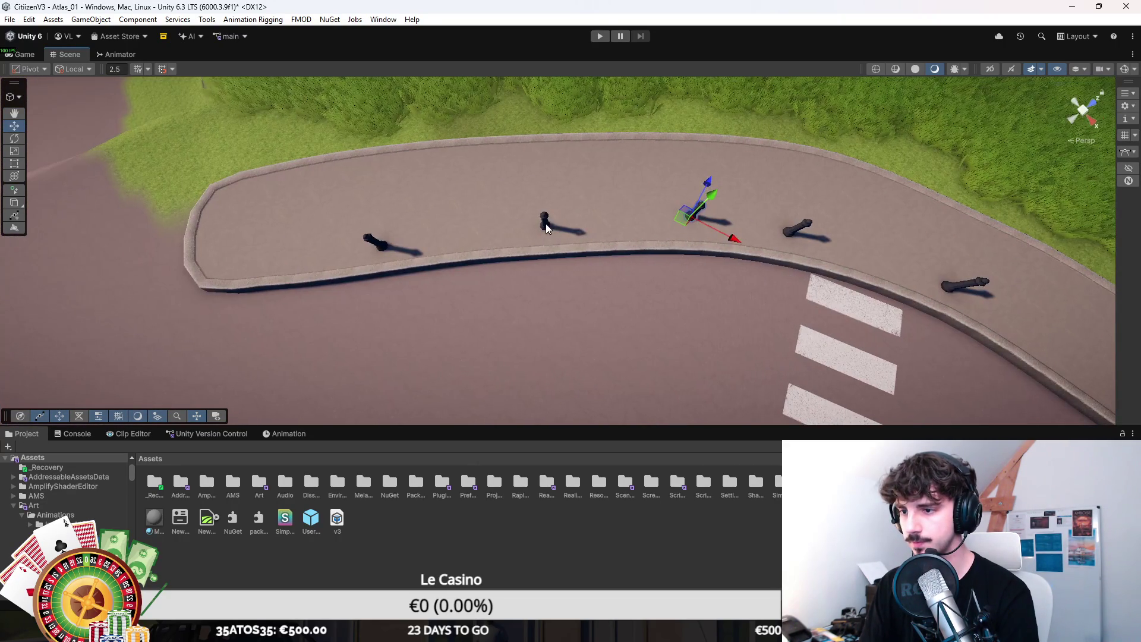
{"action": "left_click_drag", "start_coordinate": [392, 251], "coordinate": [686, 241]}
{"action": "left_click", "coordinate": [356, 262]}
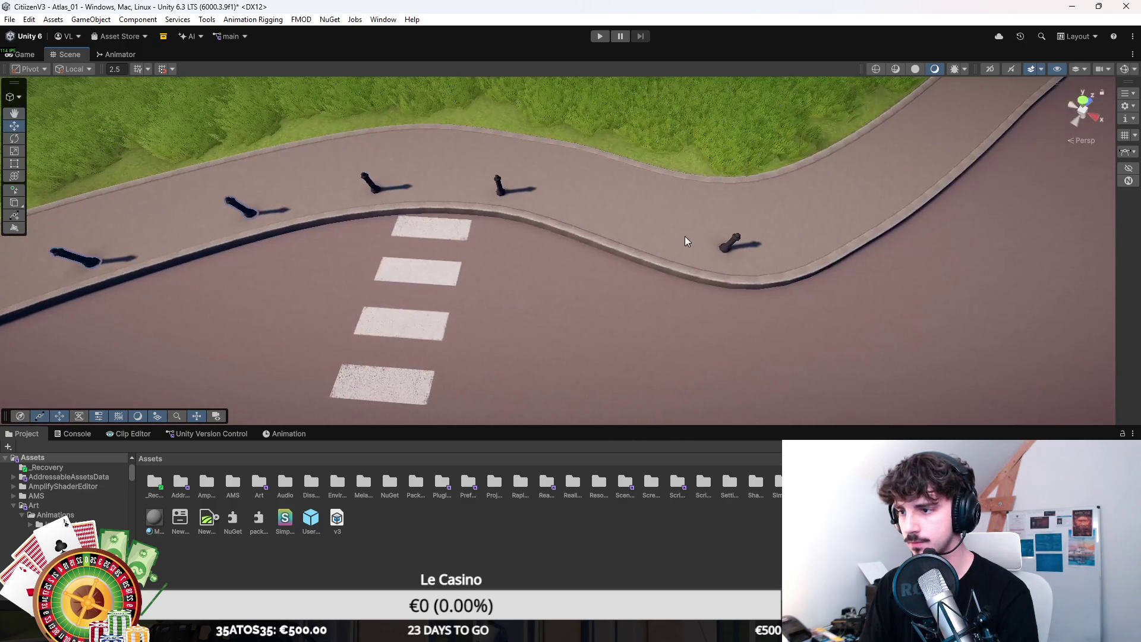
{"action": "left_click_drag", "start_coordinate": [604, 229], "coordinate": [581, 277]}
{"action": "left_click", "coordinate": [719, 264]}
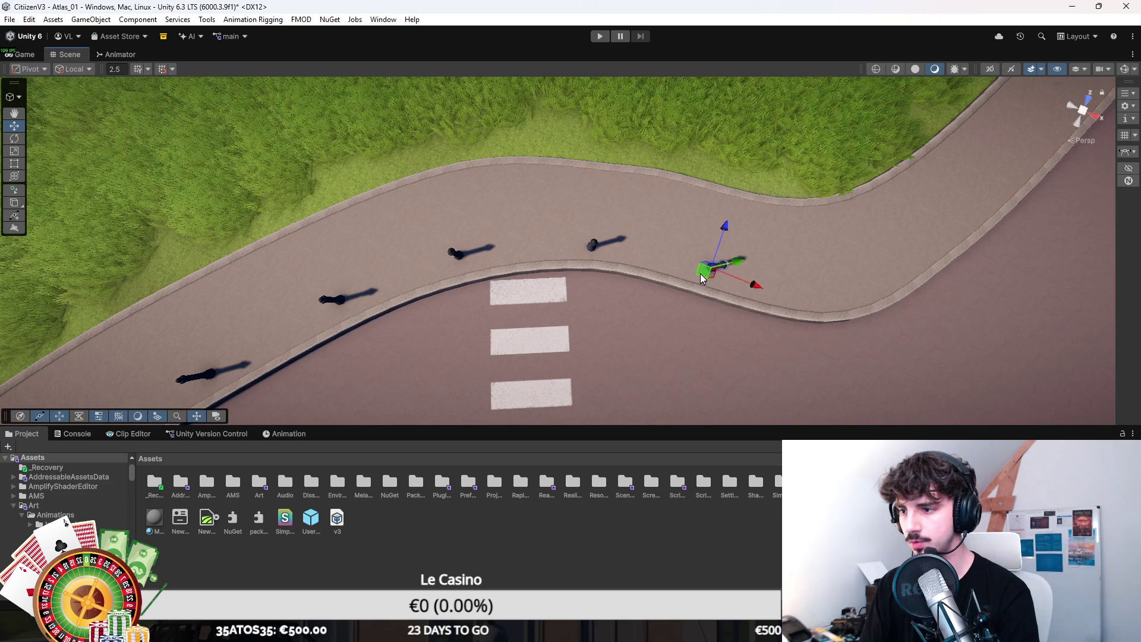
{"action": "left_click_drag", "start_coordinate": [657, 247], "coordinate": [652, 223]}
{"action": "right_click", "coordinate": [588, 213]}
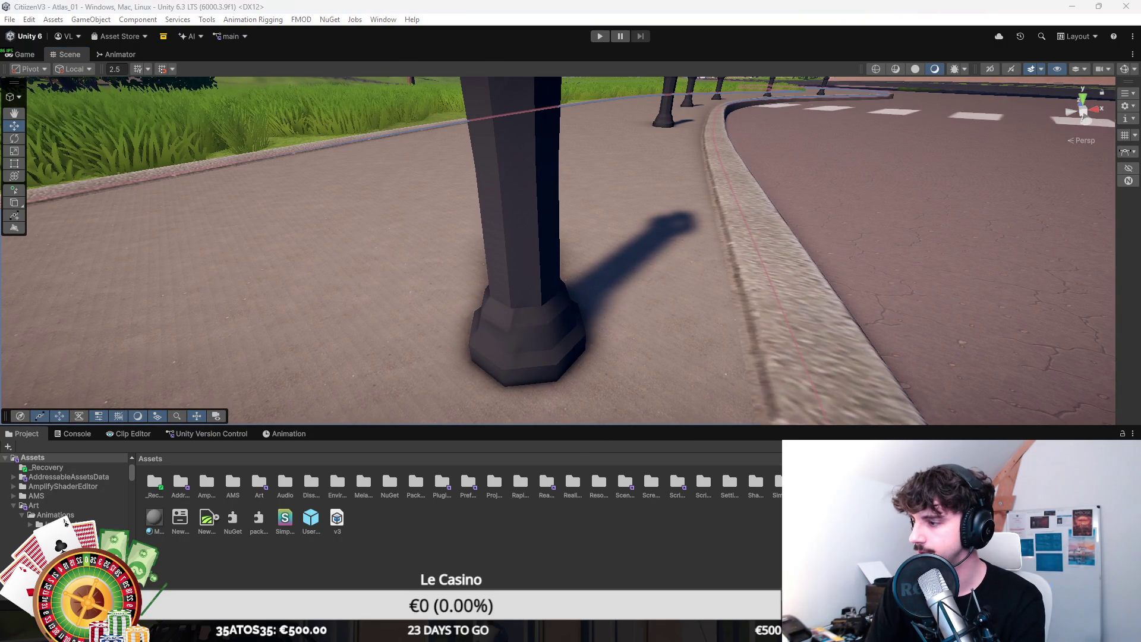
{"action": "left_click", "coordinate": [773, 250]}
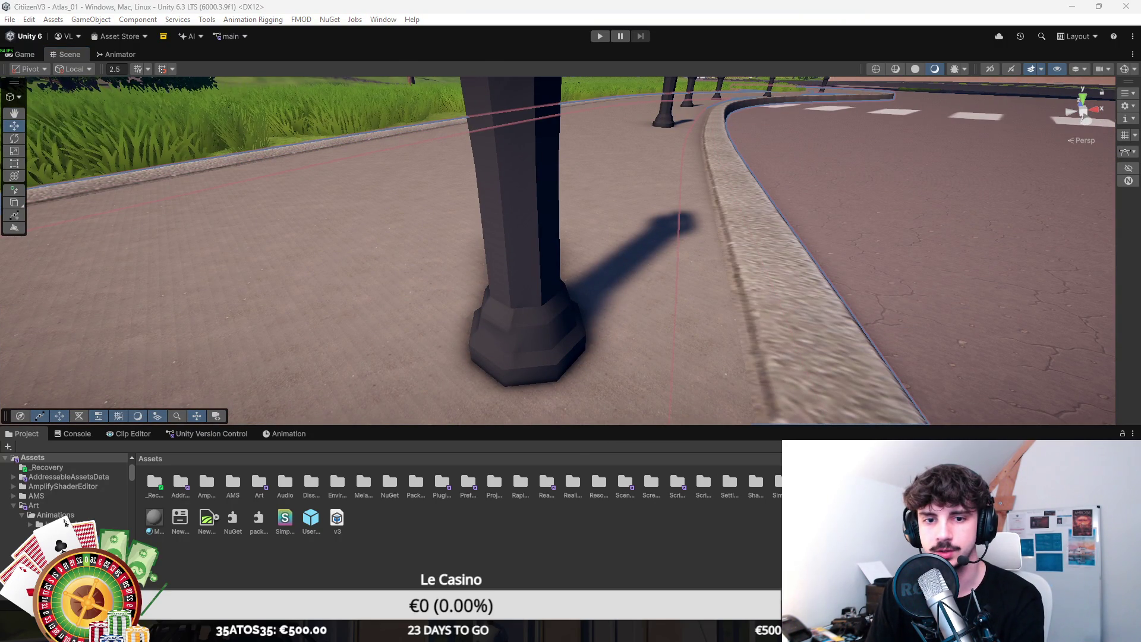
{"action": "left_click", "coordinate": [832, 267]}
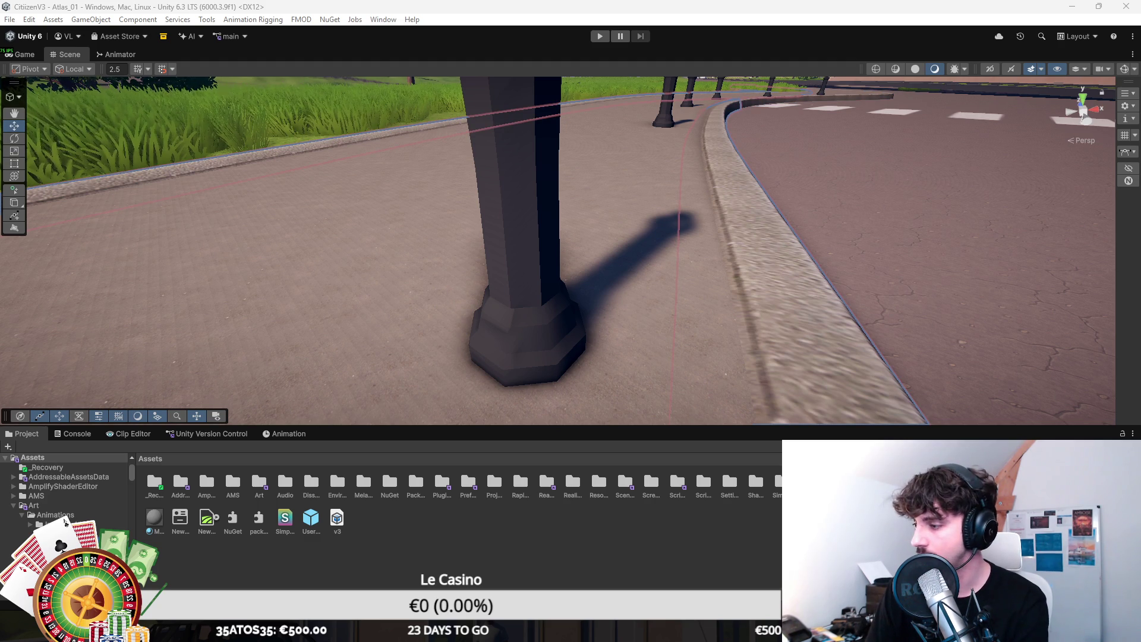
{"action": "left_click_drag", "start_coordinate": [831, 306], "coordinate": [722, 321]}
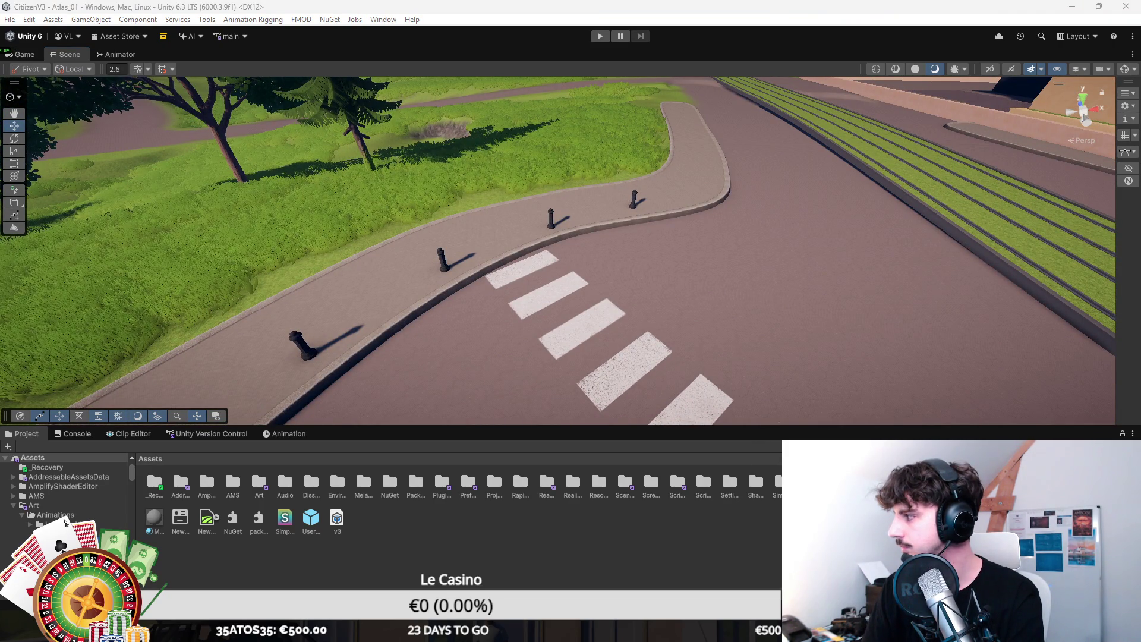
Step: With the Terrain's Paint Trees tool, plant two large trees on the grass beside the sidewalk
{"action": "left_click_drag", "start_coordinate": [304, 197], "coordinate": [856, 227]}
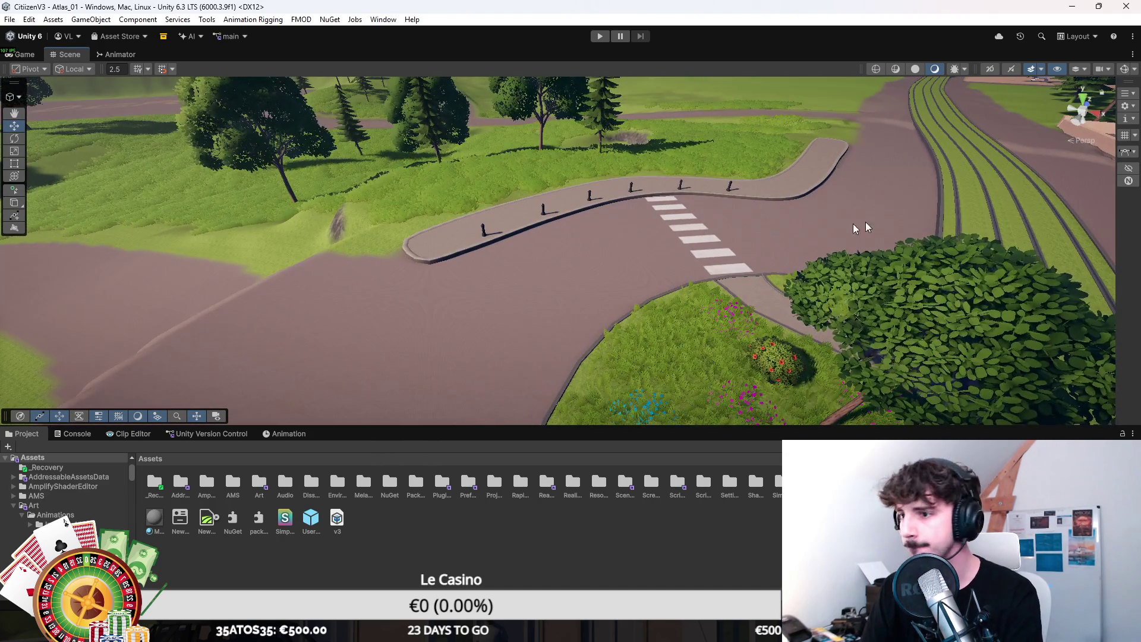
{"action": "left_click", "coordinate": [856, 227]}
{"action": "scroll", "scroll_direction": "down", "scroll_amount": 3}
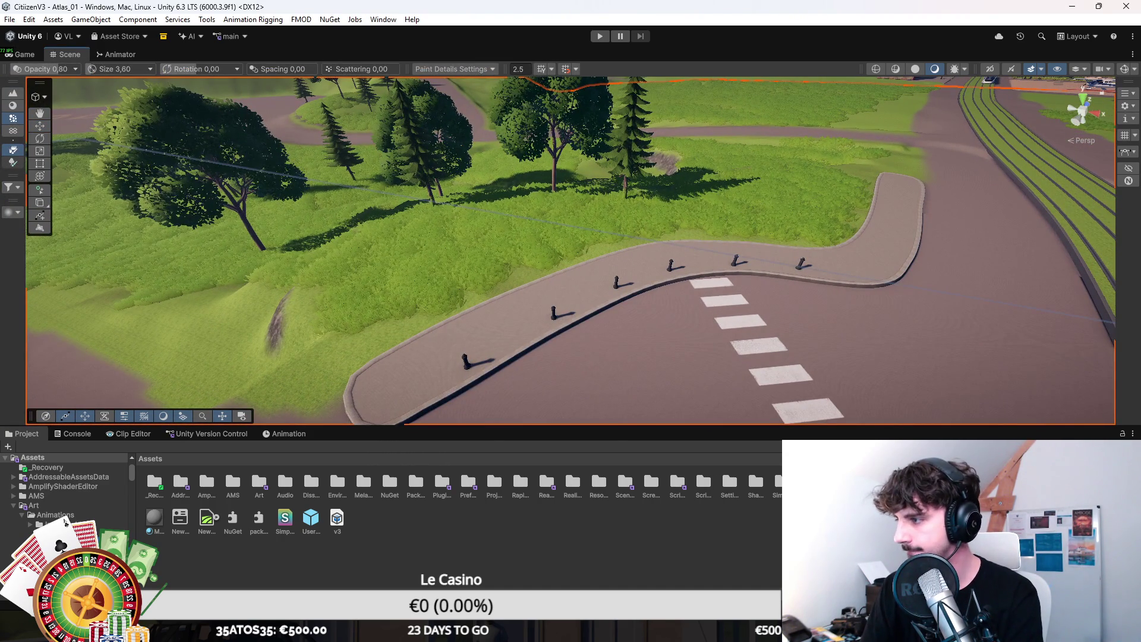
{"action": "left_click", "coordinate": [12, 161]}
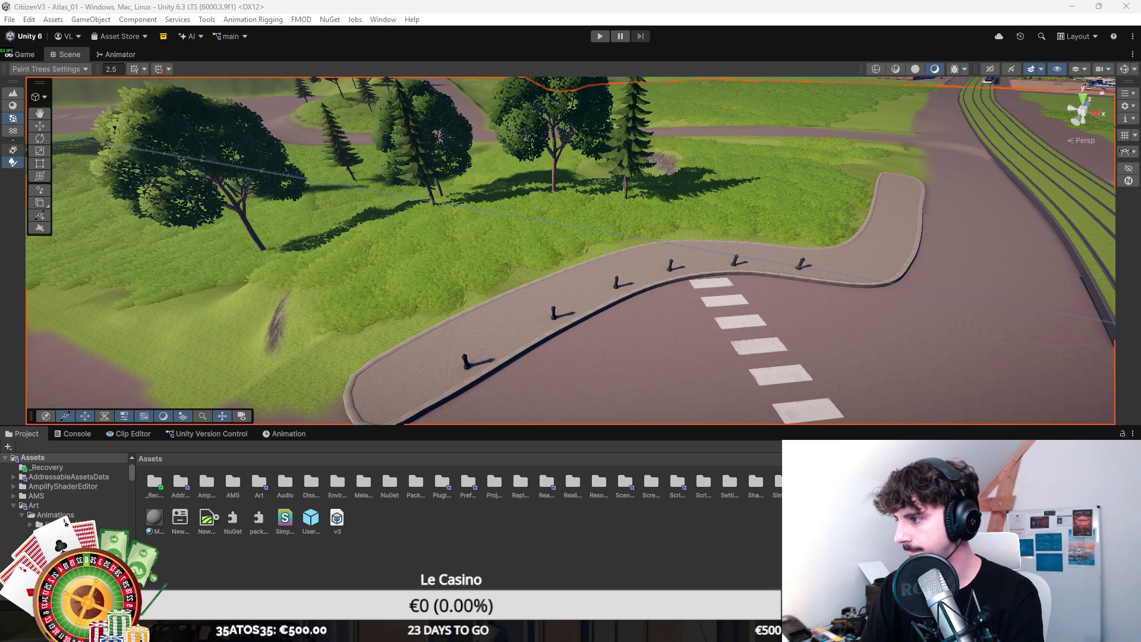
{"action": "left_click", "coordinate": [587, 231]}
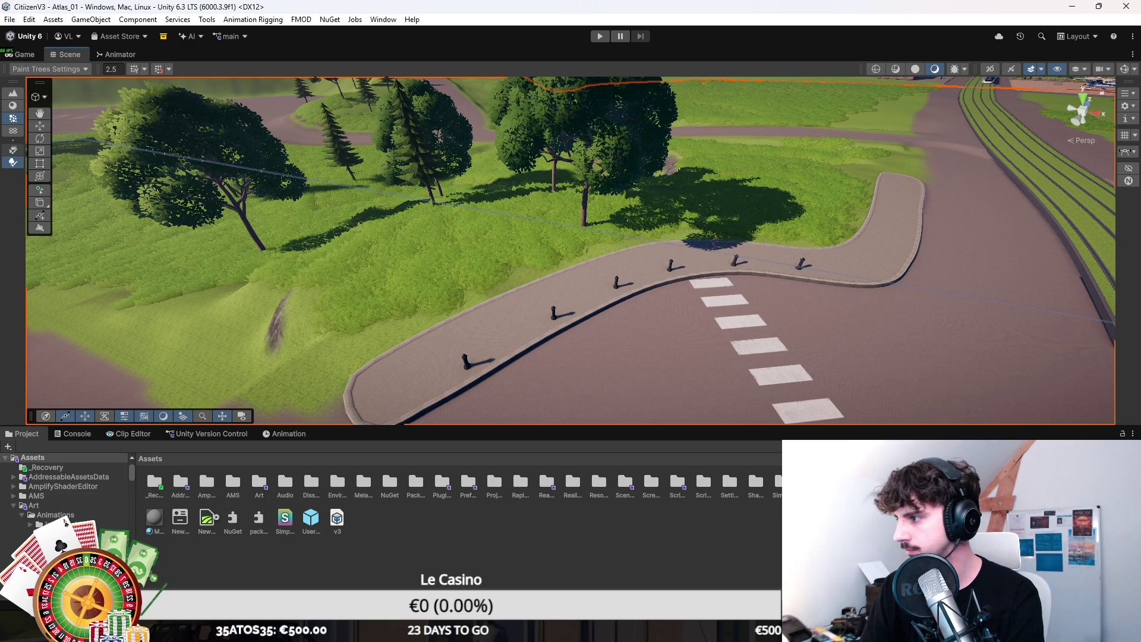
{"action": "left_click", "coordinate": [441, 307]}
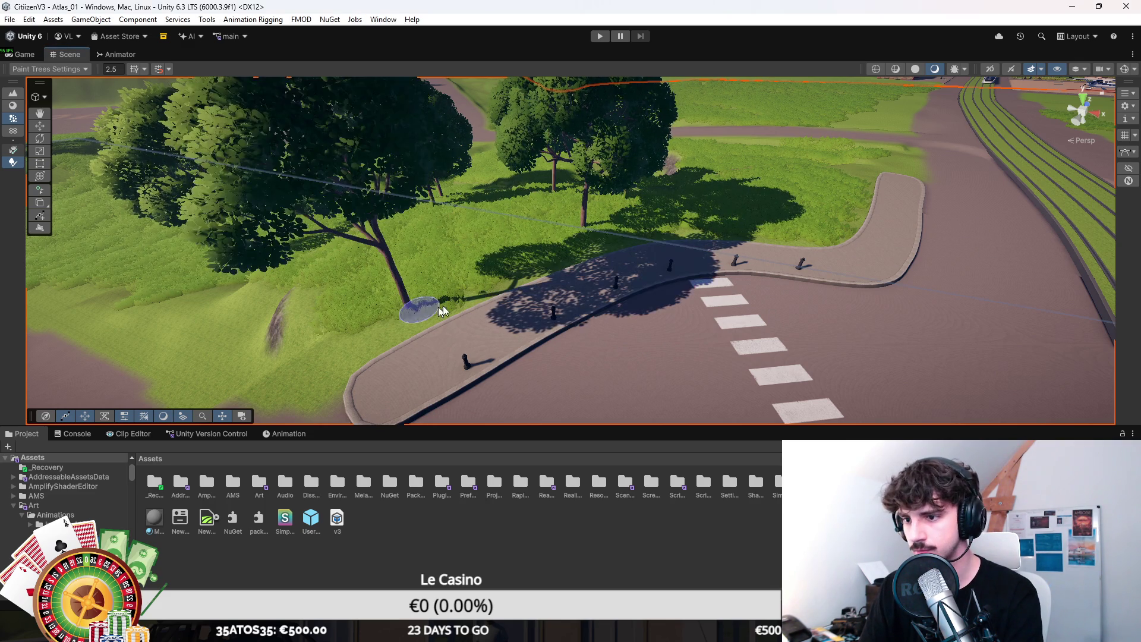
{"action": "left_click_drag", "start_coordinate": [772, 237], "coordinate": [840, 214]}
{"action": "key", "text": "F6"}
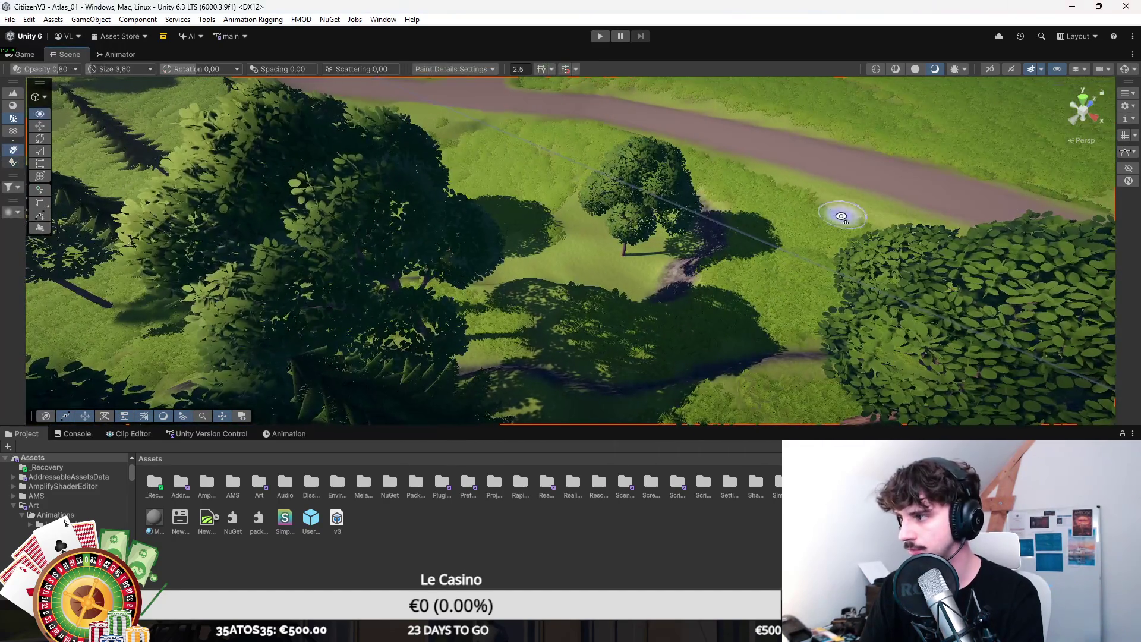
Step: Paint red-flowering bushes onto the grass beneath the trees, then return to the Move tool
{"action": "scroll", "scroll_direction": "up", "scroll_amount": 3}
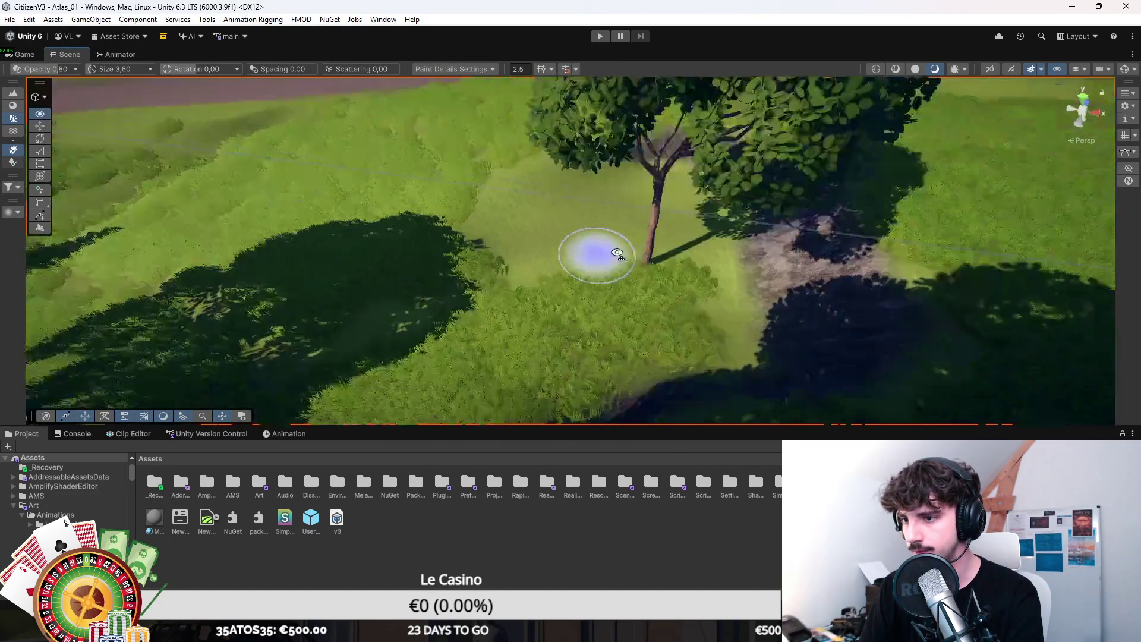
{"action": "left_click_drag", "start_coordinate": [453, 267], "coordinate": [721, 273]}
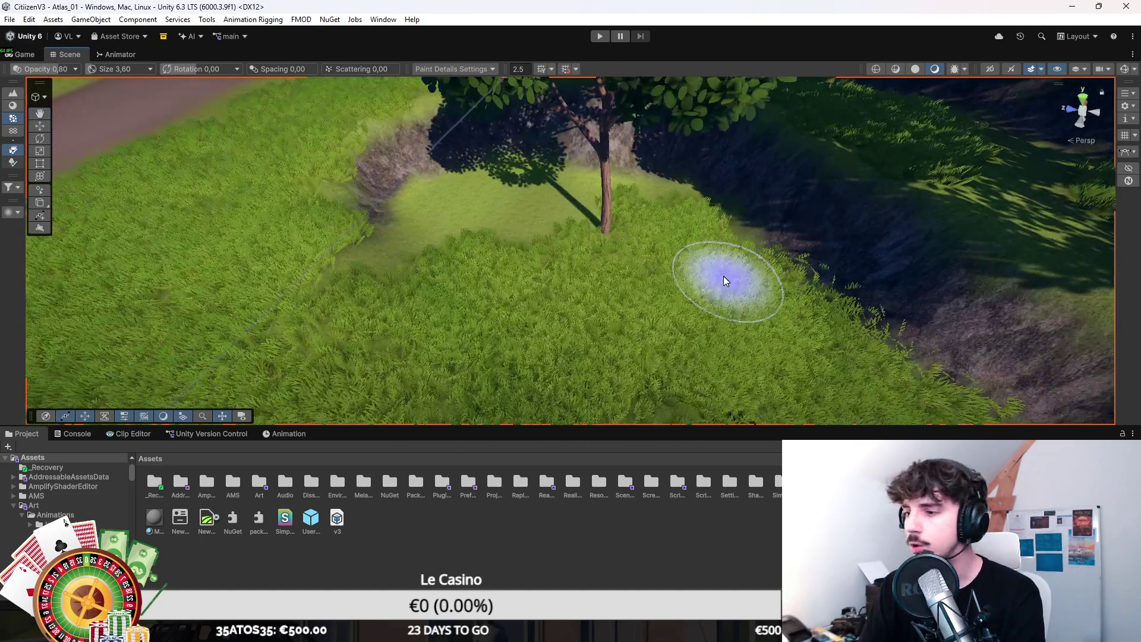
{"action": "left_click_drag", "start_coordinate": [570, 237], "coordinate": [599, 265]}
{"action": "left_click_drag", "start_coordinate": [479, 236], "coordinate": [736, 290]}
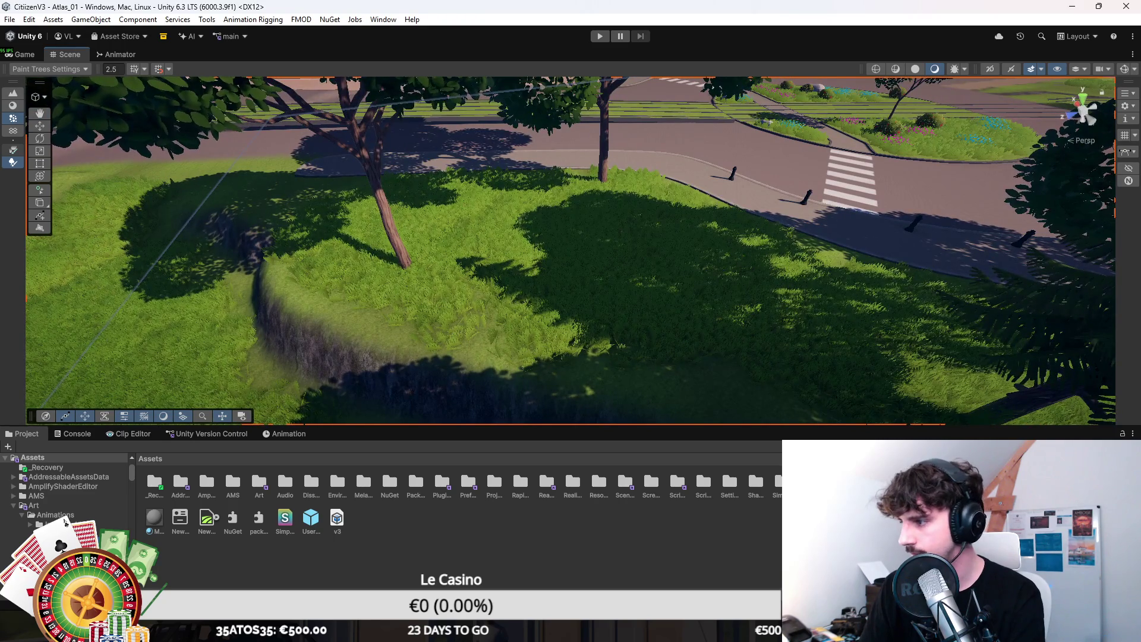
{"action": "scroll", "scroll_direction": "up", "scroll_amount": 3}
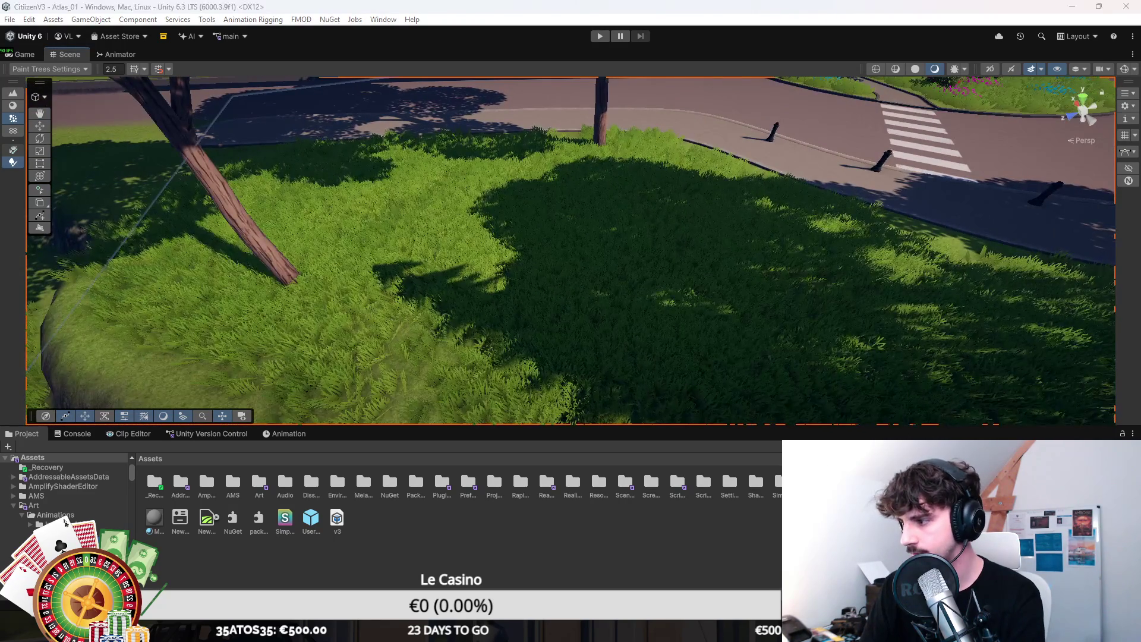
{"action": "left_click", "coordinate": [683, 267]}
{"action": "left_click_drag", "start_coordinate": [845, 300], "coordinate": [540, 216]}
{"action": "left_click", "coordinate": [12, 149]}
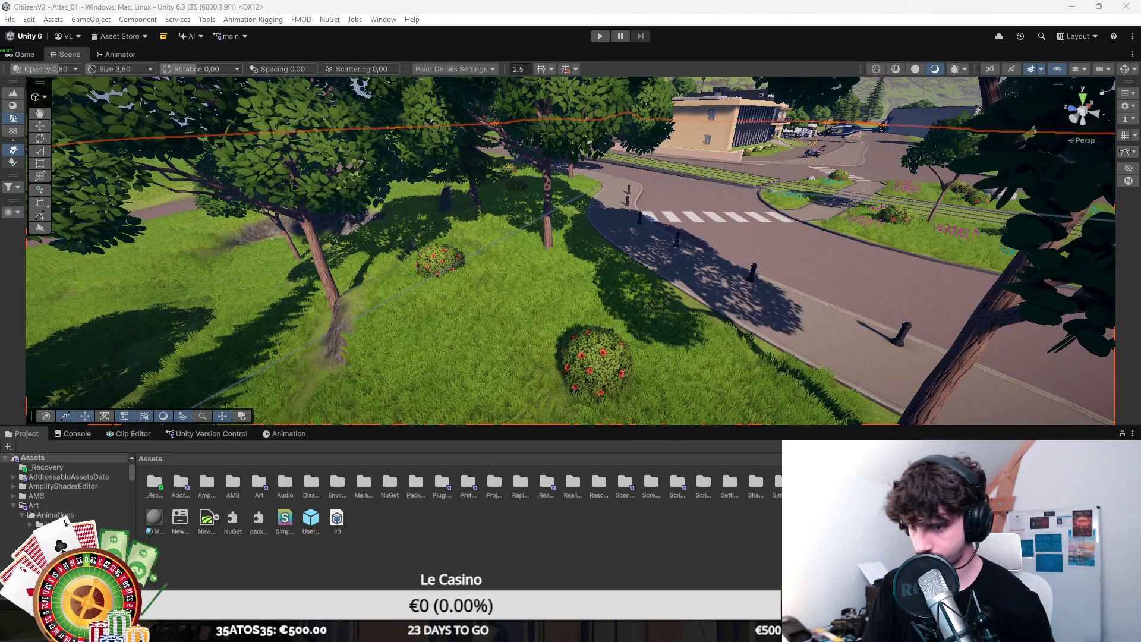
{"action": "left_click", "coordinate": [643, 531]}
{"action": "left_click_drag", "start_coordinate": [593, 303], "coordinate": [563, 255]}
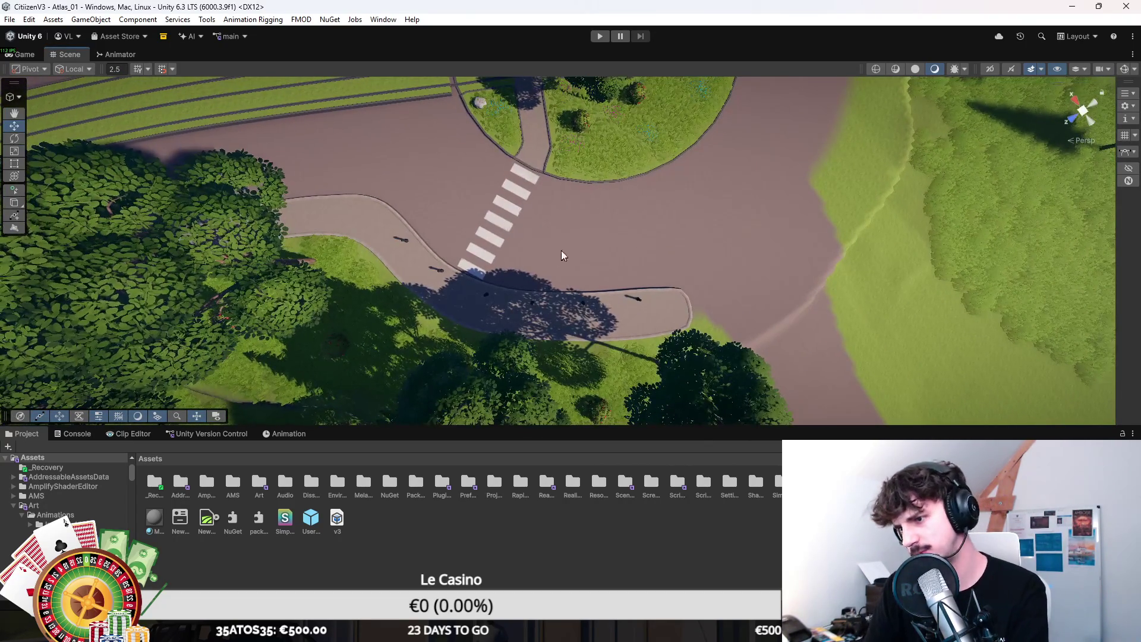
Step: In the Spline context, select the sidewalk-end knots near the crosswalk and drag them left
{"action": "scroll", "scroll_direction": "up", "scroll_amount": 3}
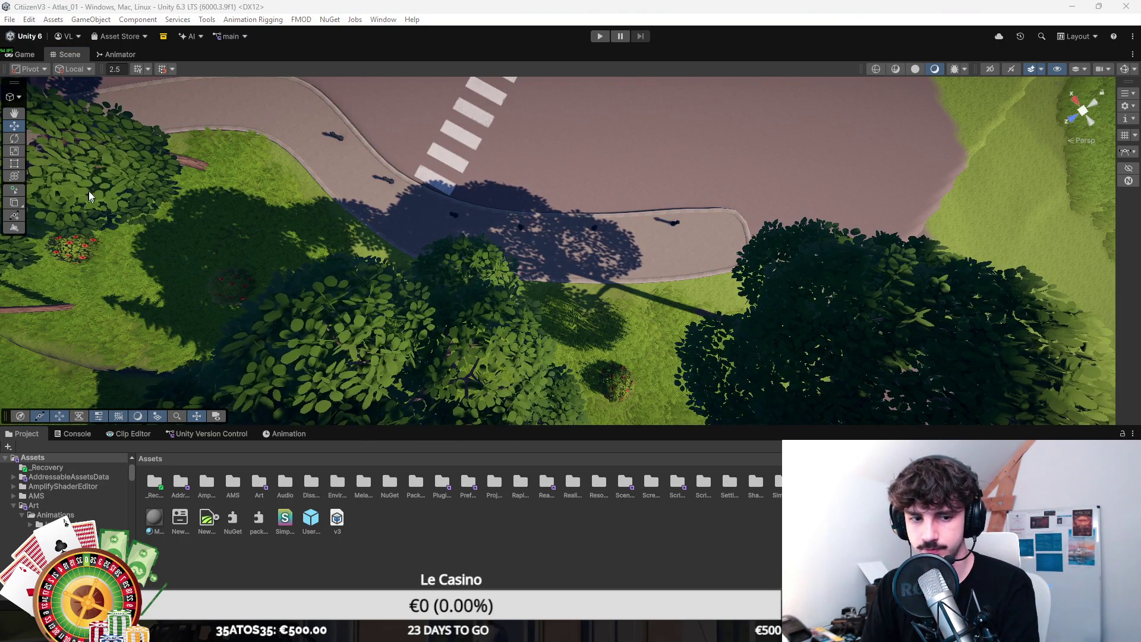
{"action": "left_click", "coordinate": [14, 97]}
{"action": "left_click", "coordinate": [39, 132]}
{"action": "left_click_drag", "start_coordinate": [743, 156], "coordinate": [516, 302]}
{"action": "left_click", "coordinate": [486, 291]}
{"action": "key", "text": "f"}
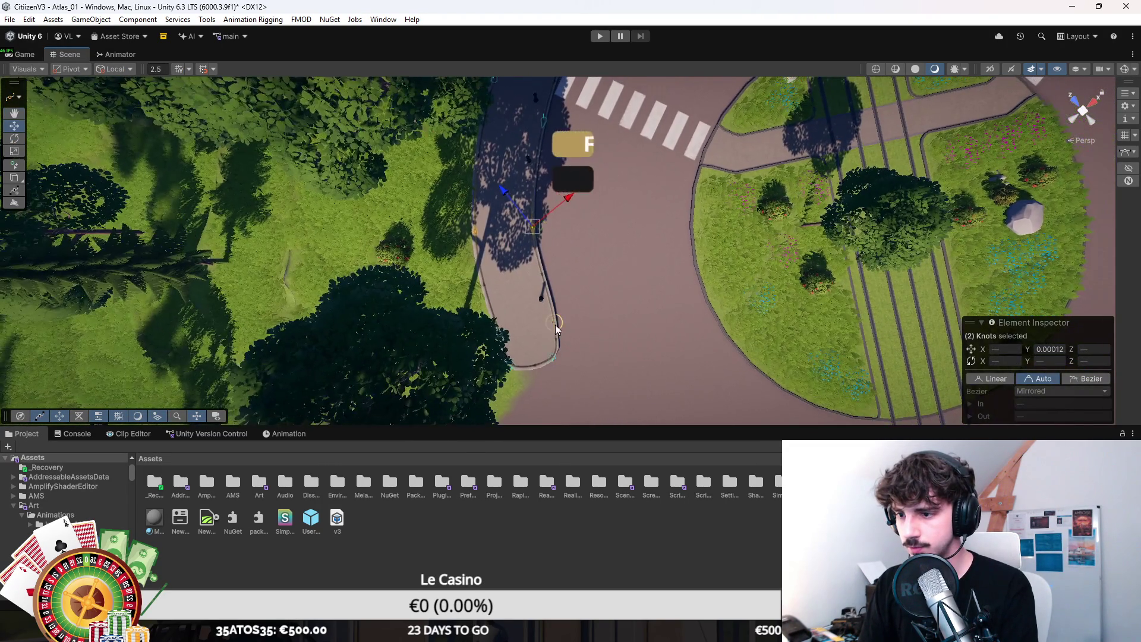
{"action": "left_click", "coordinate": [501, 336]}
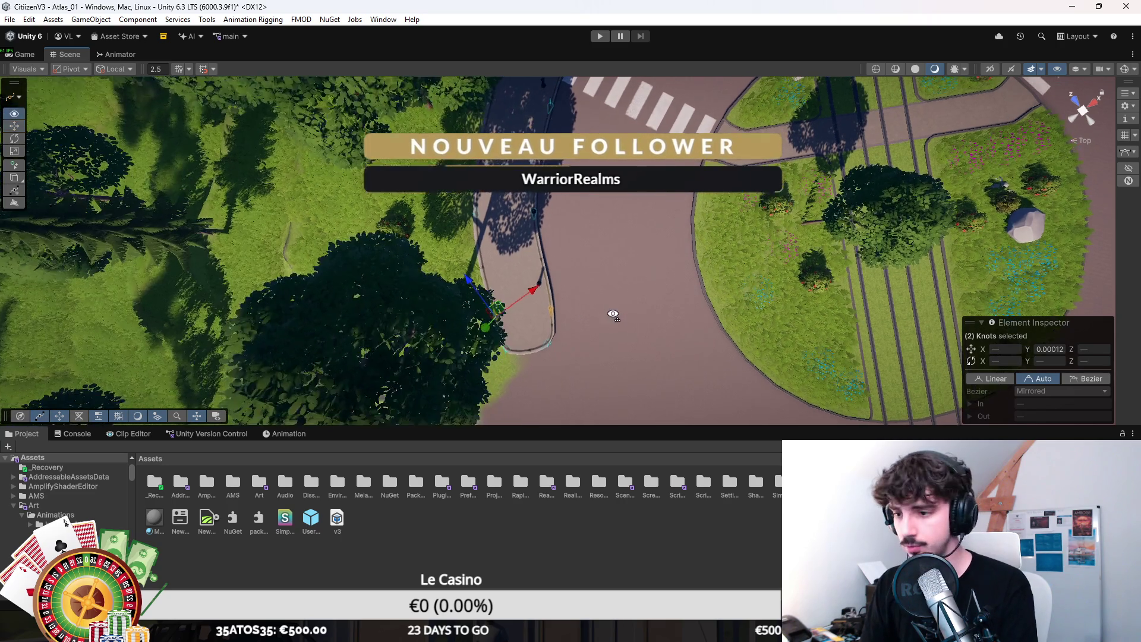
{"action": "left_click", "coordinate": [550, 341]}
{"action": "left_click_drag", "start_coordinate": [515, 343], "coordinate": [497, 343]}
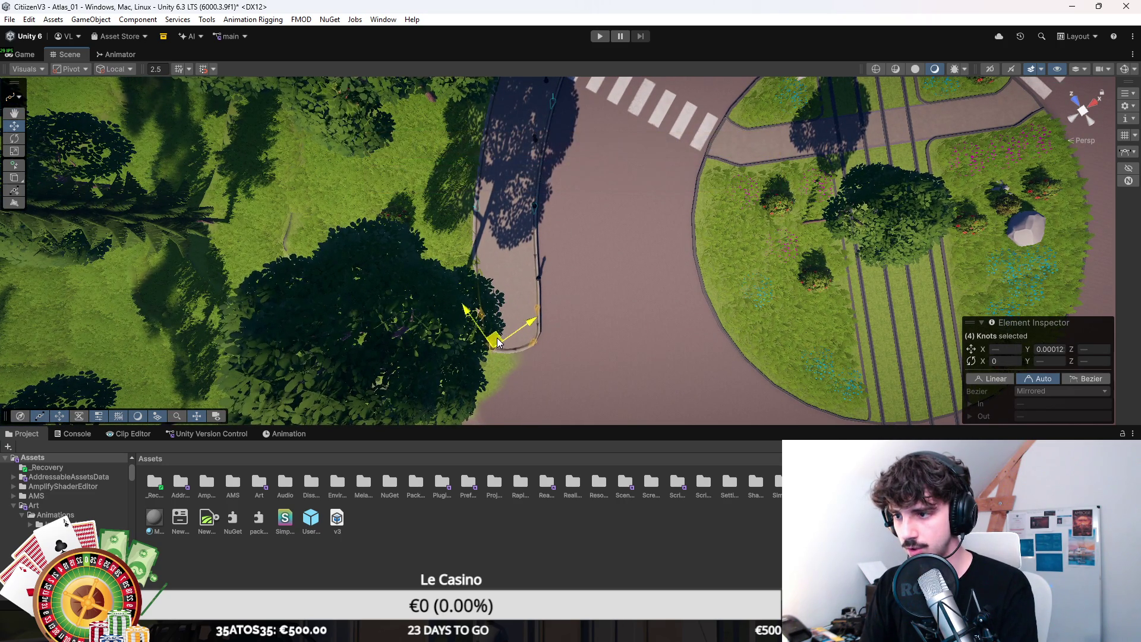
{"action": "key", "text": "f"}
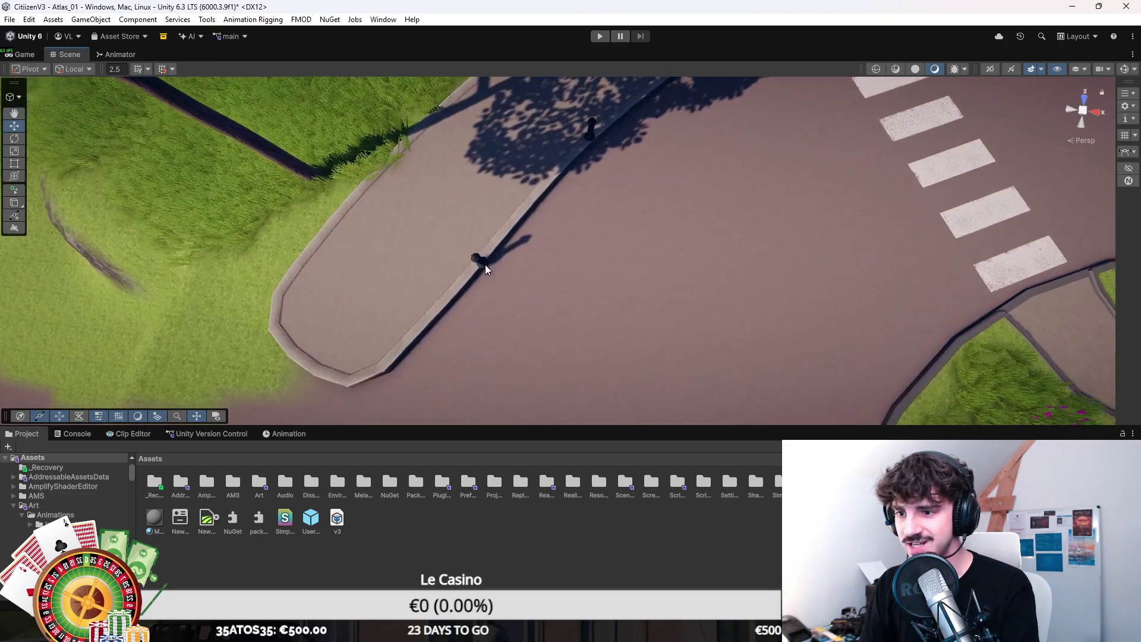
Step: Frame each bollard in turn and drag it into a new spot along the sidewalk kerb
{"action": "scroll", "scroll_direction": "down", "scroll_amount": 3}
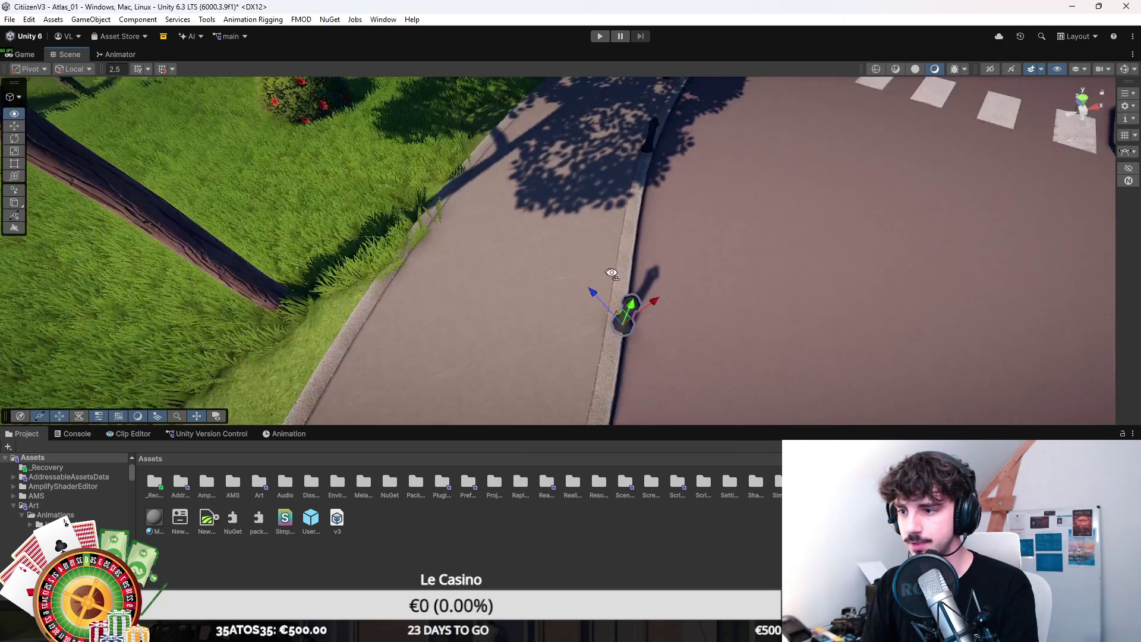
{"action": "left_click_drag", "start_coordinate": [576, 312], "coordinate": [573, 317]}
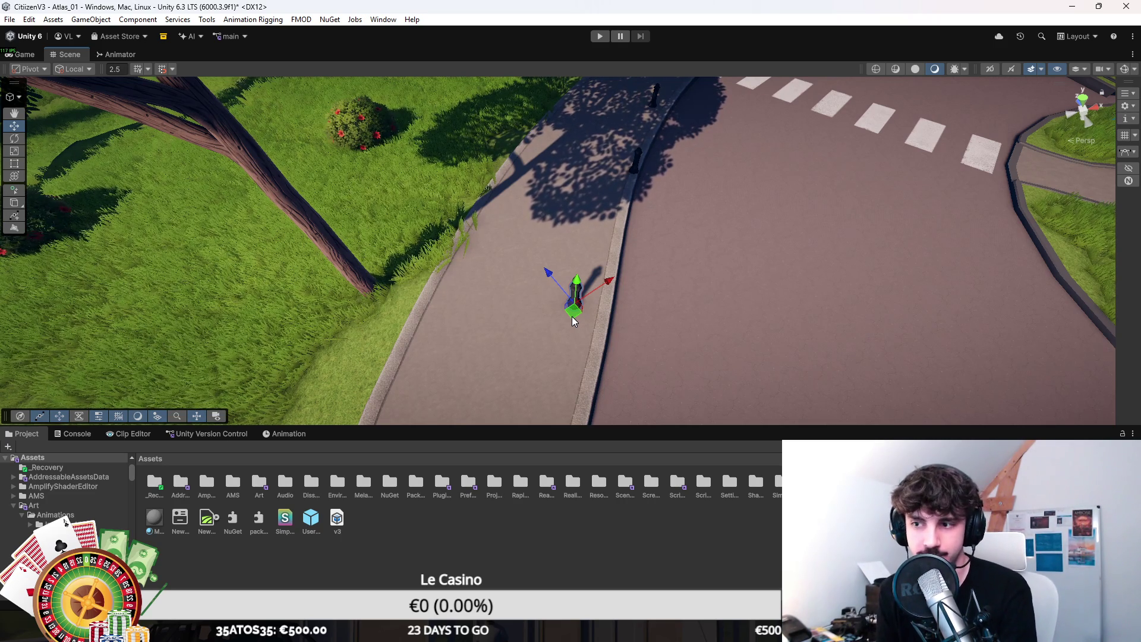
{"action": "left_click_drag", "start_coordinate": [621, 273], "coordinate": [610, 219]}
{"action": "left_click", "coordinate": [627, 201]}
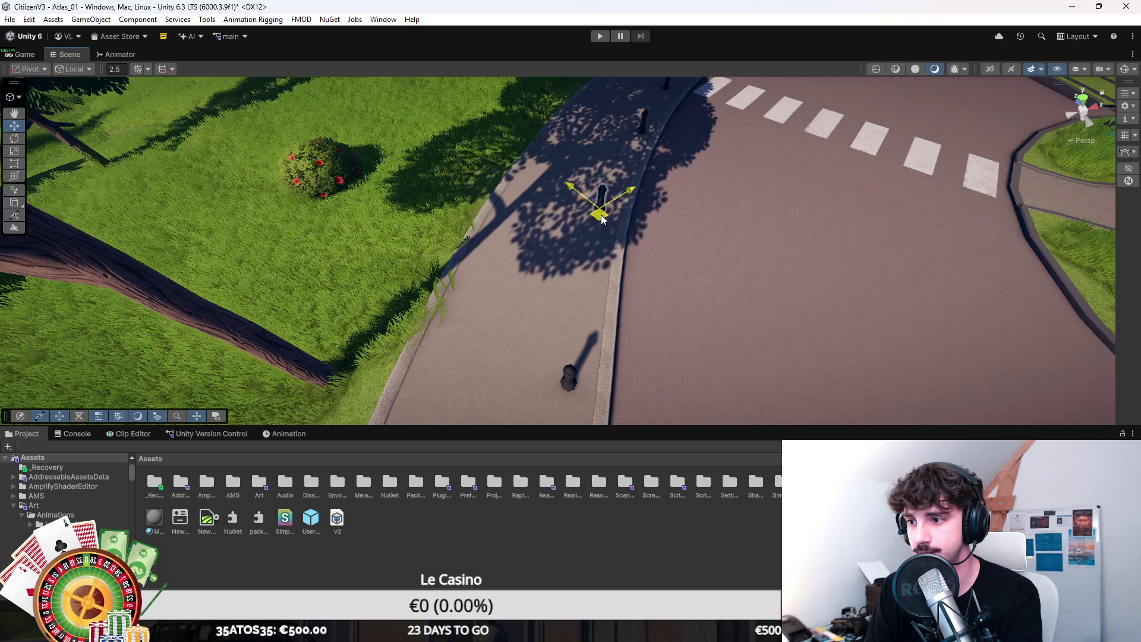
{"action": "key", "text": "f"}
{"action": "scroll", "scroll_direction": "down", "scroll_amount": 3}
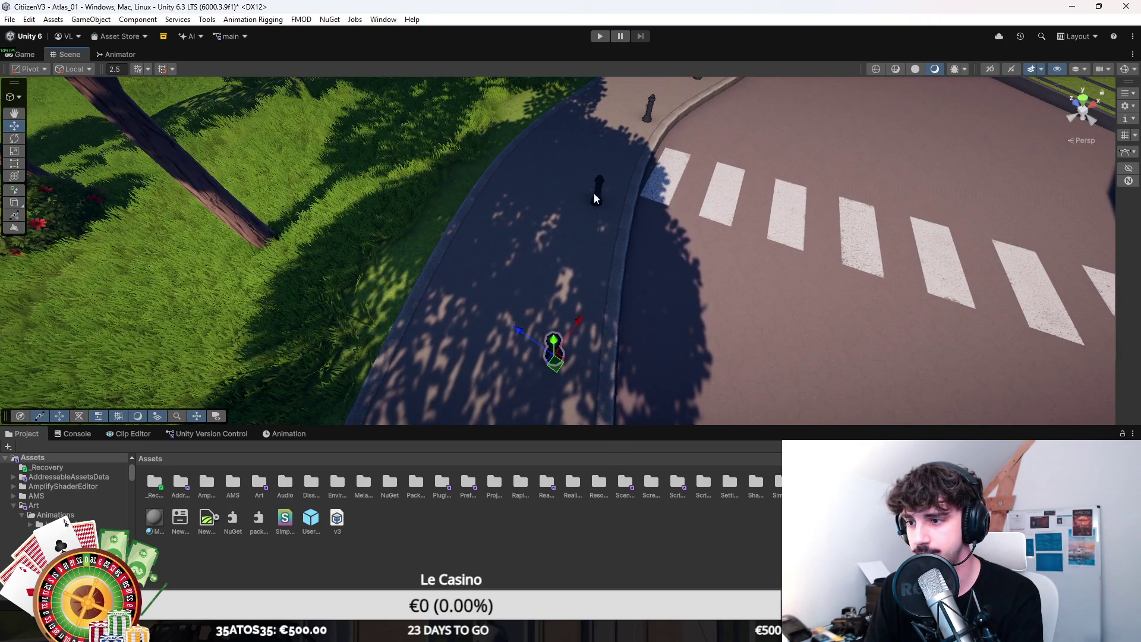
{"action": "scroll", "scroll_direction": "up", "scroll_amount": 3}
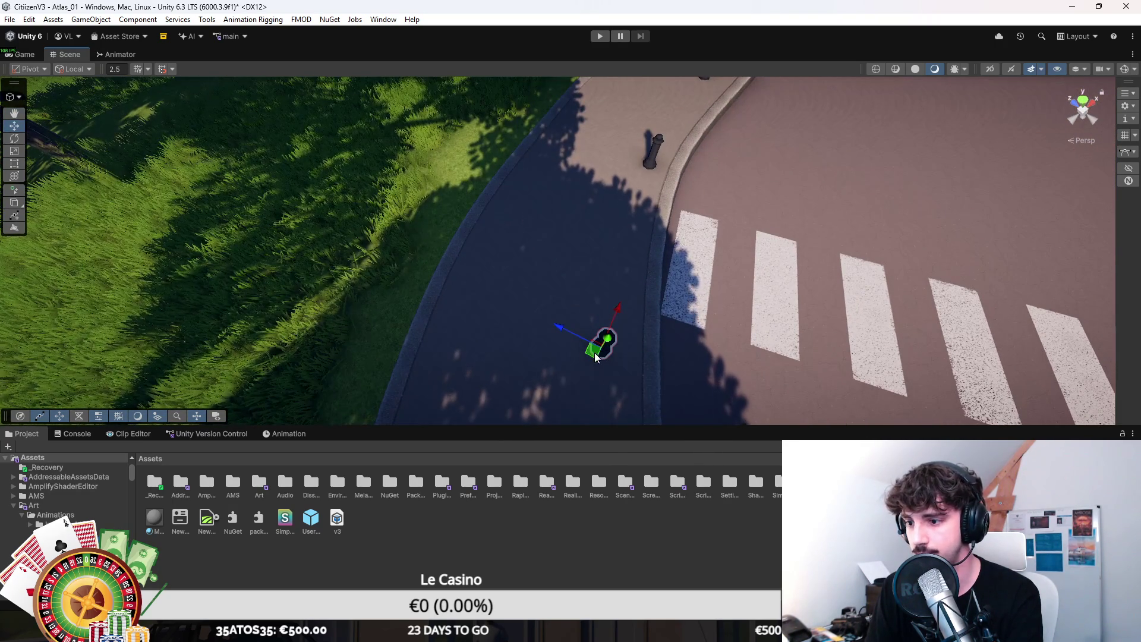
{"action": "left_click_drag", "start_coordinate": [606, 339], "coordinate": [618, 330]}
{"action": "left_click", "coordinate": [394, 310]}
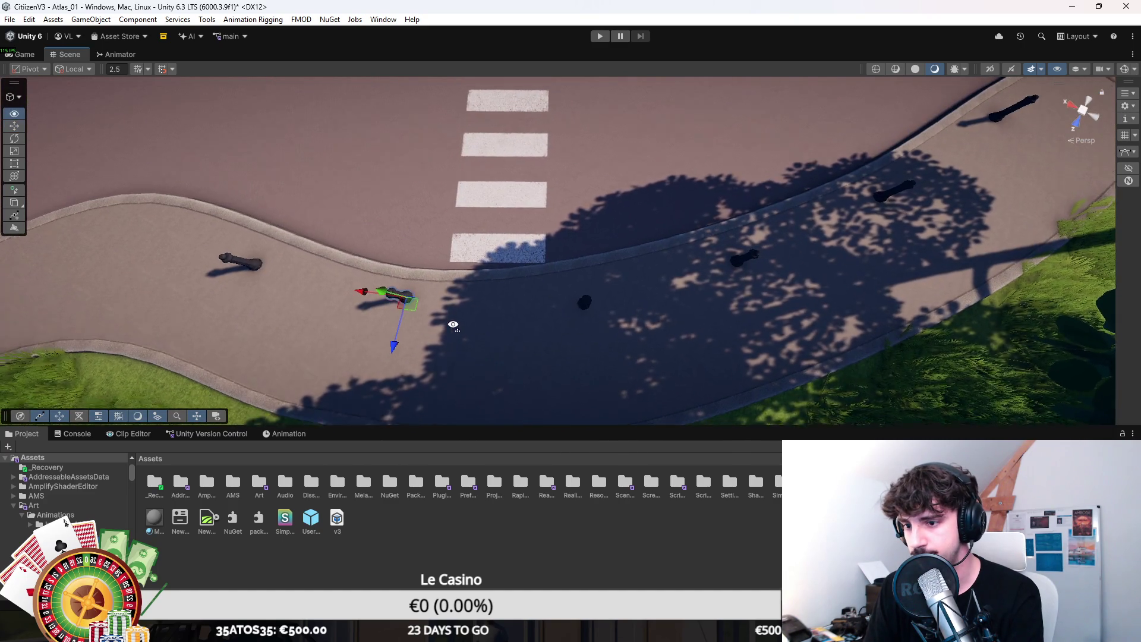
{"action": "left_click", "coordinate": [472, 257]}
{"action": "left_click_drag", "start_coordinate": [485, 272], "coordinate": [653, 277]}
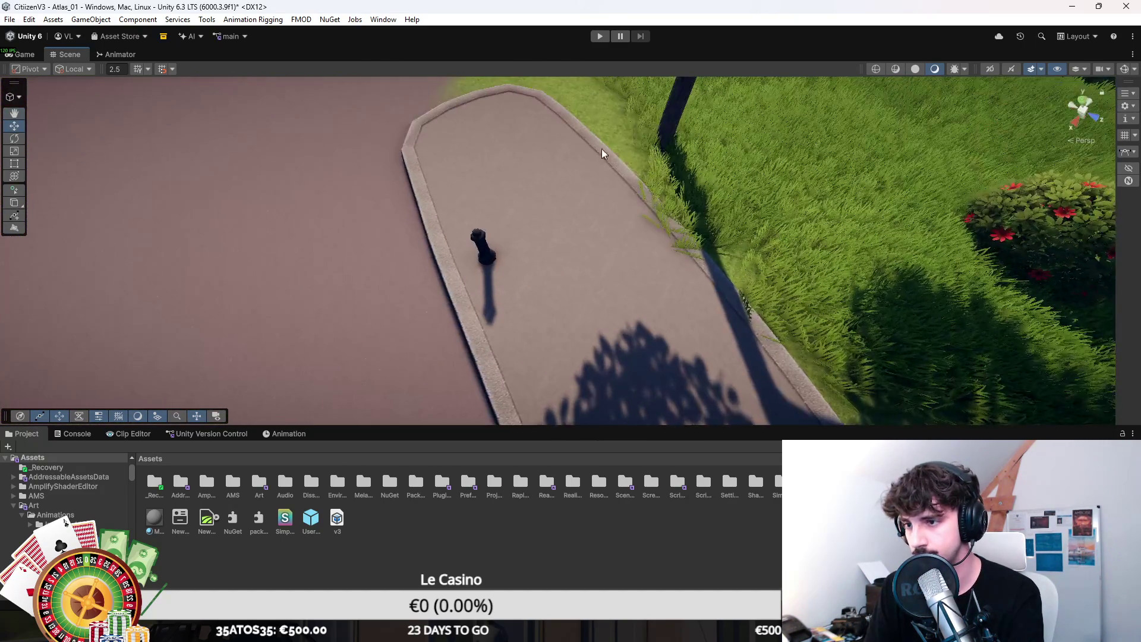
{"action": "left_click", "coordinate": [924, 186]}
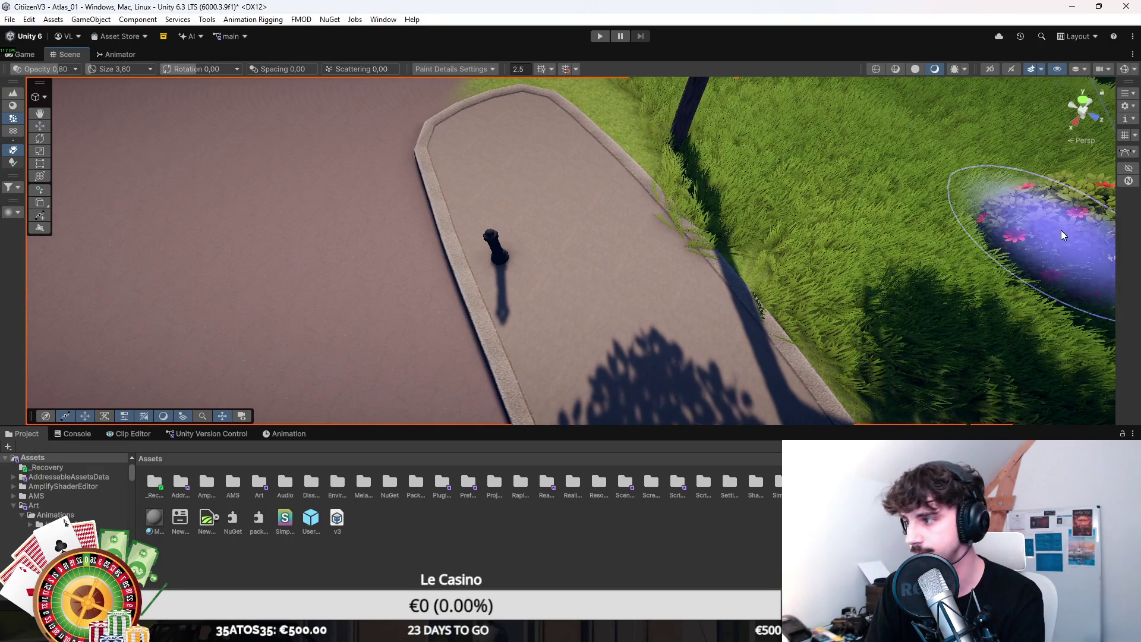
{"action": "left_click_drag", "start_coordinate": [672, 269], "coordinate": [857, 241]}
{"action": "scroll", "scroll_direction": "up", "scroll_amount": 3}
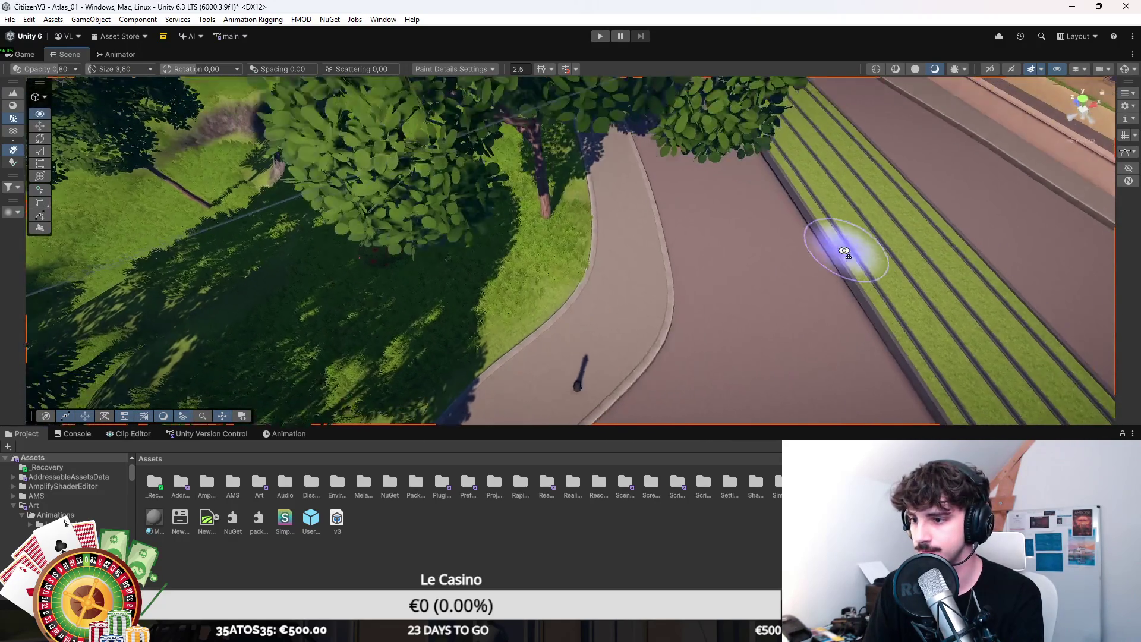
{"action": "left_click_drag", "start_coordinate": [722, 233], "coordinate": [661, 237]}
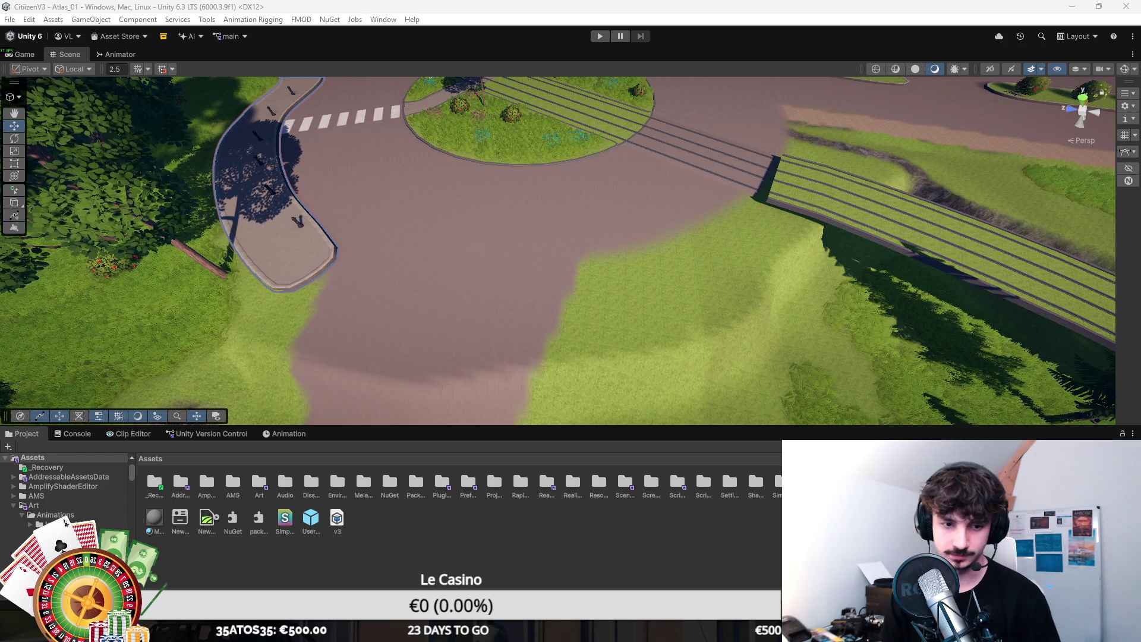
Step: Pan the view across the roundabout to the grass between the road and rail bridge
{"action": "left_click_drag", "start_coordinate": [269, 352], "coordinate": [386, 325]}
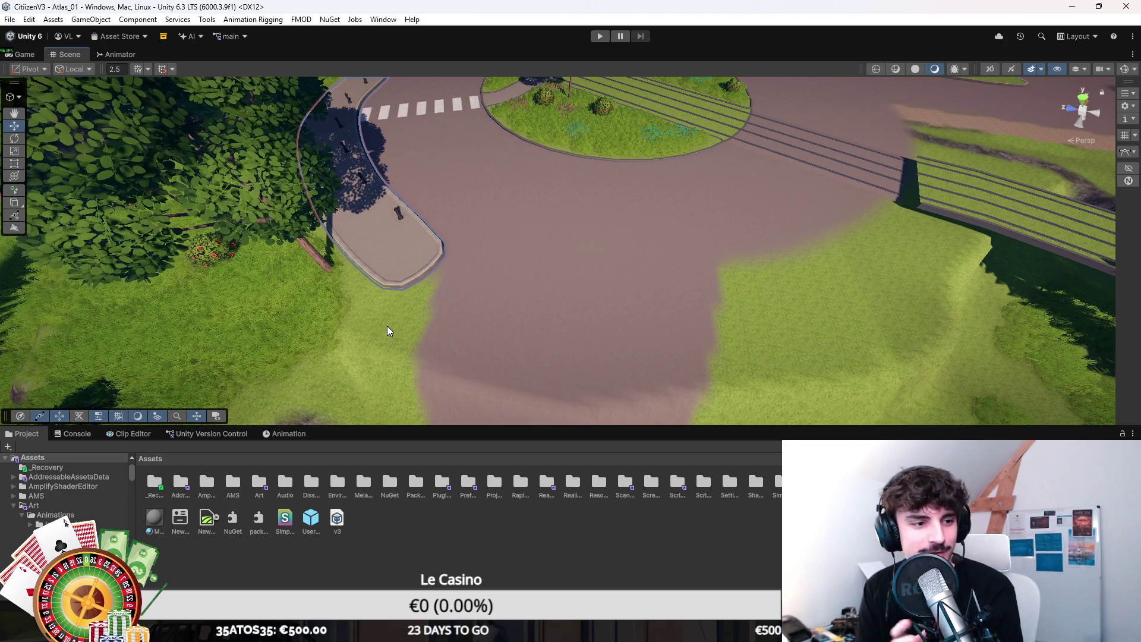
{"action": "left_click_drag", "start_coordinate": [420, 314], "coordinate": [505, 291]}
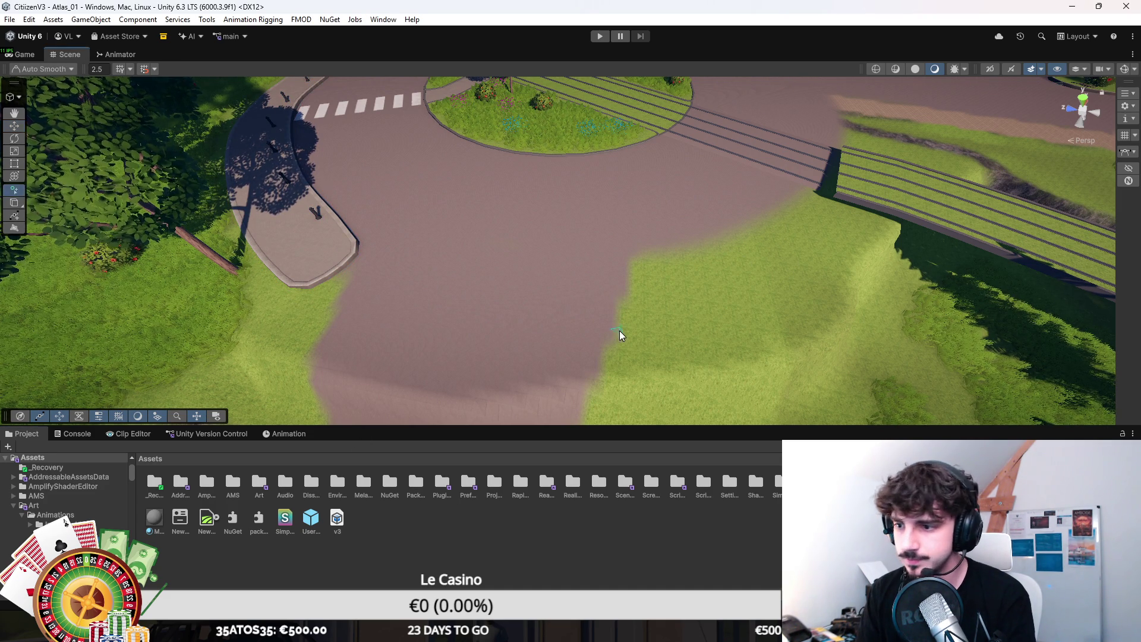
{"action": "left_click_drag", "start_coordinate": [619, 330], "coordinate": [536, 313]}
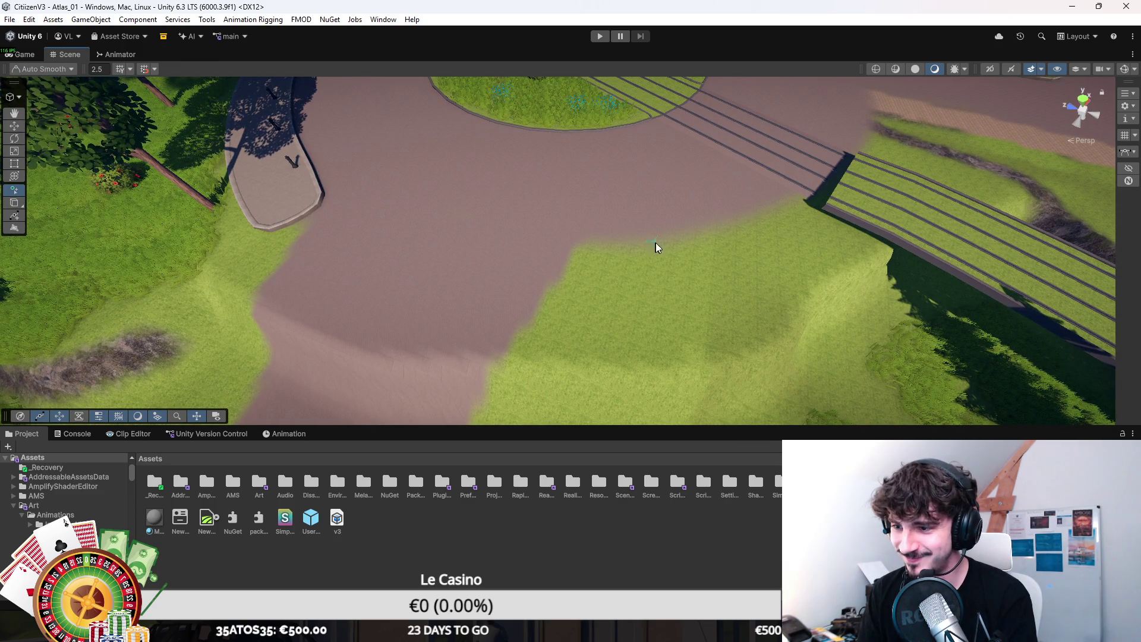
Step: Draw a seven-knot closed spline loop on the grass, reaching toward the rail bridge
{"action": "left_click", "coordinate": [626, 247]}
{"action": "left_click", "coordinate": [576, 249]}
{"action": "left_click", "coordinate": [538, 298]}
{"action": "left_click", "coordinate": [534, 312]}
{"action": "left_click", "coordinate": [634, 322]}
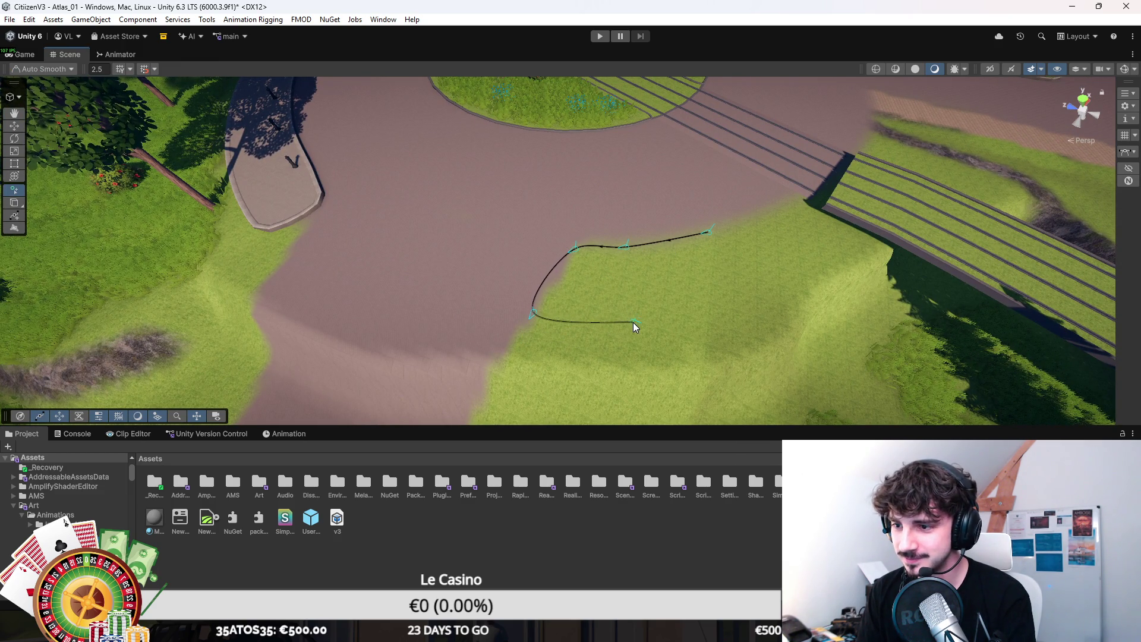
{"action": "left_click", "coordinate": [726, 293]}
{"action": "left_click", "coordinate": [855, 238]}
{"action": "left_click", "coordinate": [751, 215]}
{"action": "key", "text": "Escape"}
{"action": "left_click_drag", "start_coordinate": [751, 290], "coordinate": [691, 259]}
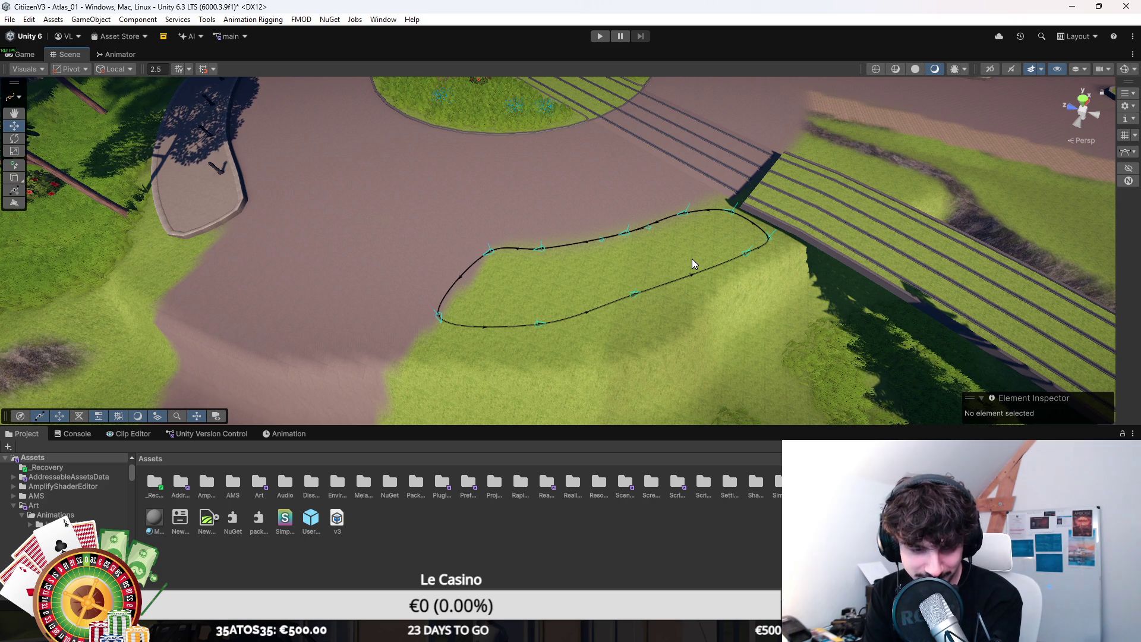
{"action": "left_click", "coordinate": [604, 220]}
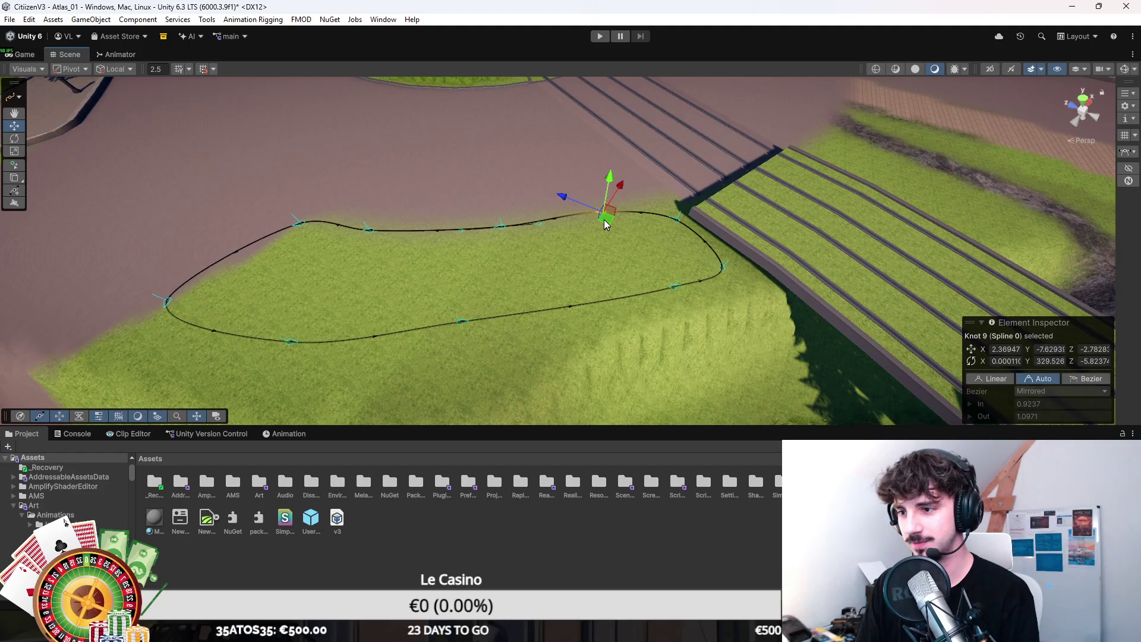
Step: Drag the top-edge and bottom-edge knots to smooth the island outline's curves
{"action": "left_click", "coordinate": [677, 219]}
{"action": "left_click_drag", "start_coordinate": [726, 268], "coordinate": [584, 233]}
{"action": "left_click", "coordinate": [612, 211]}
{"action": "left_click", "coordinate": [501, 226]}
{"action": "left_click", "coordinate": [603, 223]}
{"action": "left_click", "coordinate": [368, 229]}
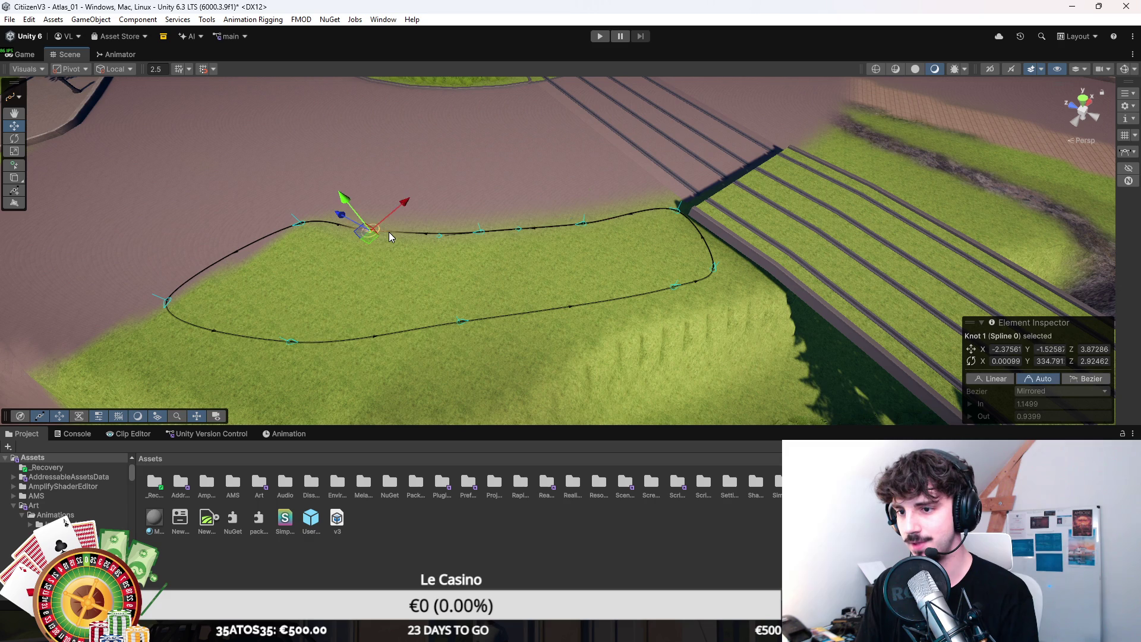
{"action": "left_click", "coordinate": [289, 343]}
{"action": "left_click", "coordinate": [461, 320]}
{"action": "left_click_drag", "start_coordinate": [460, 320], "coordinate": [457, 316]}
{"action": "left_click", "coordinate": [292, 341]}
{"action": "left_click_drag", "start_coordinate": [294, 342], "coordinate": [294, 333]}
{"action": "left_click", "coordinate": [462, 322]}
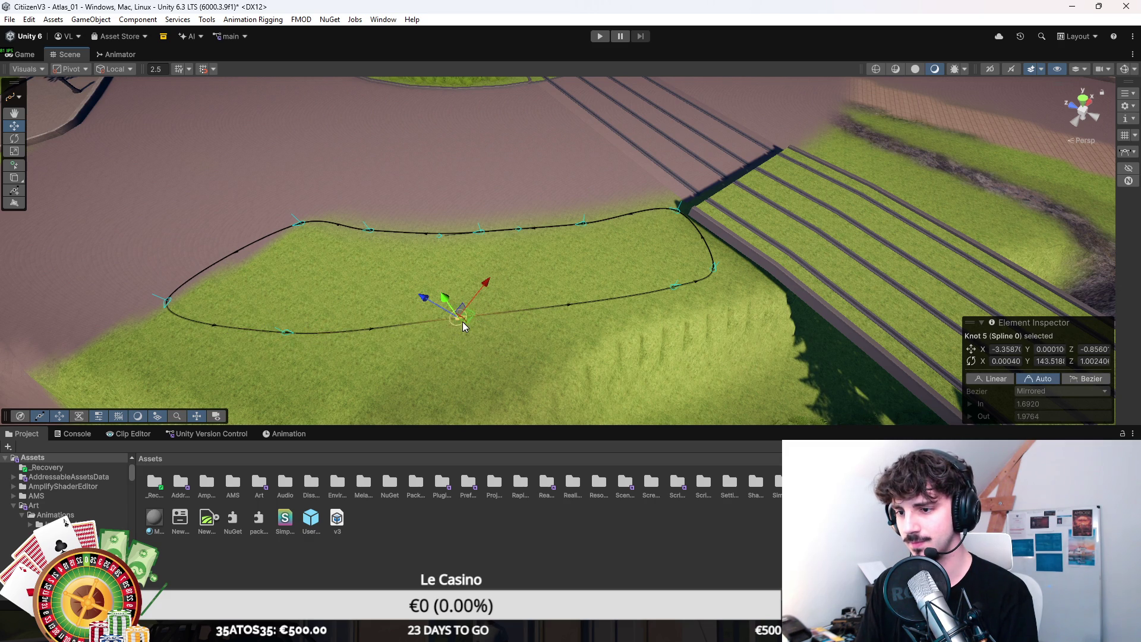
{"action": "left_click_drag", "start_coordinate": [460, 332], "coordinate": [462, 332]}
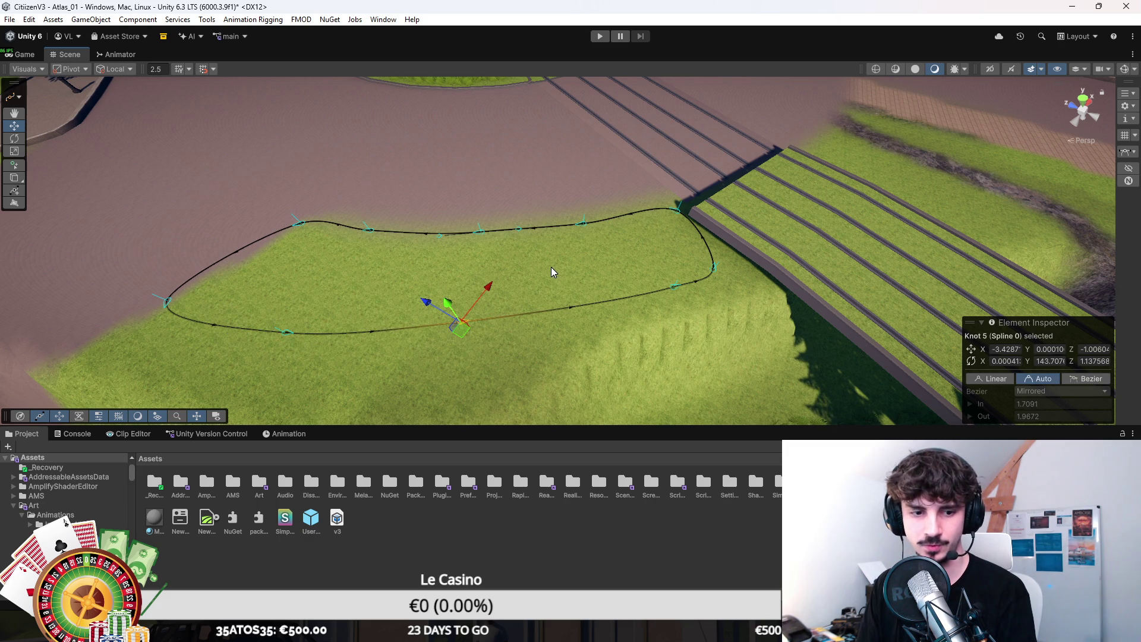
Step: Pull the right-end knot toward the rail embankment and round the left end
{"action": "left_click", "coordinate": [668, 233]}
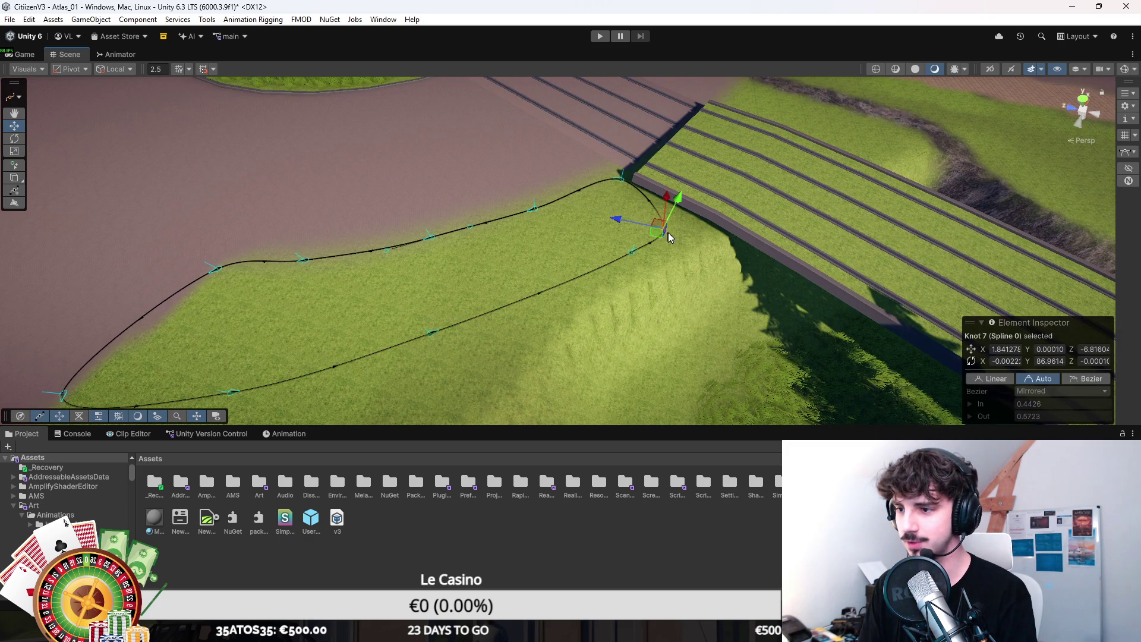
{"action": "left_click_drag", "start_coordinate": [621, 250], "coordinate": [545, 257]}
{"action": "left_click", "coordinate": [582, 256]}
{"action": "left_click", "coordinate": [503, 188]}
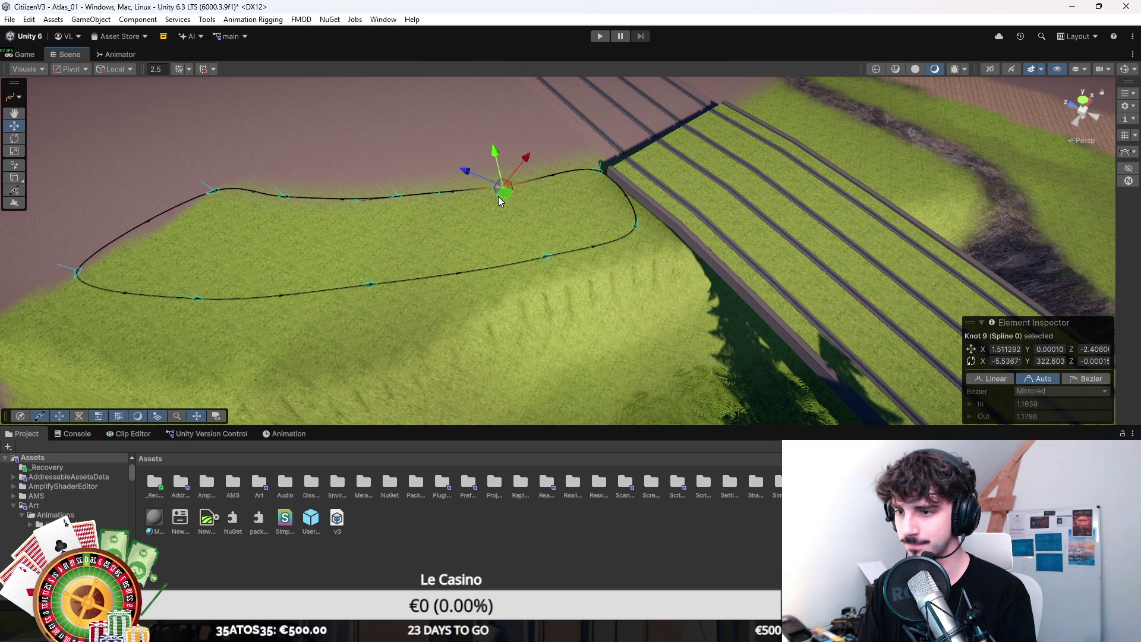
{"action": "left_click", "coordinate": [533, 207]}
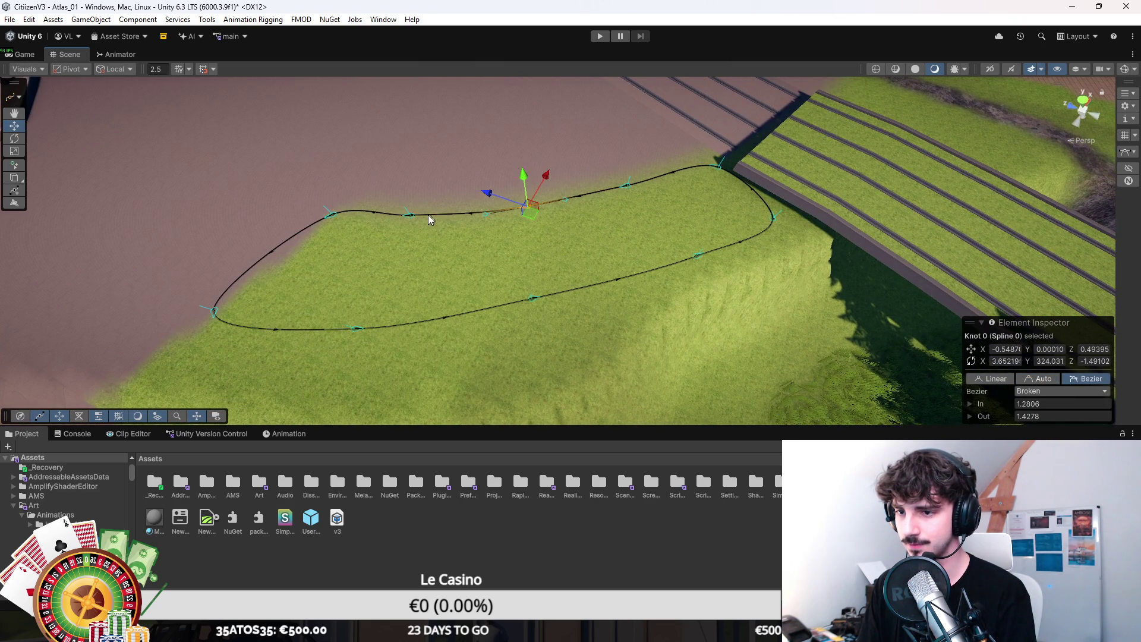
{"action": "left_click", "coordinate": [395, 318]}
{"action": "left_click_drag", "start_coordinate": [396, 317], "coordinate": [586, 297]}
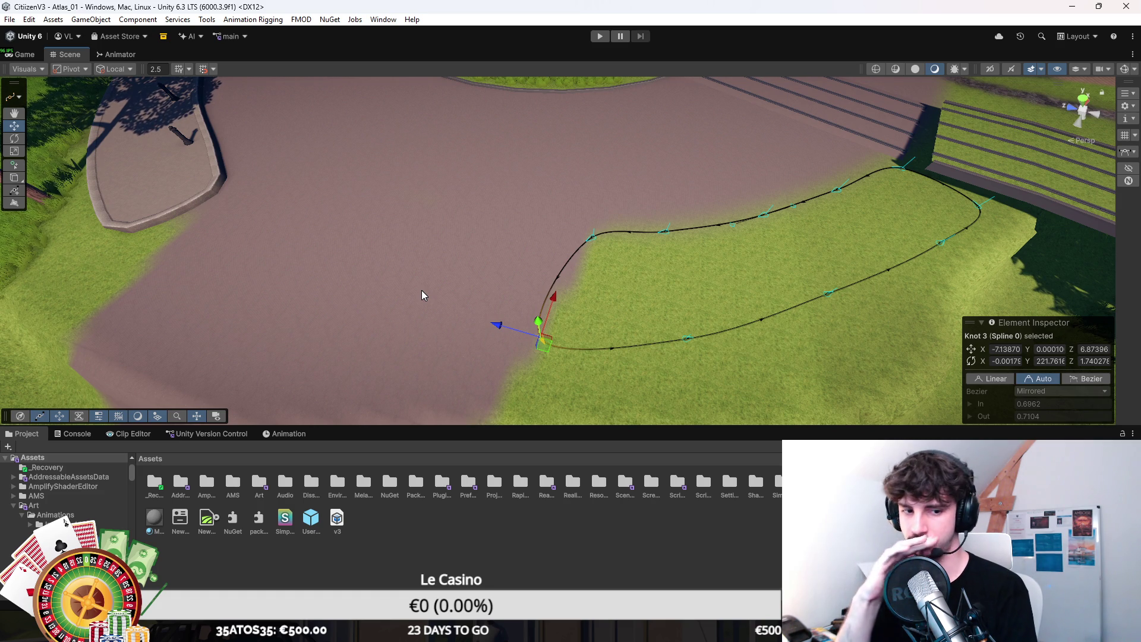
{"action": "left_click_drag", "start_coordinate": [422, 295], "coordinate": [443, 247]}
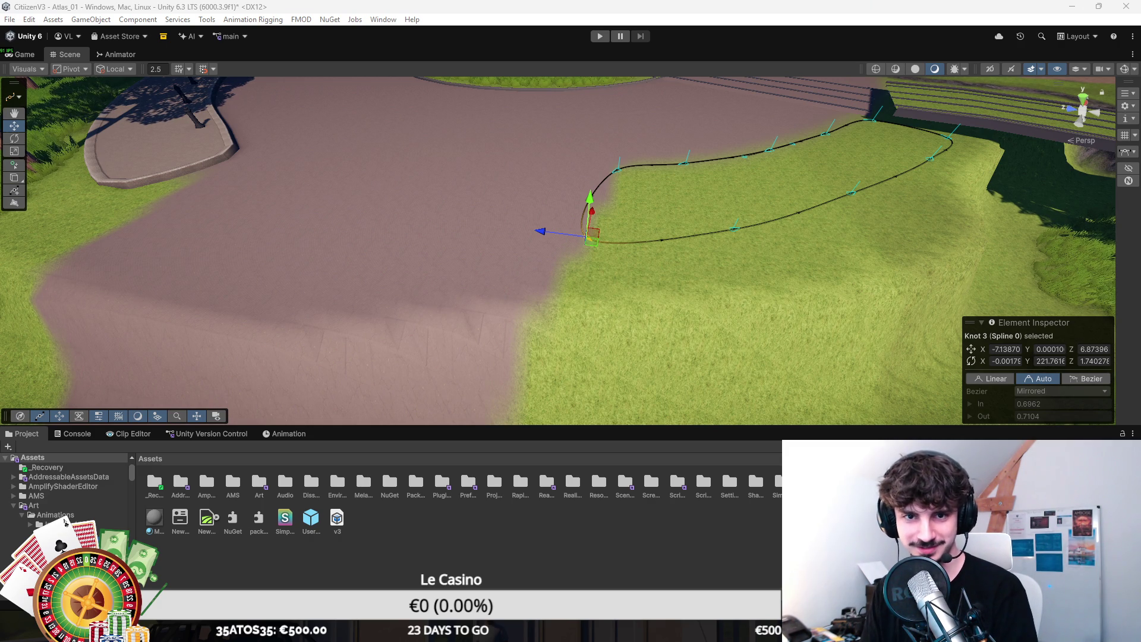
{"action": "key", "text": "ctrl+z"}
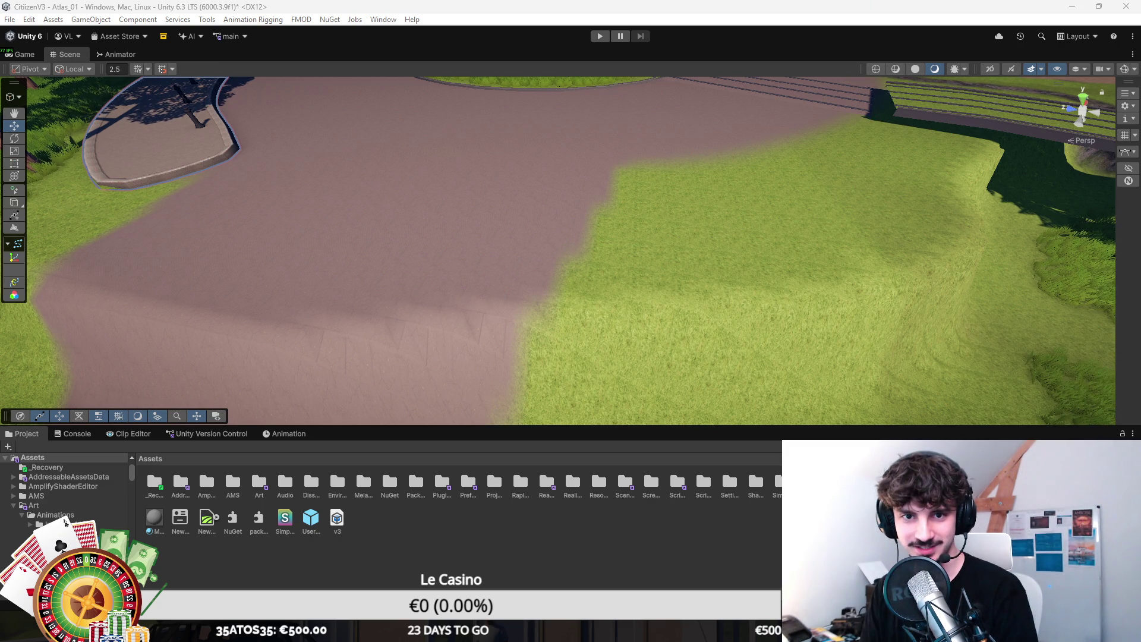
Step: Make the new curbed sidewalk island appear on the grass beside the road
{"action": "key", "text": "ctrl+z"}
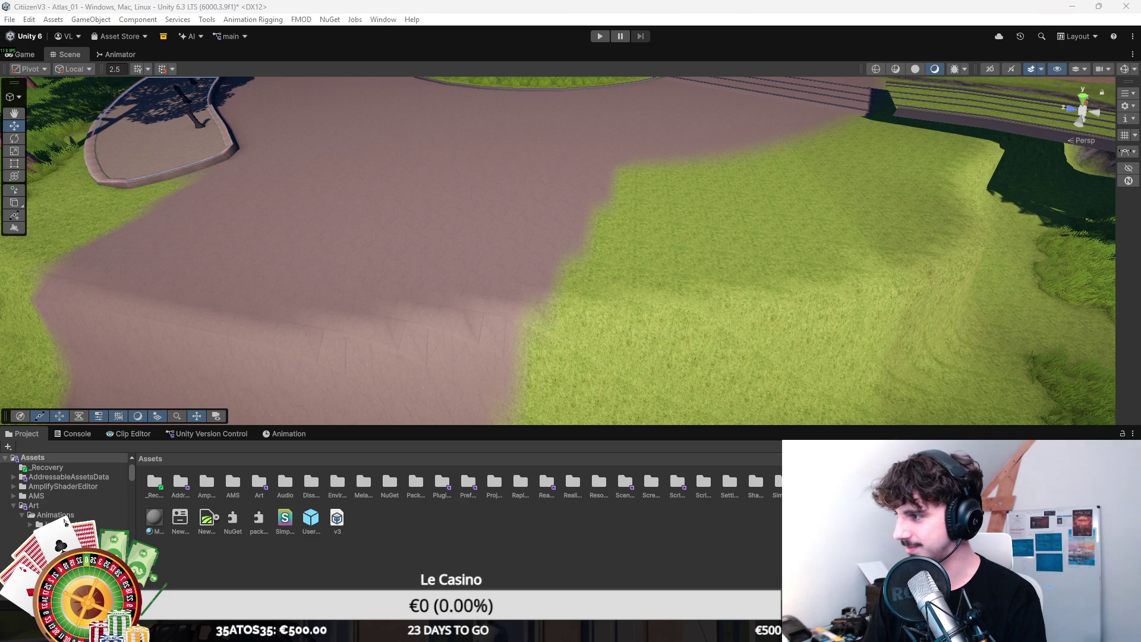
{"action": "key", "text": "ctrl+z"}
{"action": "key", "text": "ctrl+z"}
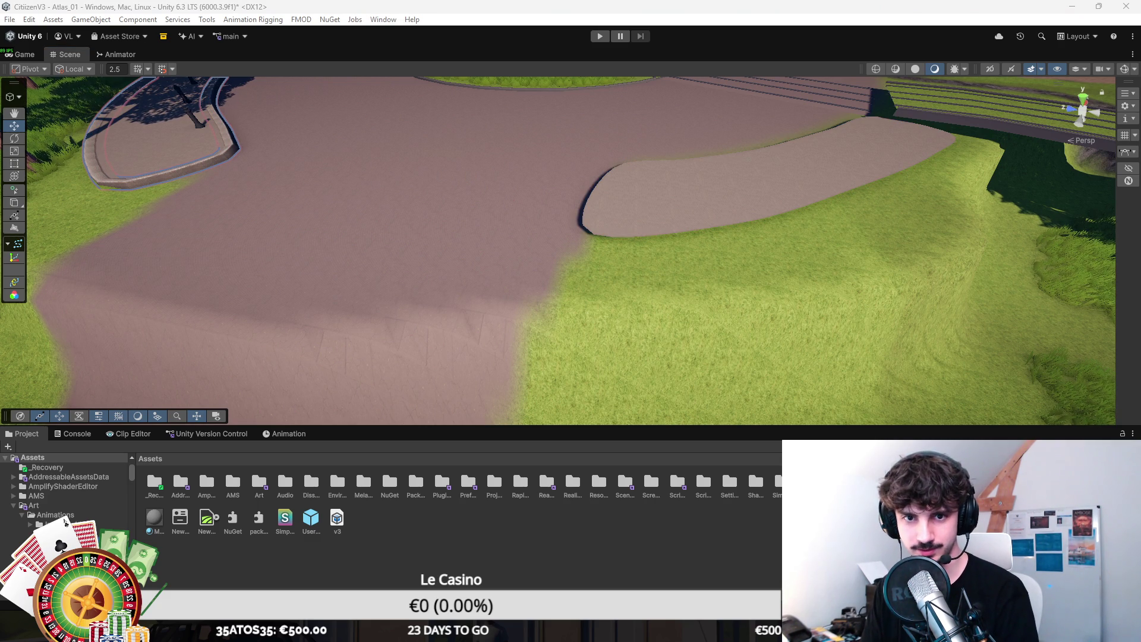
{"action": "key", "text": "ctrl+z"}
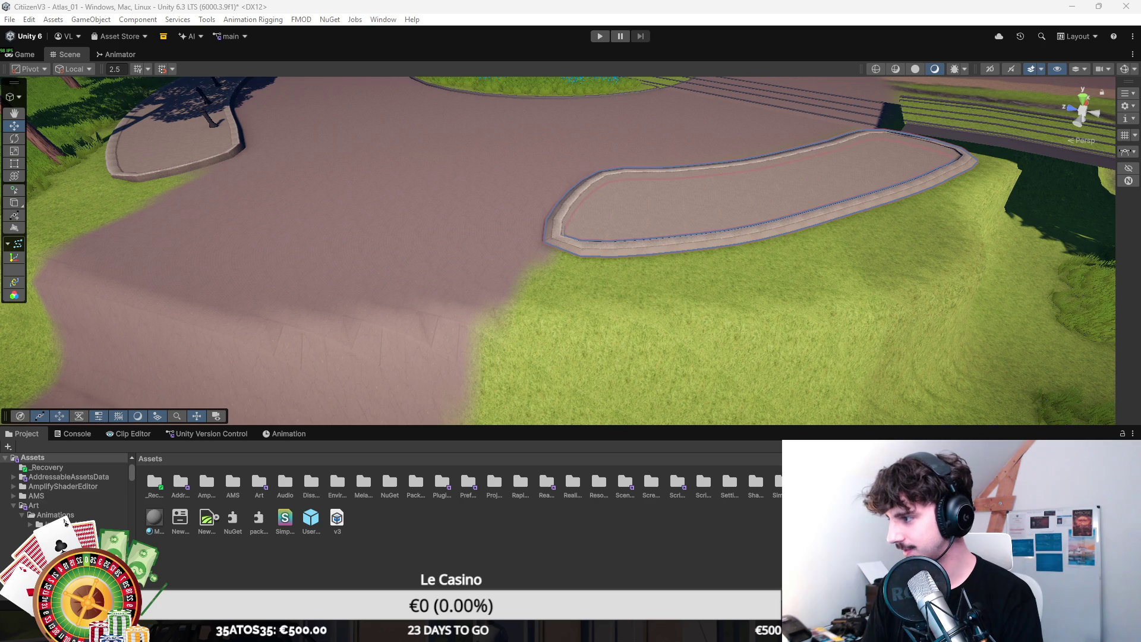
Step: Try a thinner, flatter curb on the island, then revert that change
{"action": "key", "text": "ctrl+z"}
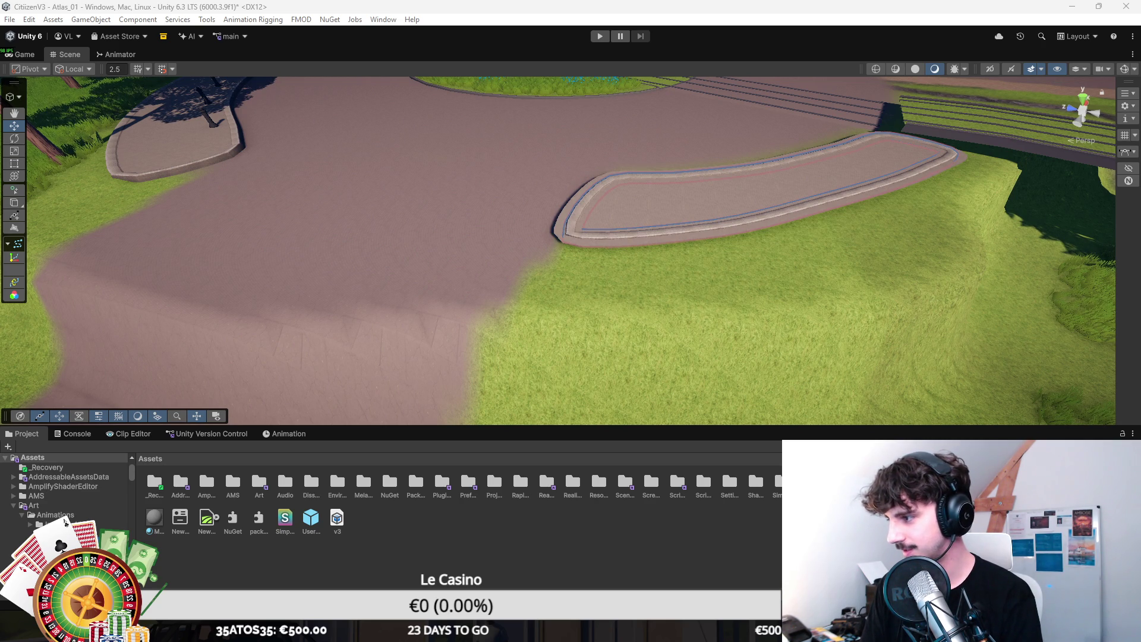
{"action": "key", "text": "ctrl+z"}
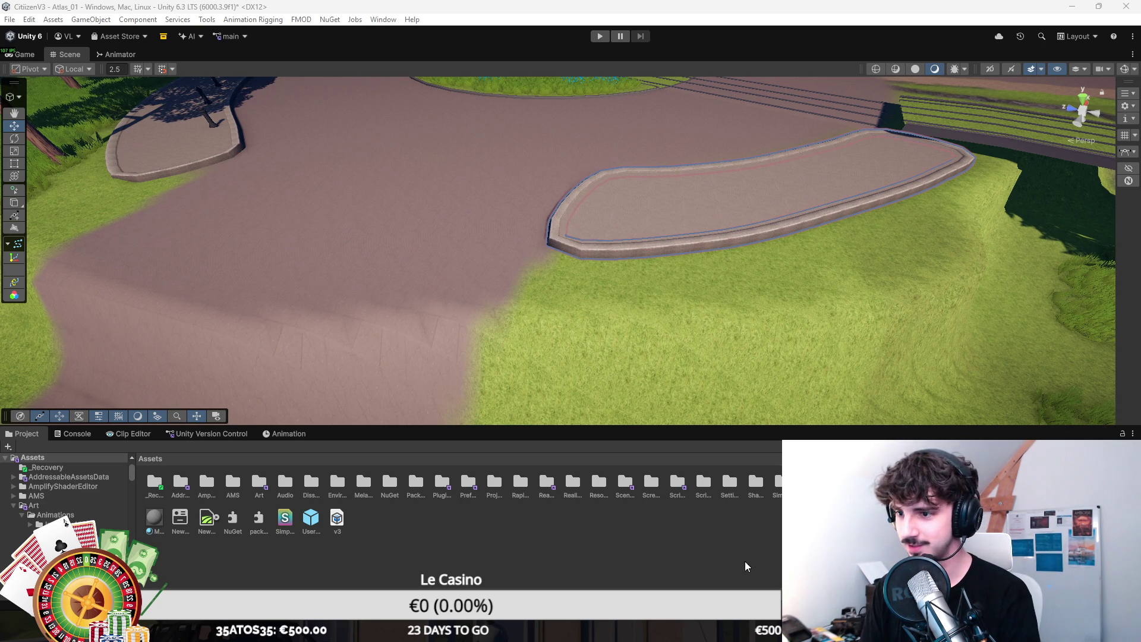
{"action": "scroll", "scroll_direction": "down", "scroll_amount": 3}
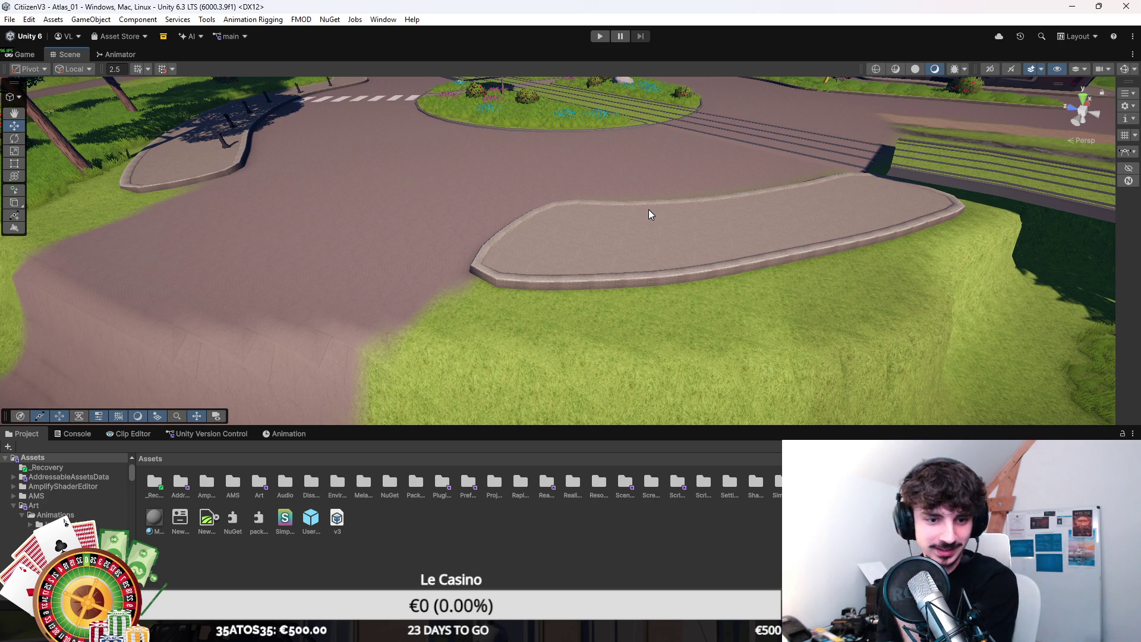
{"action": "left_click_drag", "start_coordinate": [648, 209], "coordinate": [713, 357]}
Step: Try the Terrain's Set Height and Paint Texture tools near the island, then return to the Move tool
{"action": "left_click", "coordinate": [547, 115]}
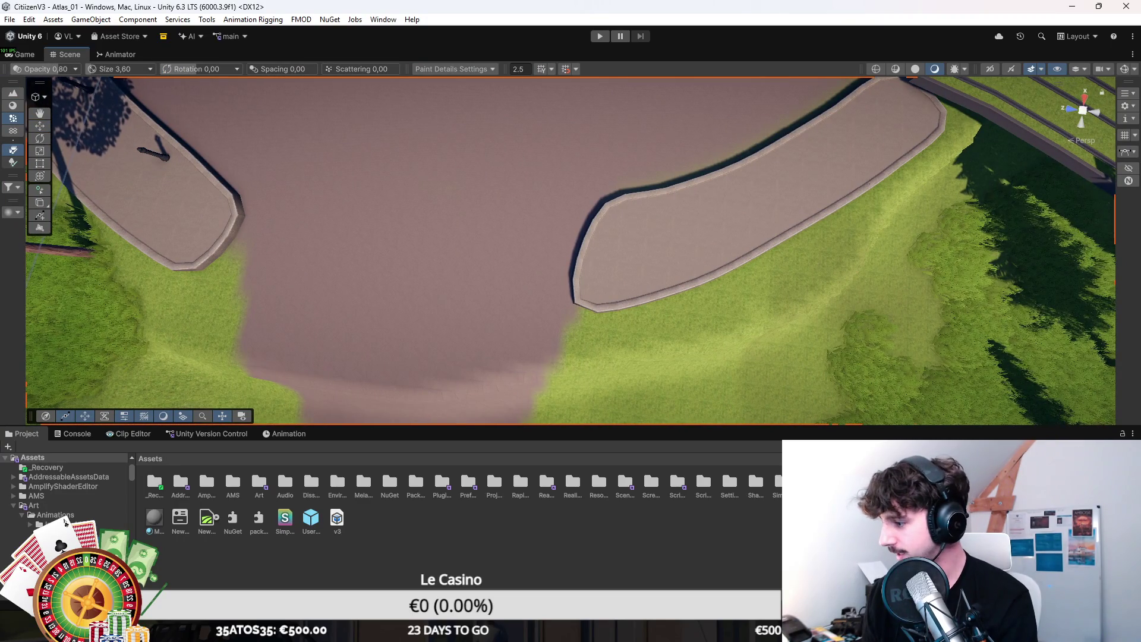
{"action": "left_click", "coordinate": [13, 94]}
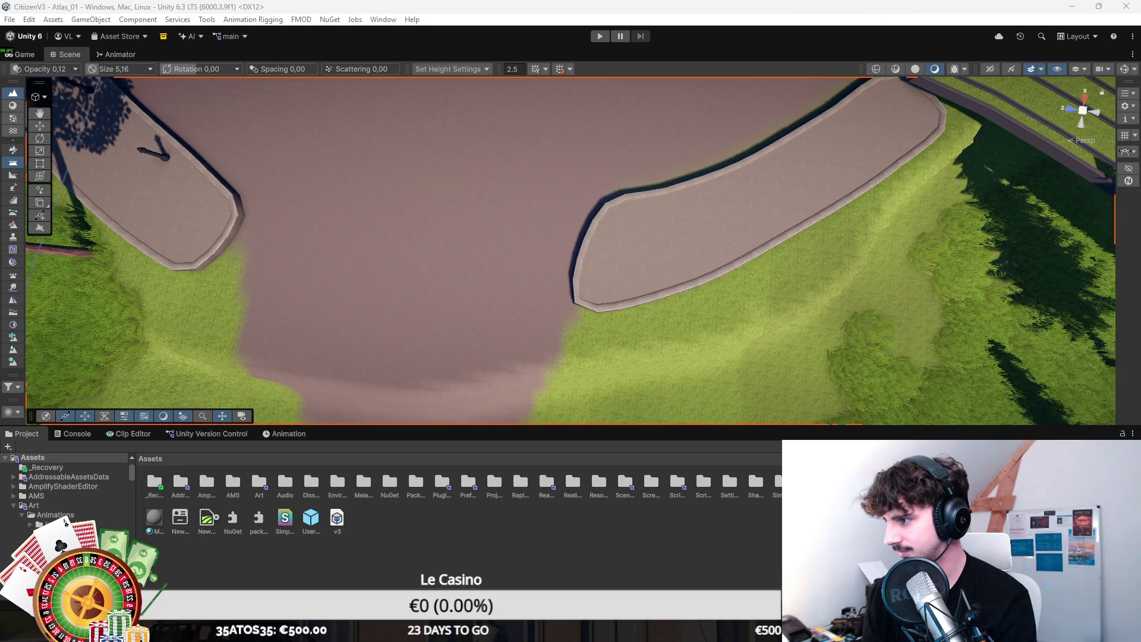
{"action": "left_click", "coordinate": [12, 105]}
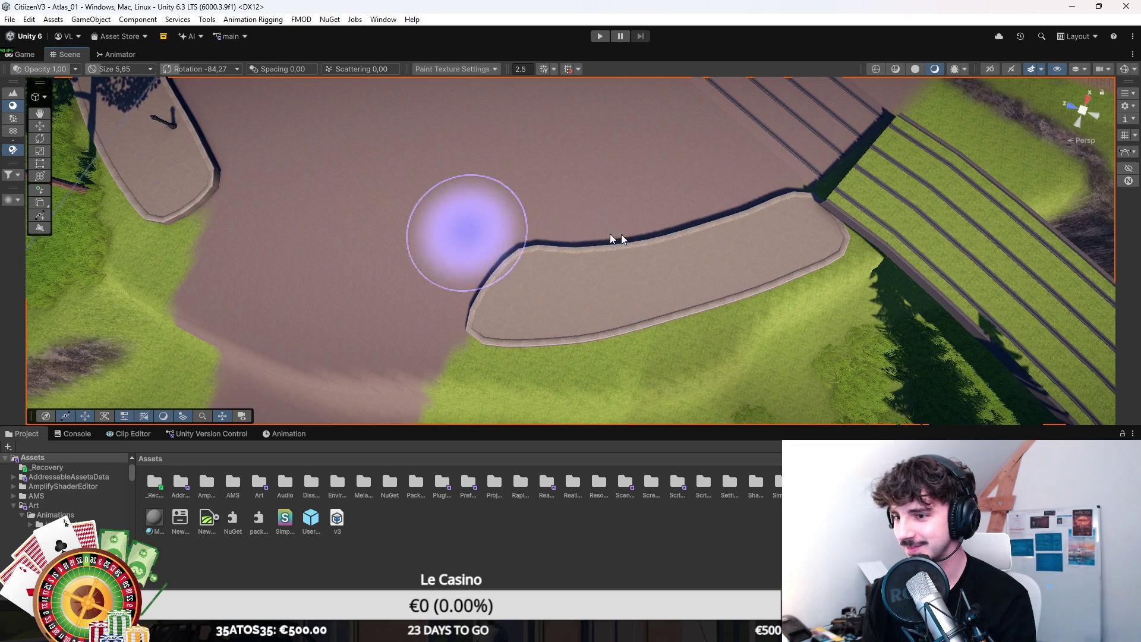
{"action": "scroll", "scroll_direction": "down", "scroll_amount": 3}
{"action": "scroll", "scroll_direction": "down", "scroll_amount": 3}
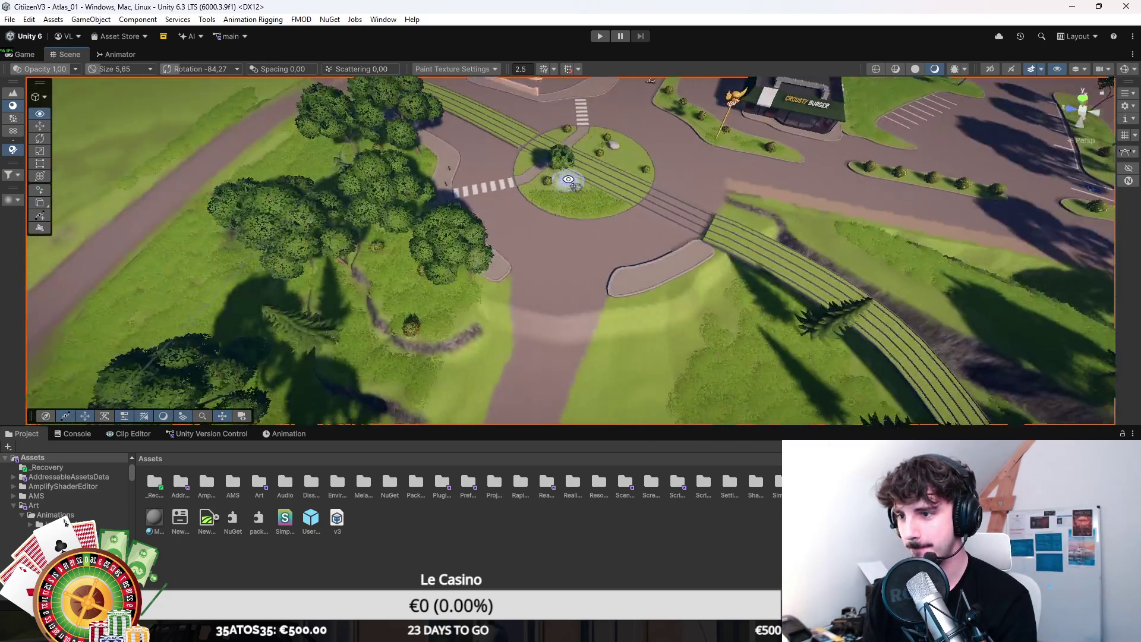
{"action": "key", "text": "w"}
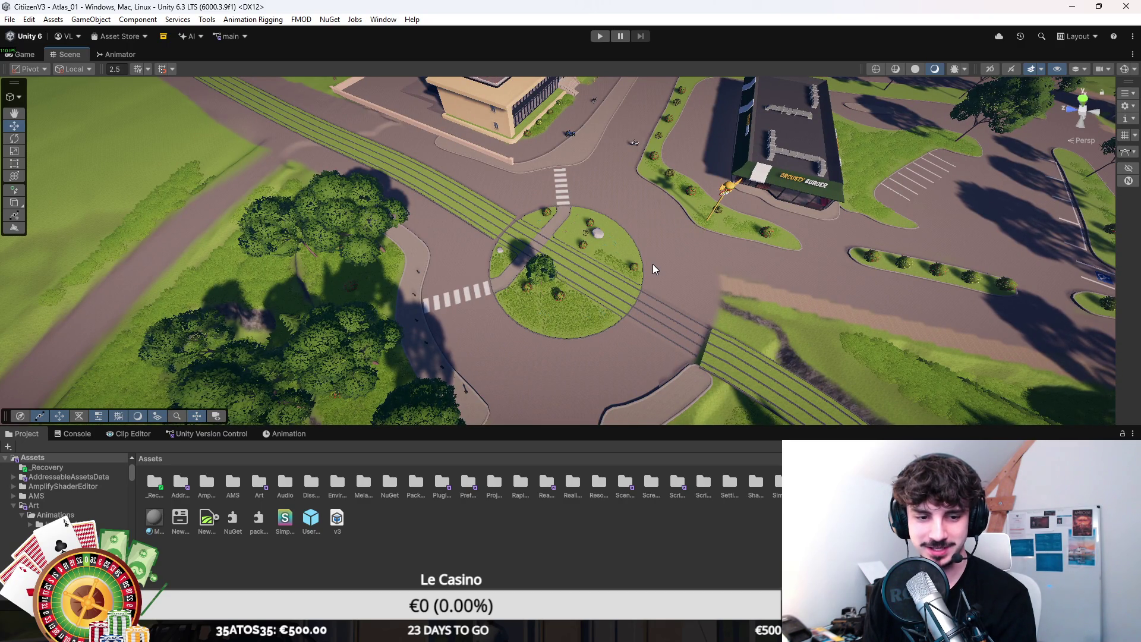
Step: Choose the terrain Bridge sculpt brush and set its start point on the rail track
{"action": "left_click_drag", "start_coordinate": [652, 264], "coordinate": [712, 256]}
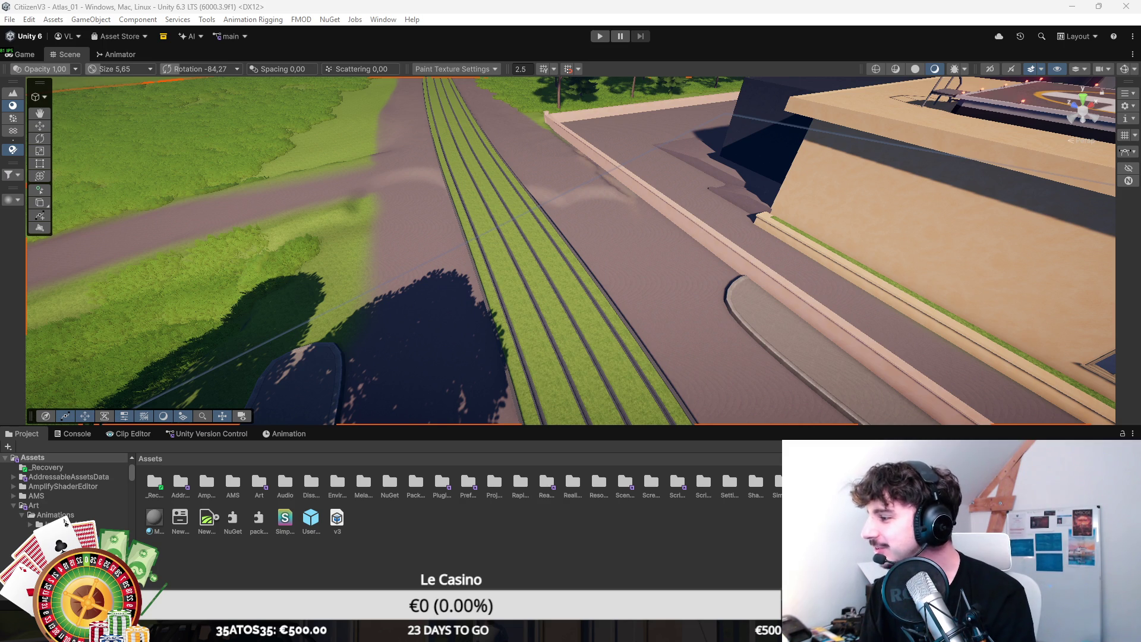
{"action": "key", "text": "F1"}
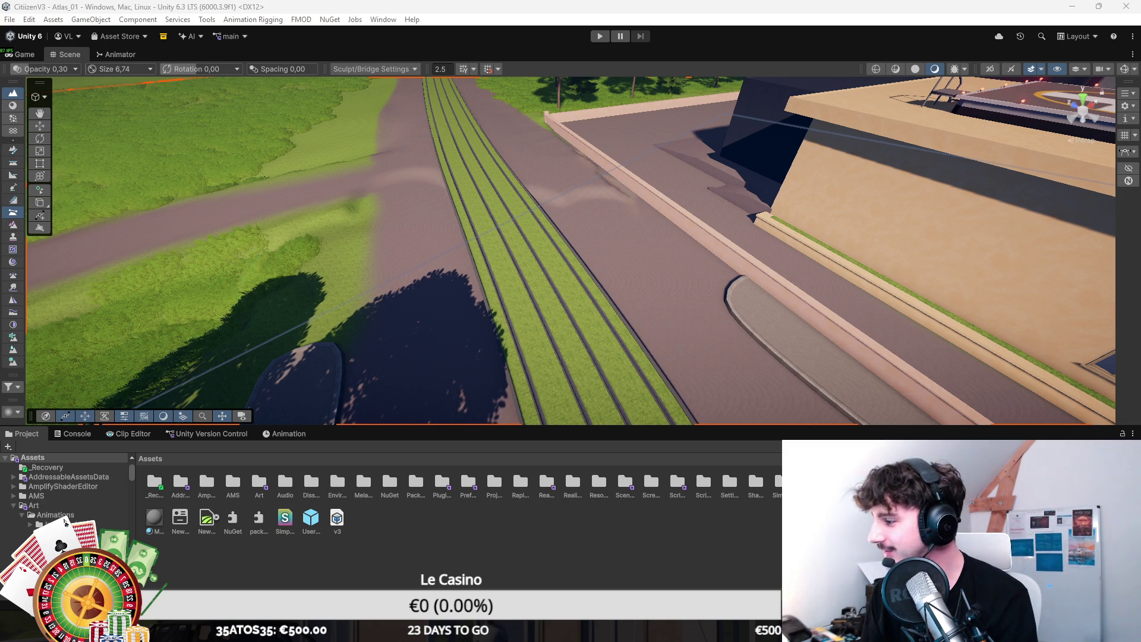
{"action": "scroll", "scroll_direction": "up", "scroll_amount": 3}
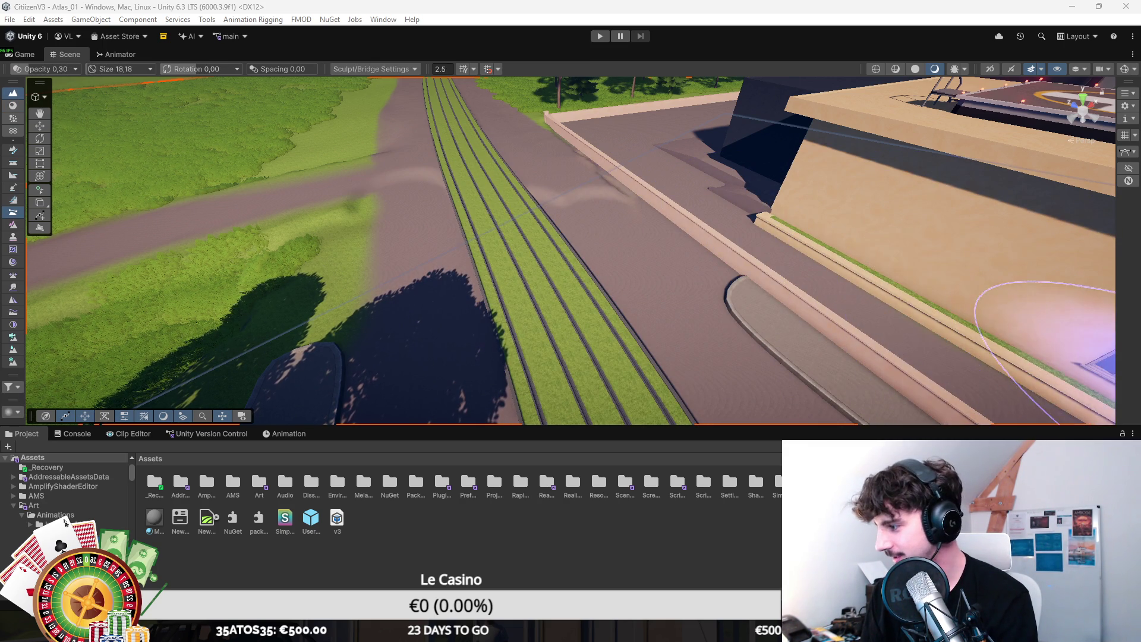
{"action": "scroll", "scroll_direction": "down", "scroll_amount": 3}
{"action": "scroll", "scroll_direction": "down", "scroll_amount": 3}
{"action": "left_click", "coordinate": [459, 132]}
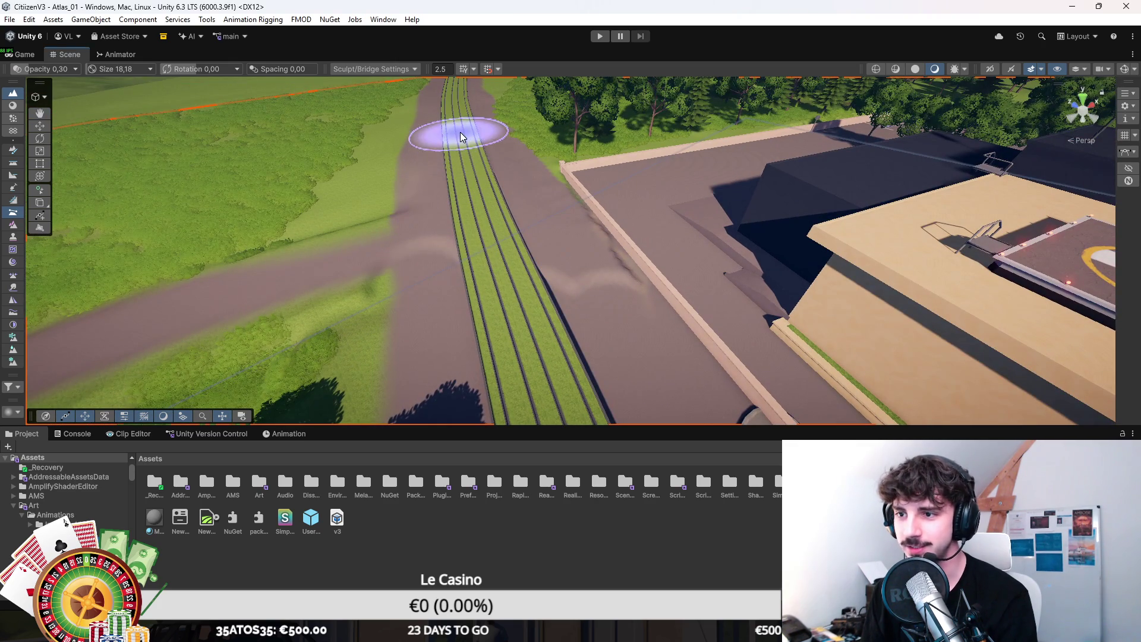
Step: View along the tram tracks and reselect the terrain to continue sculpting with smooth height
{"action": "left_click_drag", "start_coordinate": [499, 294], "coordinate": [739, 326]}
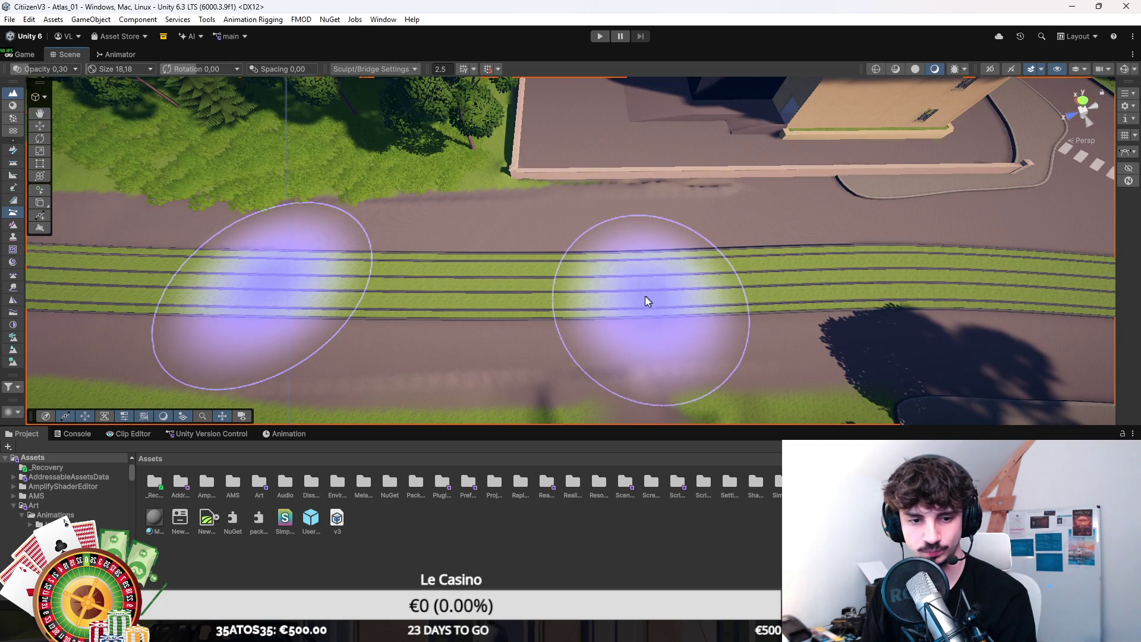
{"action": "left_click_drag", "start_coordinate": [594, 259], "coordinate": [725, 255]}
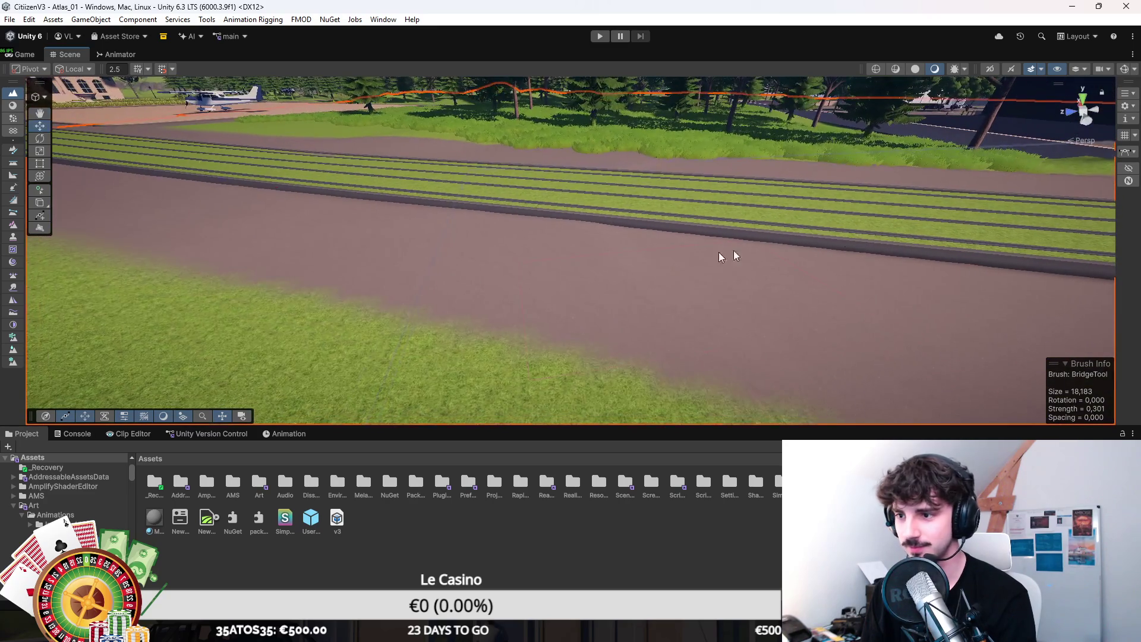
{"action": "key", "text": "w"}
{"action": "left_click_drag", "start_coordinate": [644, 331], "coordinate": [648, 288]}
{"action": "left_click", "coordinate": [646, 284]}
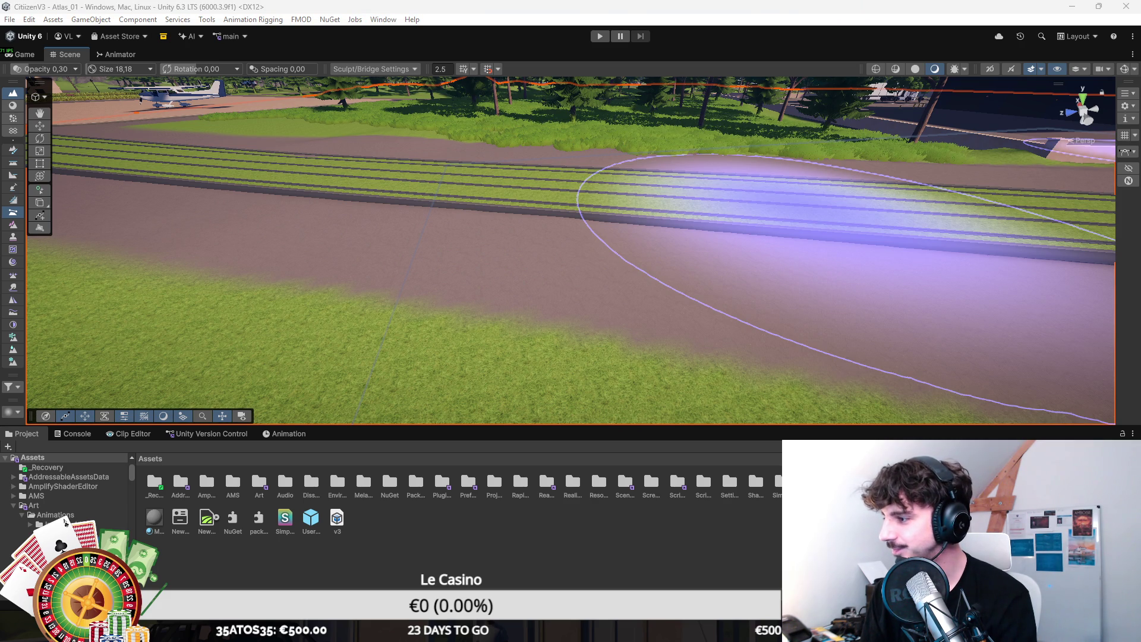
{"action": "scroll", "scroll_direction": "down", "scroll_amount": 3}
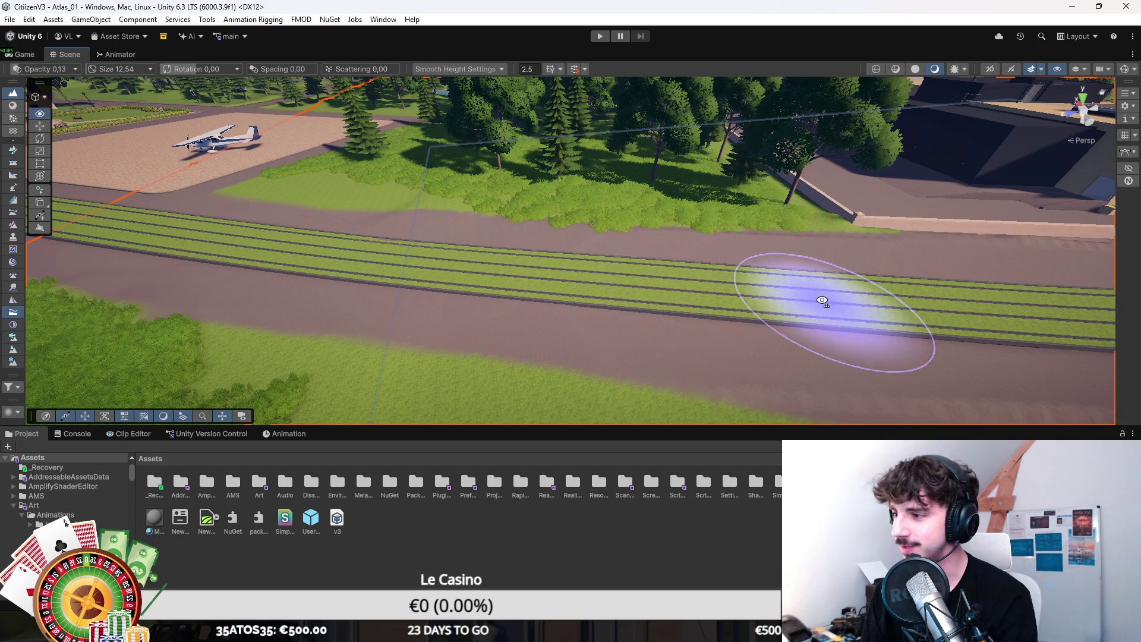
{"action": "key", "text": "Right"}
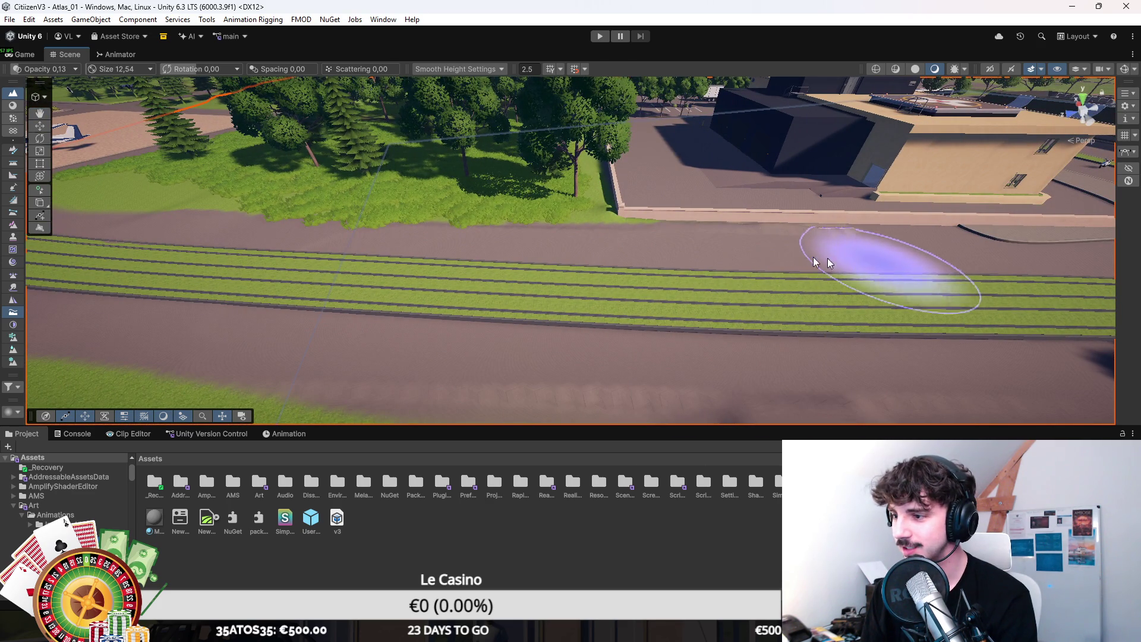
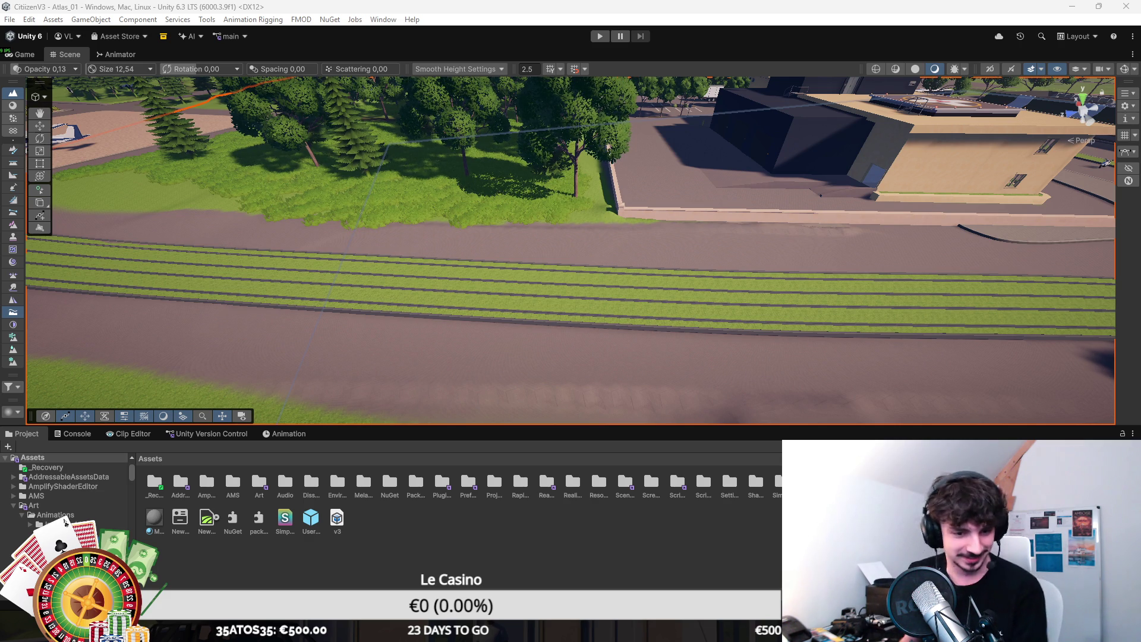
Step: Bridge the terrain to an even grade between two points on the tram strip, with the brush enlarged
{"action": "left_click_drag", "start_coordinate": [857, 175], "coordinate": [1045, 189]}
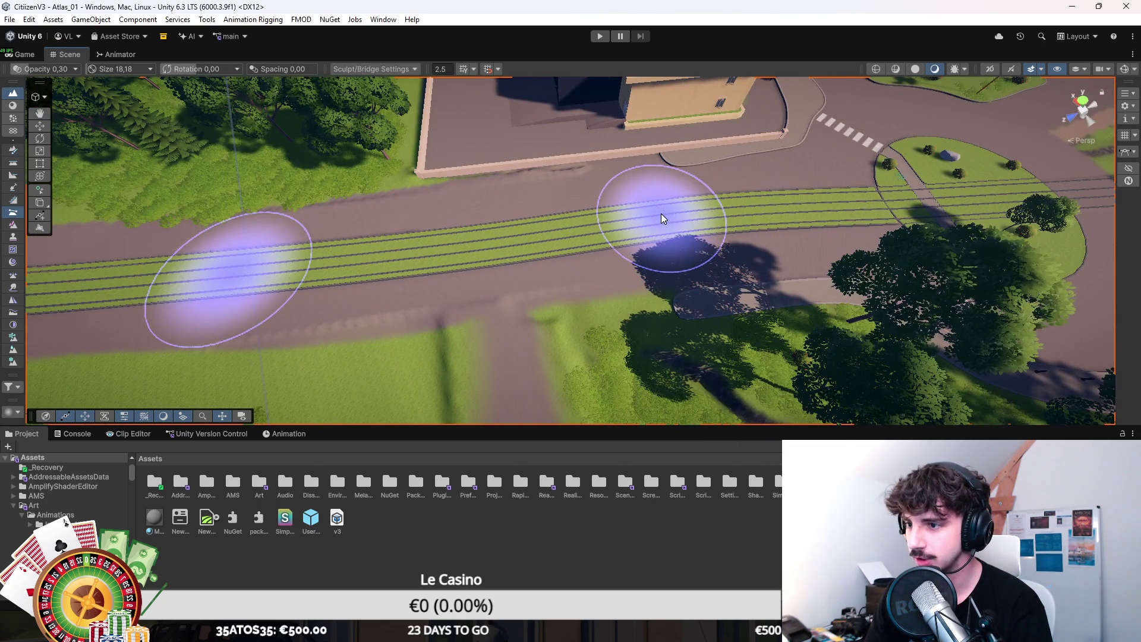
{"action": "left_click", "coordinate": [661, 213]}
{"action": "key", "text": "Left"}
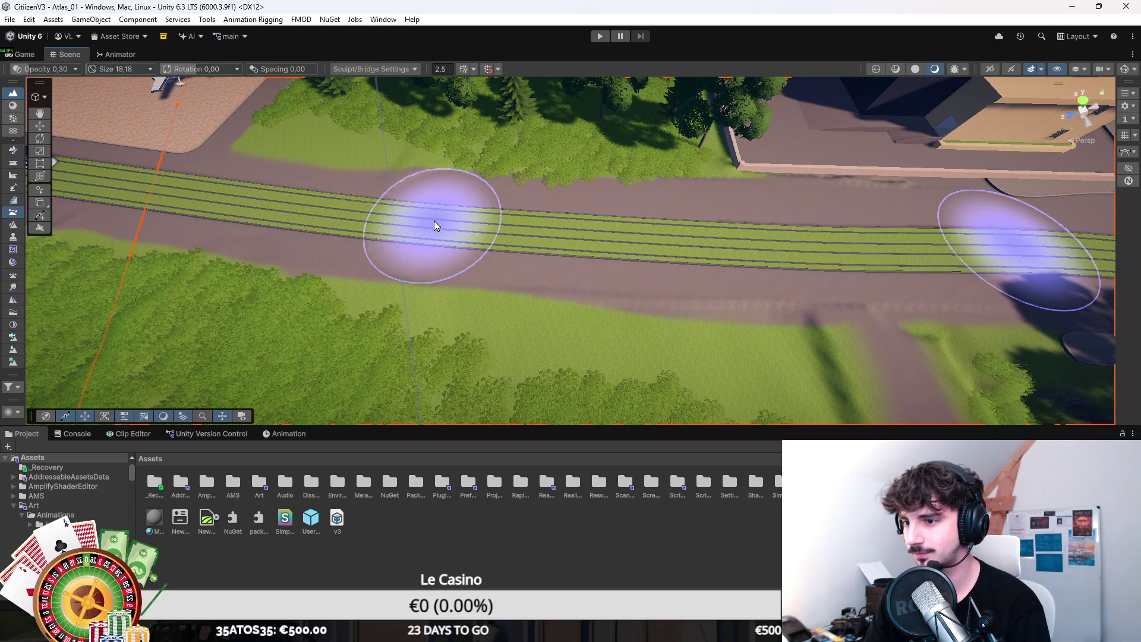
{"action": "key", "text": "]"}
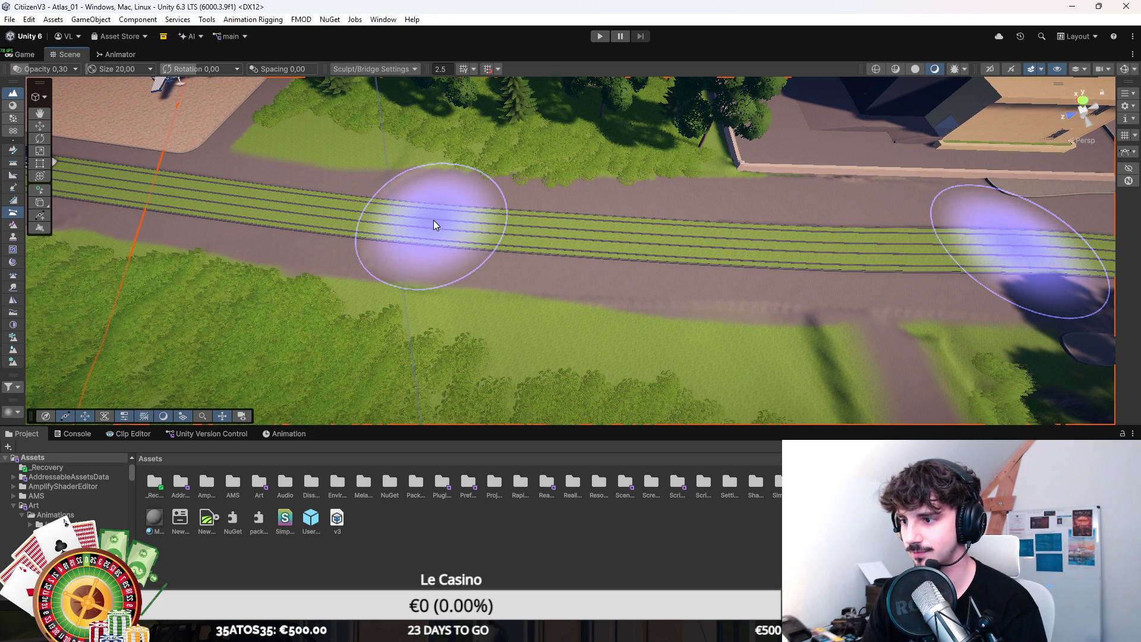
{"action": "left_click", "coordinate": [452, 230]}
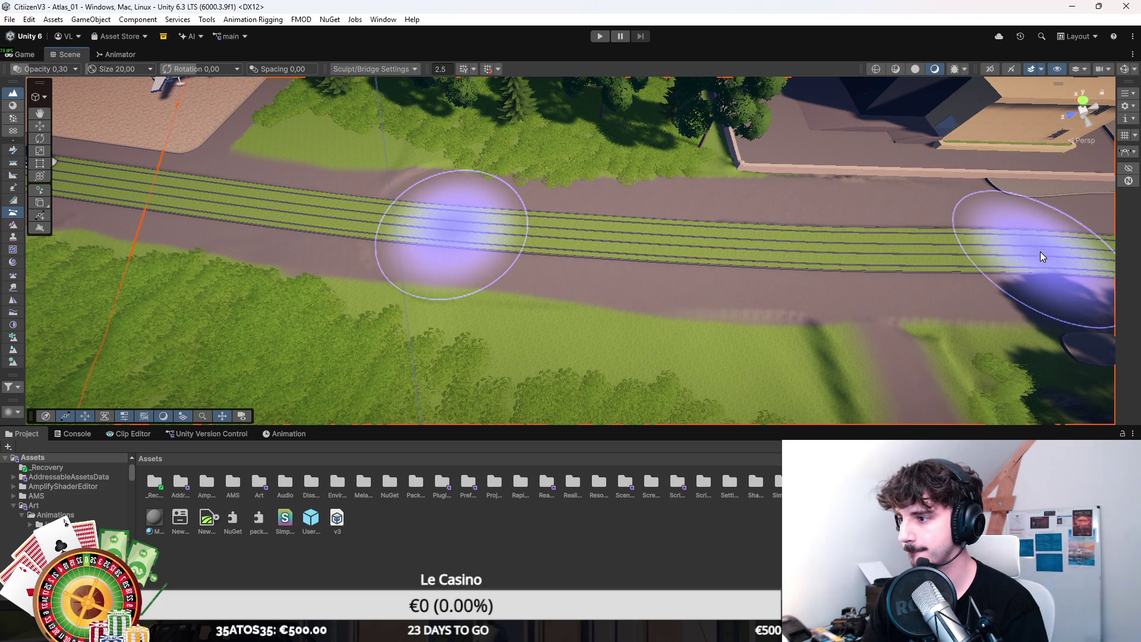
{"action": "key", "text": "w"}
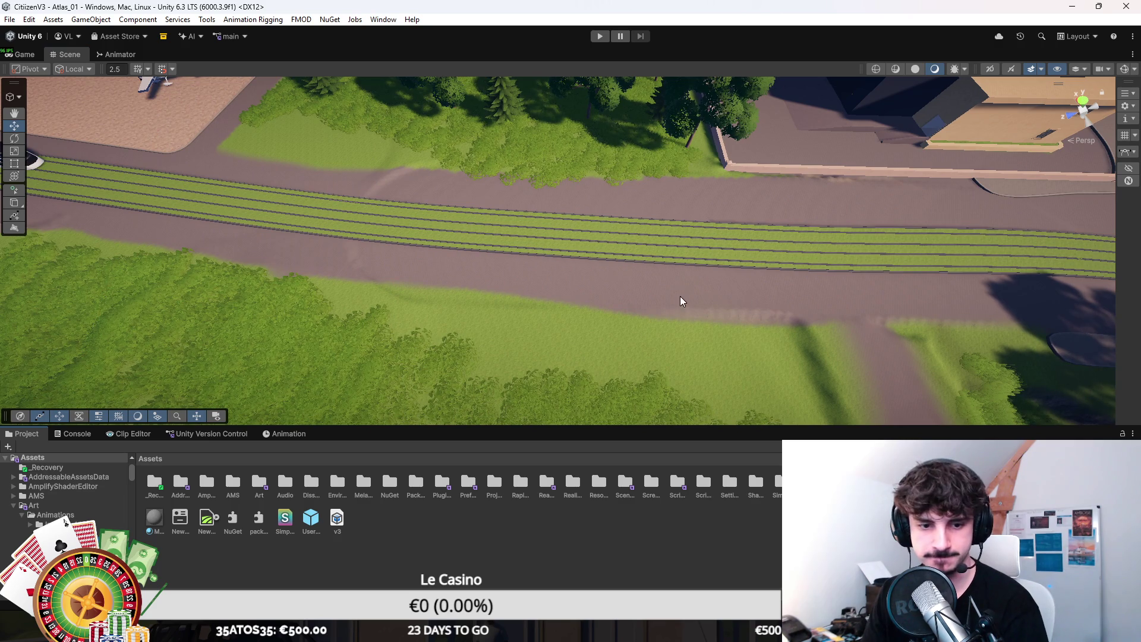
{"action": "key", "text": "ctrl+z"}
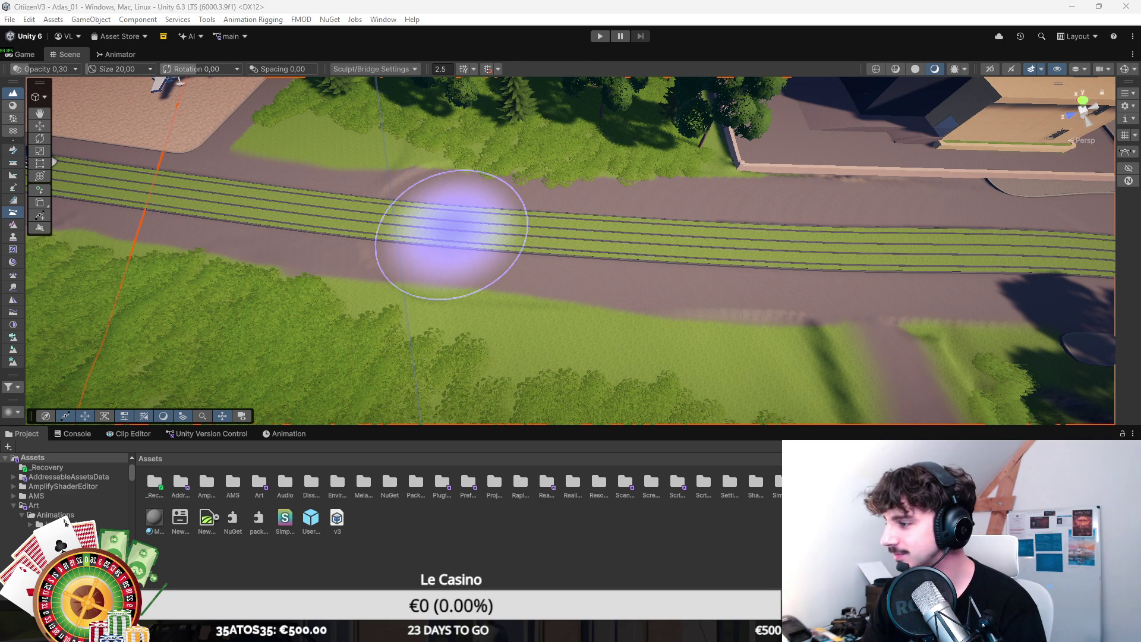
{"action": "key", "text": "s"}
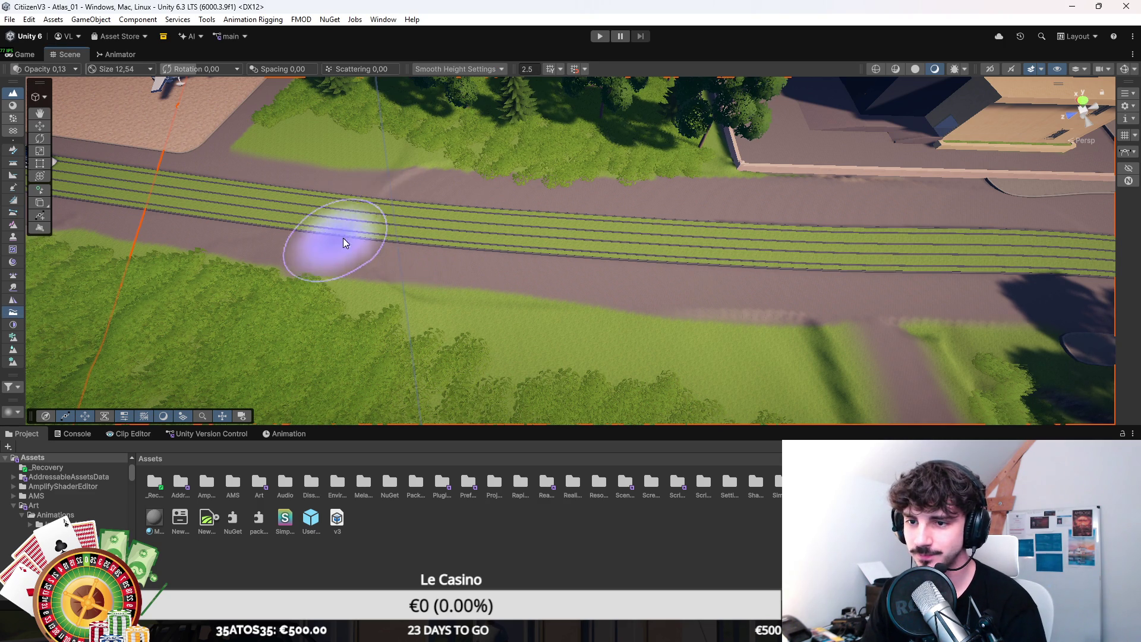
Step: Smooth the terrain height along the grass tram strip with a stronger Smooth Height brush
{"action": "key", "text": "a"}
{"action": "key", "text": "a"}
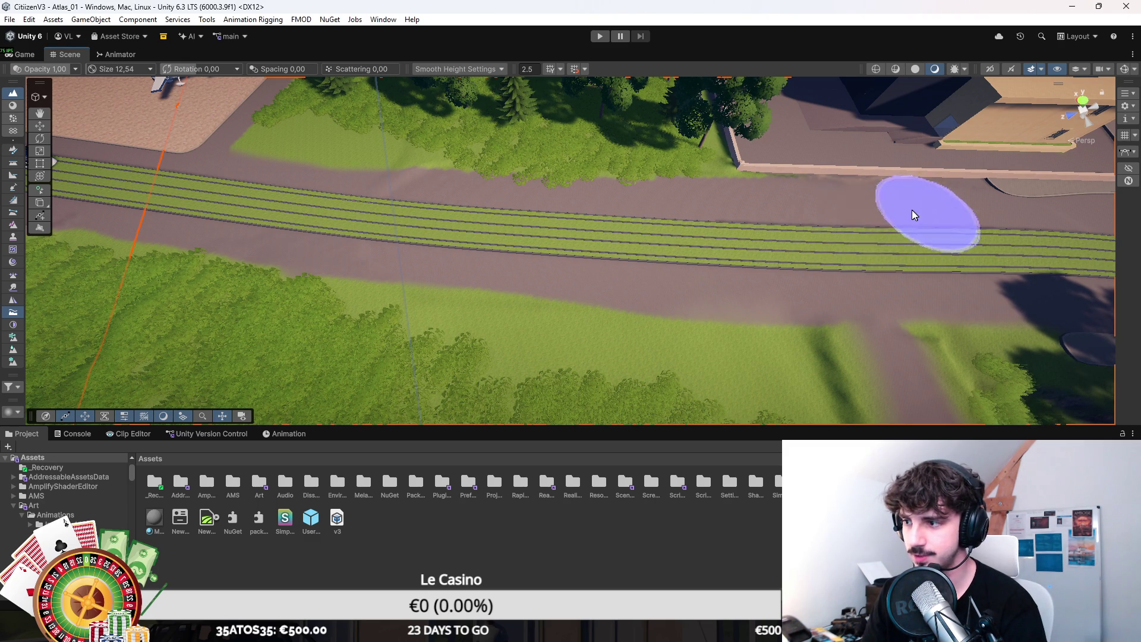
{"action": "left_click_drag", "start_coordinate": [772, 209], "coordinate": [688, 211]}
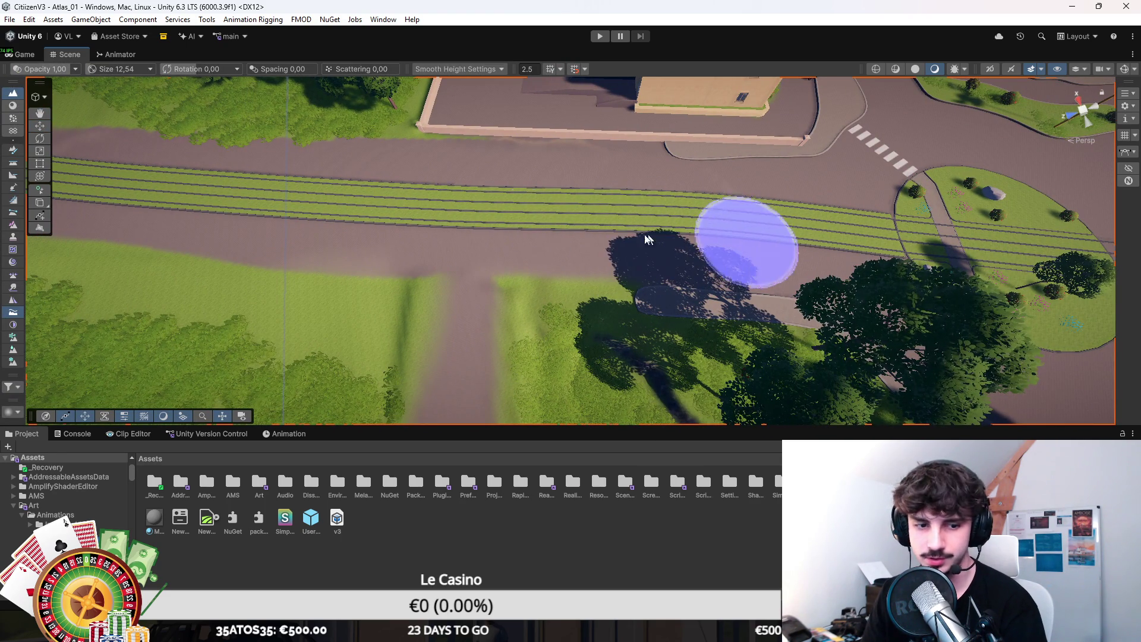
{"action": "left_click_drag", "start_coordinate": [163, 180], "coordinate": [470, 170]}
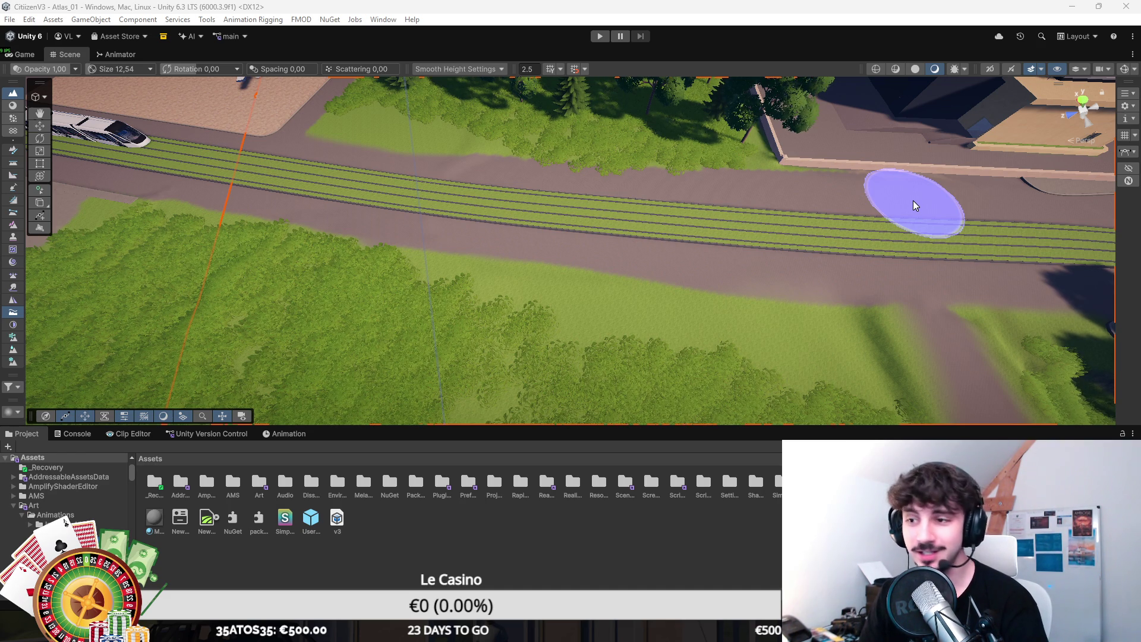
{"action": "scroll", "scroll_direction": "up", "scroll_amount": 3}
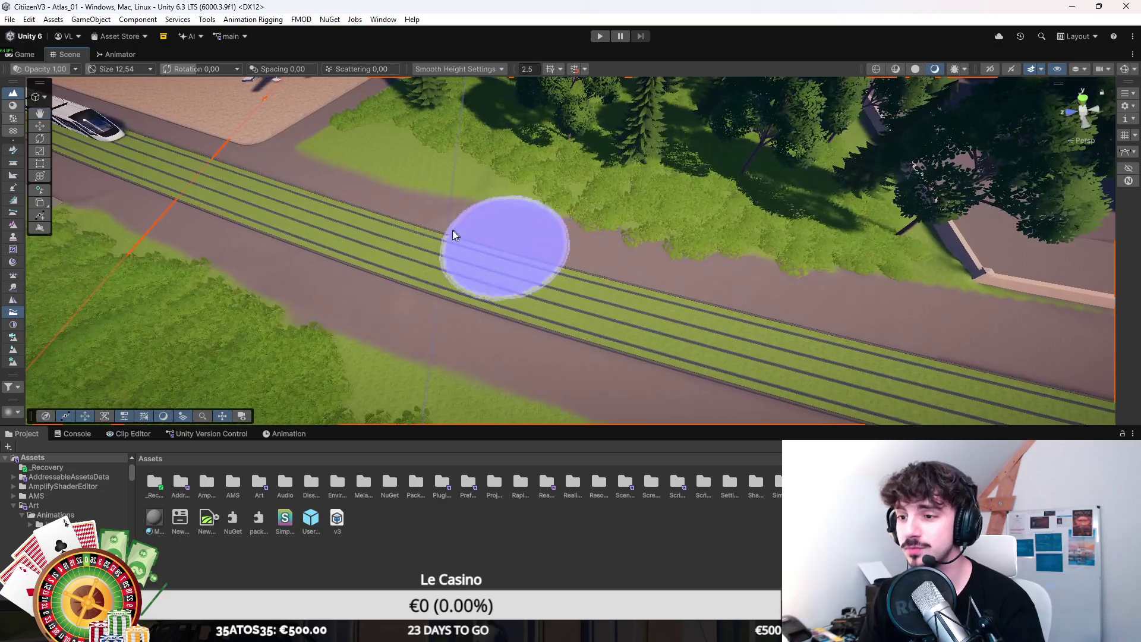
{"action": "key", "text": "w"}
{"action": "left_click_drag", "start_coordinate": [518, 293], "coordinate": [680, 270]}
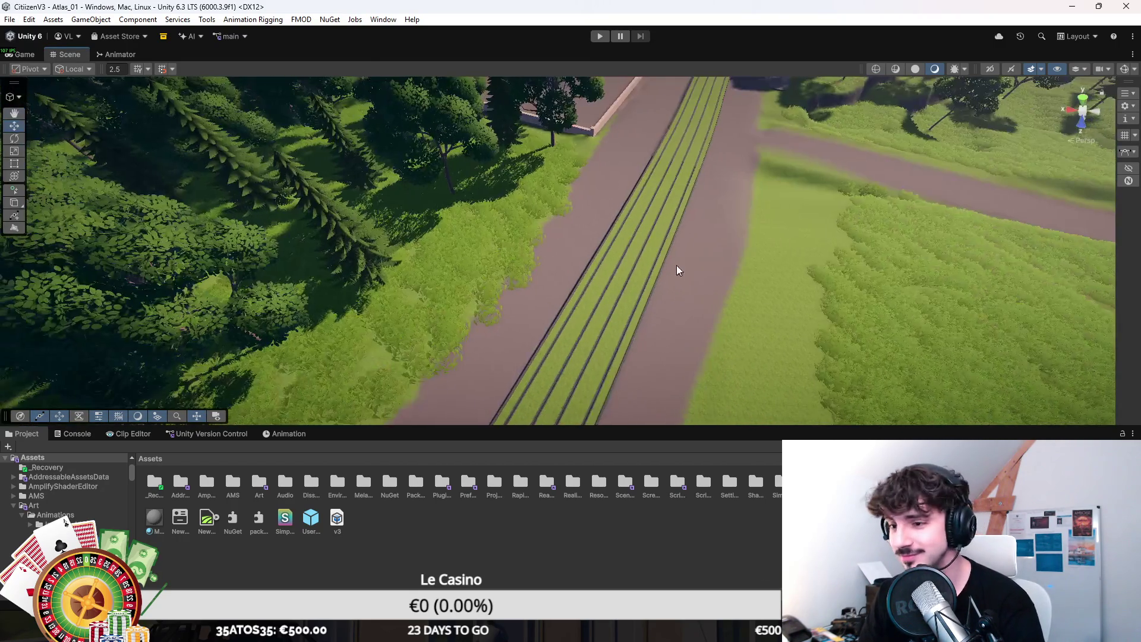
Step: Set the Paint Details brush to size 3.60 and opacity 0.80, then bring up the TikTok page
{"action": "key", "text": "F4"}
{"action": "key", "text": "F6"}
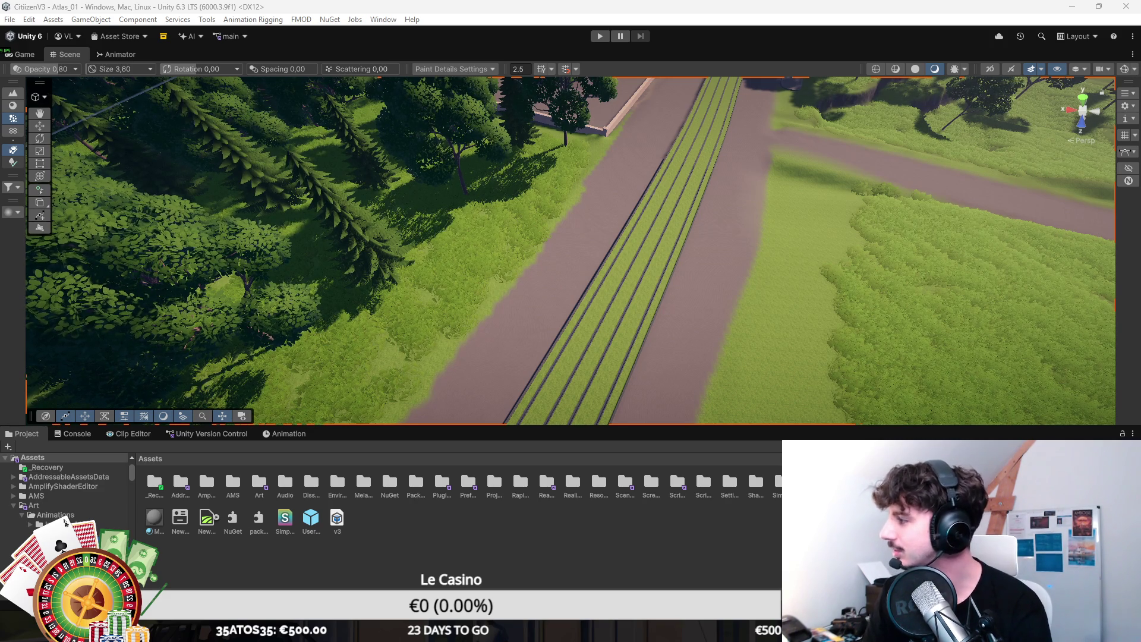
{"action": "key", "text": "alt+Tab"}
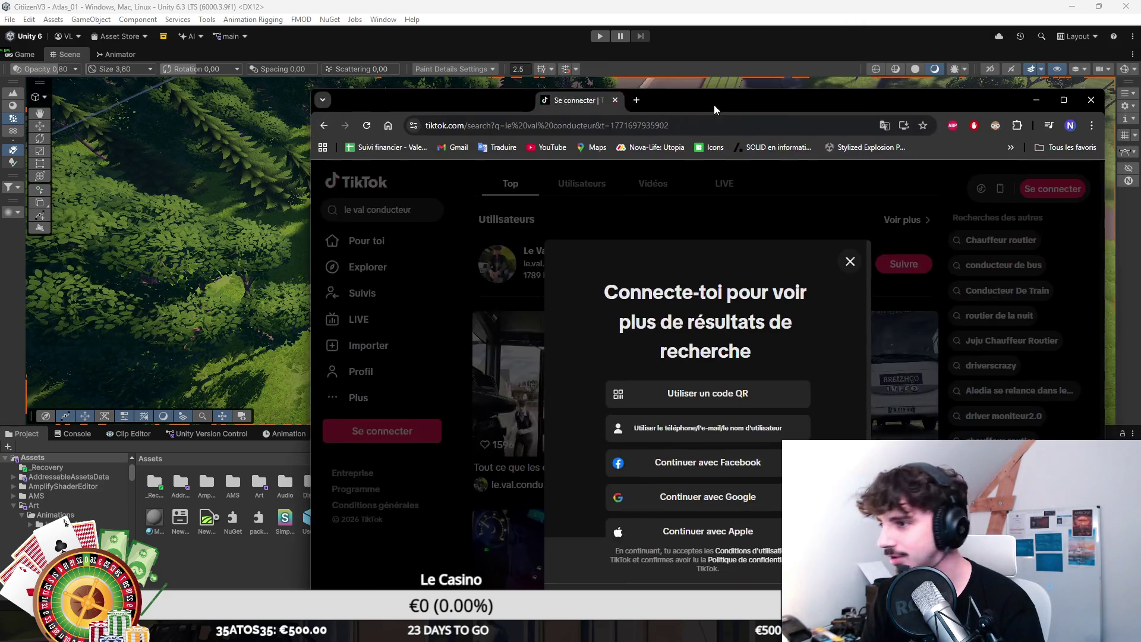
Step: Open the bus-driver creator's first TikTok video, pause it, and return to Unity
{"action": "left_click", "coordinate": [716, 191]}
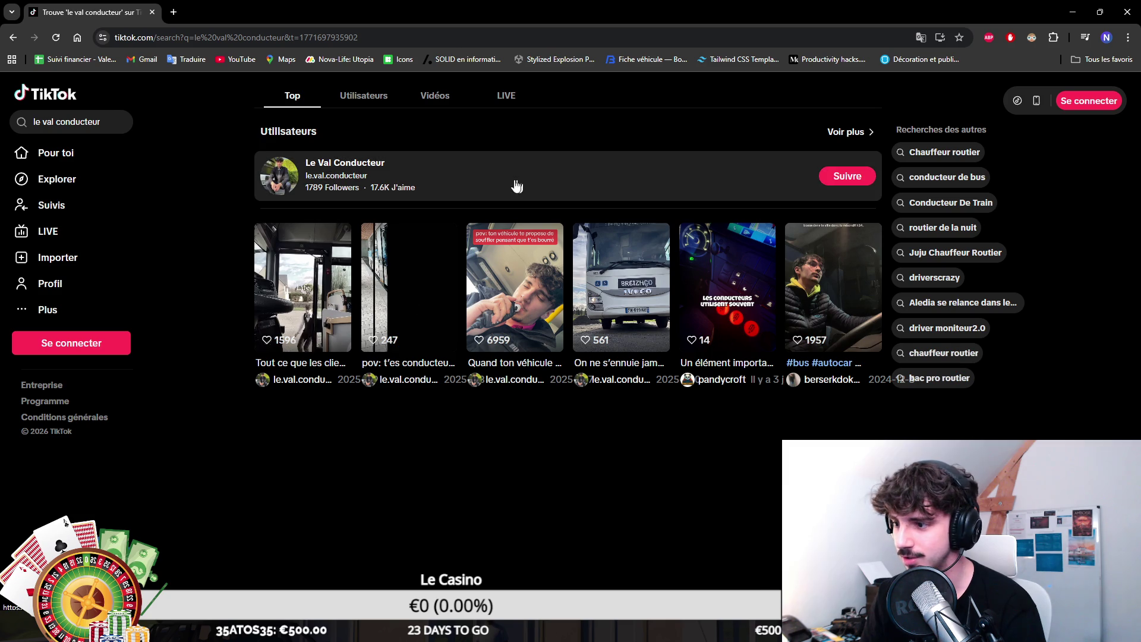
{"action": "left_click", "coordinate": [517, 183]}
{"action": "left_click", "coordinate": [337, 333]}
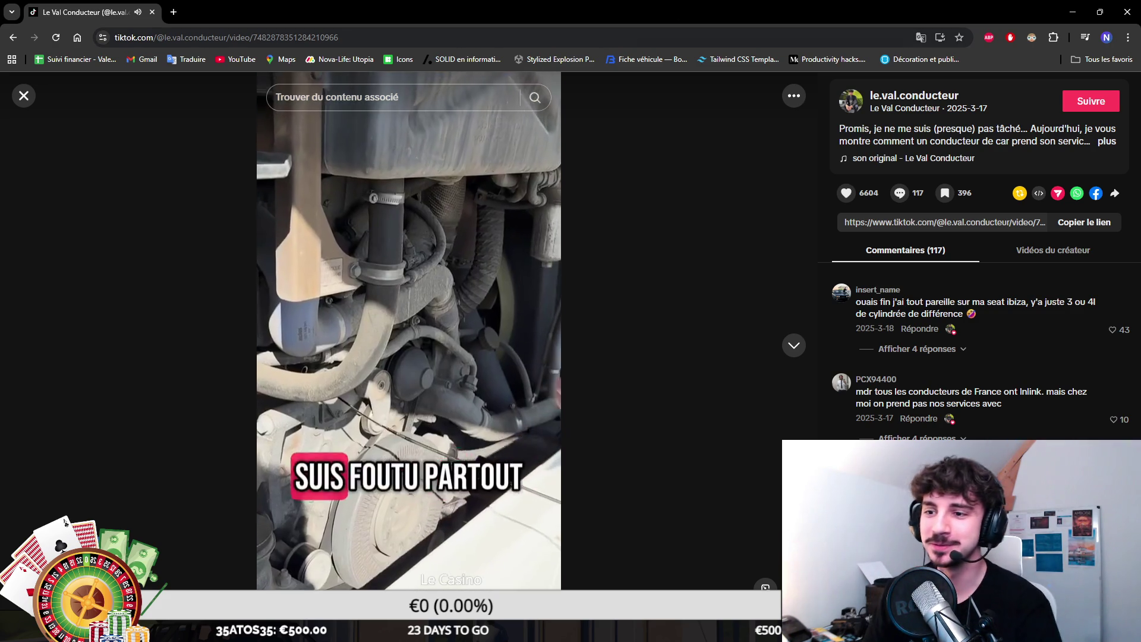
{"action": "left_click", "coordinate": [594, 216]}
{"action": "key", "text": "alt+Tab"}
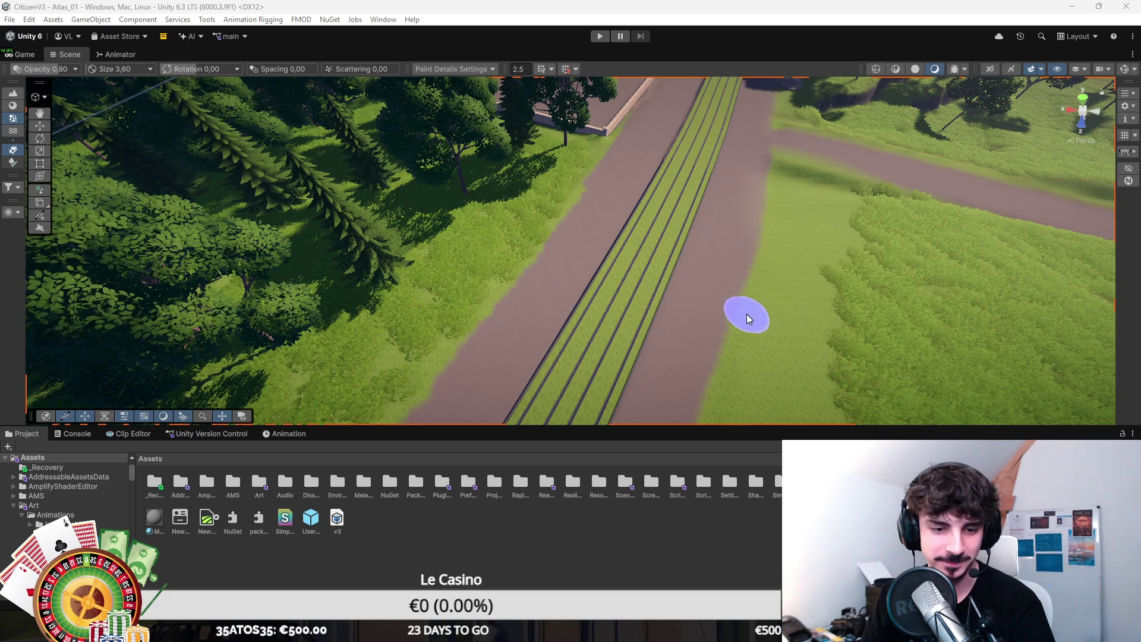
Step: Fly the Scene view toward the helipad hospital and look down over the road and burger restaurant
{"action": "scroll", "scroll_direction": "down", "scroll_amount": 3}
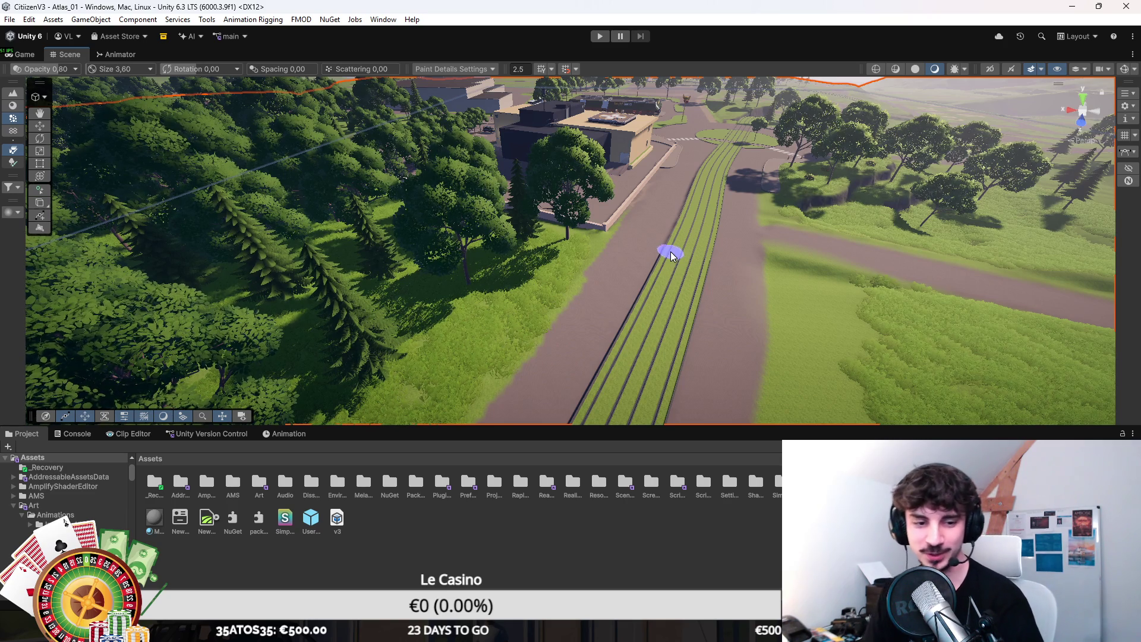
{"action": "key", "text": "w"}
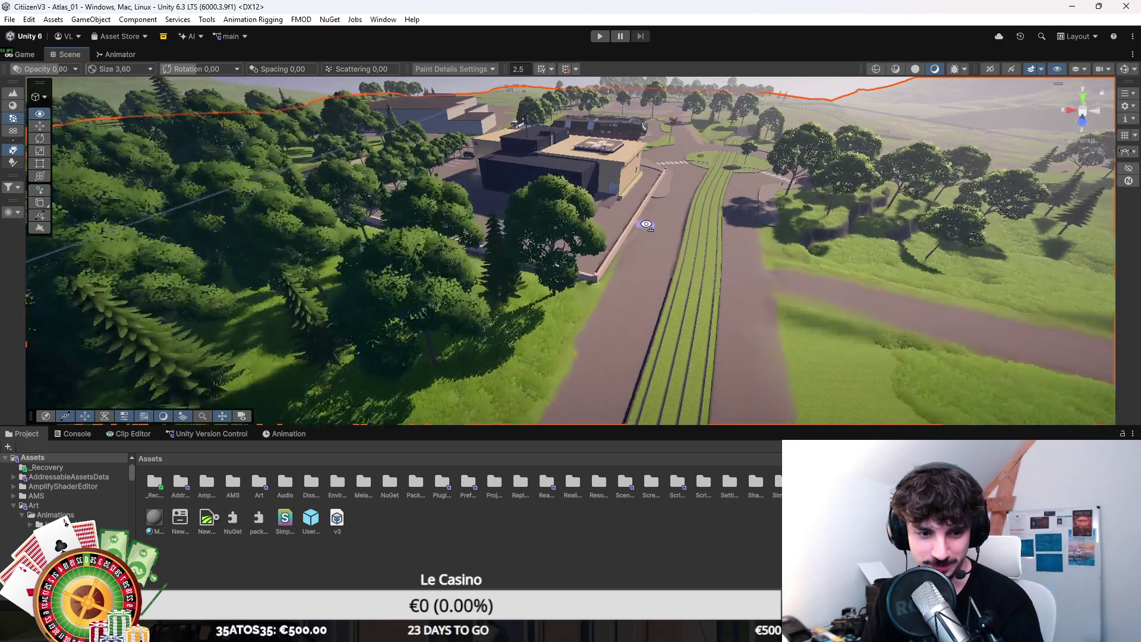
{"action": "key", "text": "w"}
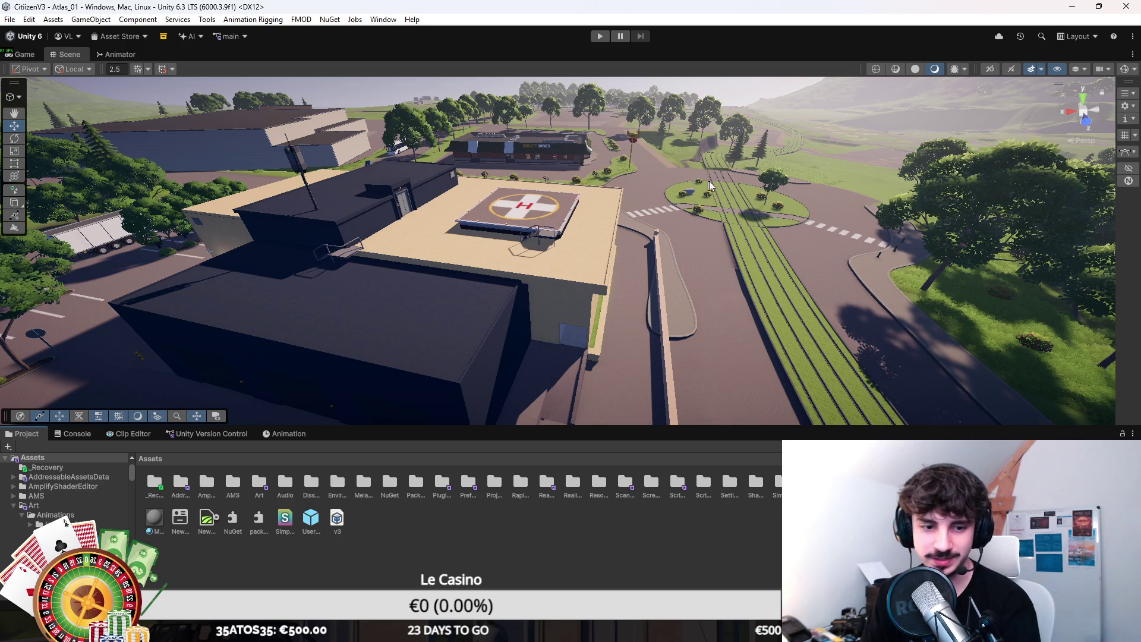
{"action": "key", "text": "w"}
{"action": "key", "text": "w"}
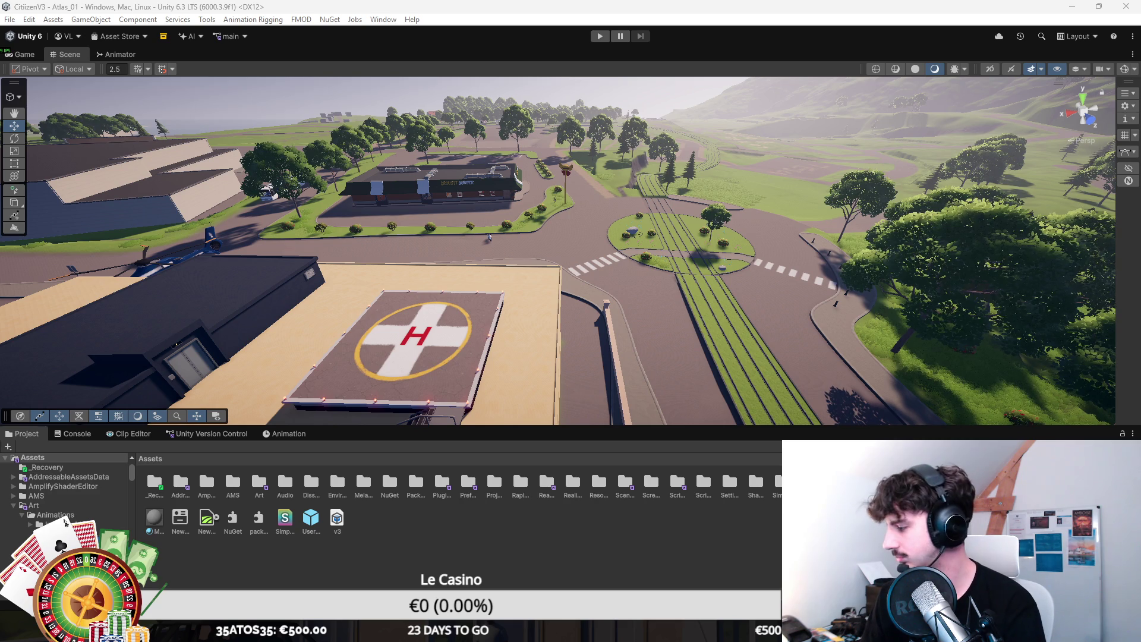
{"action": "key", "text": "w"}
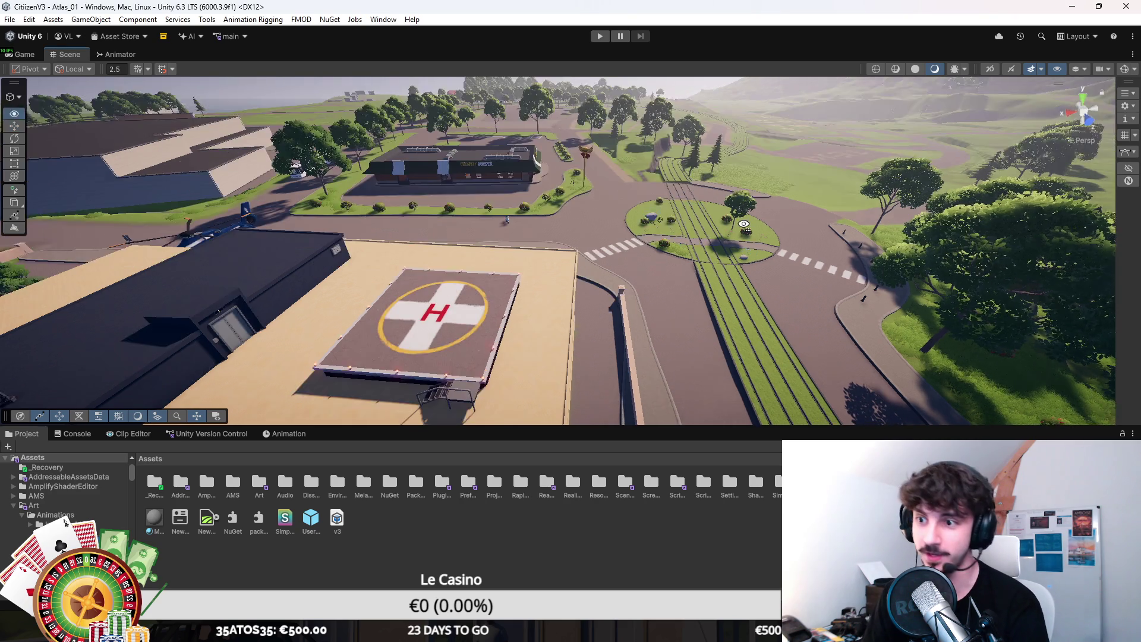
{"action": "left_click_drag", "start_coordinate": [717, 277], "coordinate": [581, 196]}
{"action": "scroll", "scroll_direction": "down", "scroll_amount": 3}
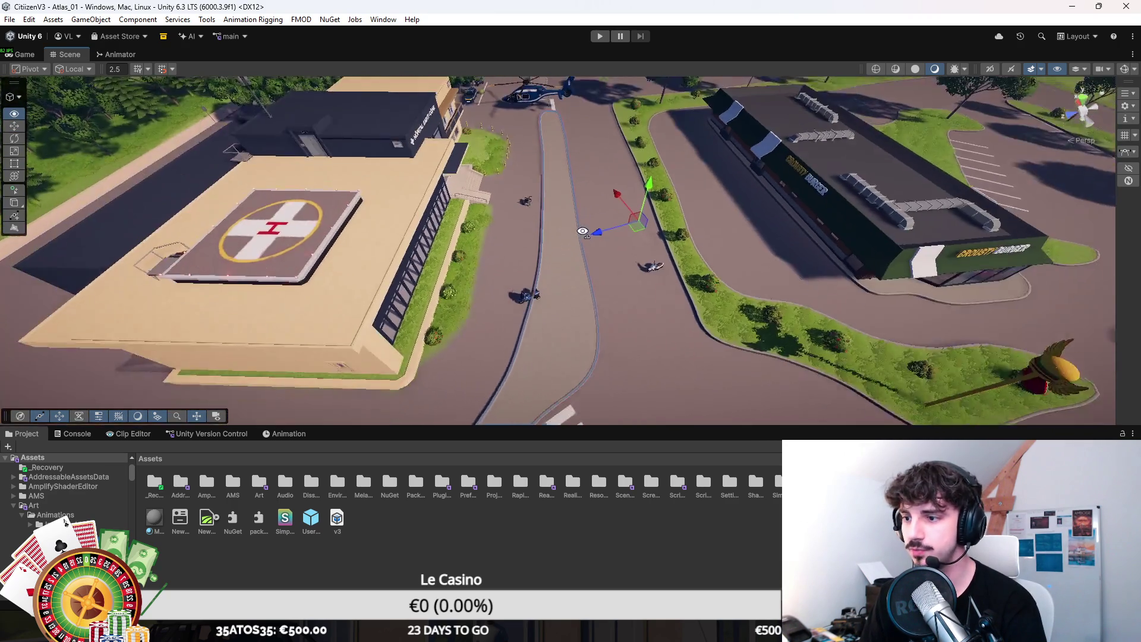
Step: In Spline context, drag road spline Knot 17 beside the hospital to a new position
{"action": "left_click", "coordinate": [18, 192]}
{"action": "left_click", "coordinate": [15, 96]}
{"action": "left_click", "coordinate": [53, 132]}
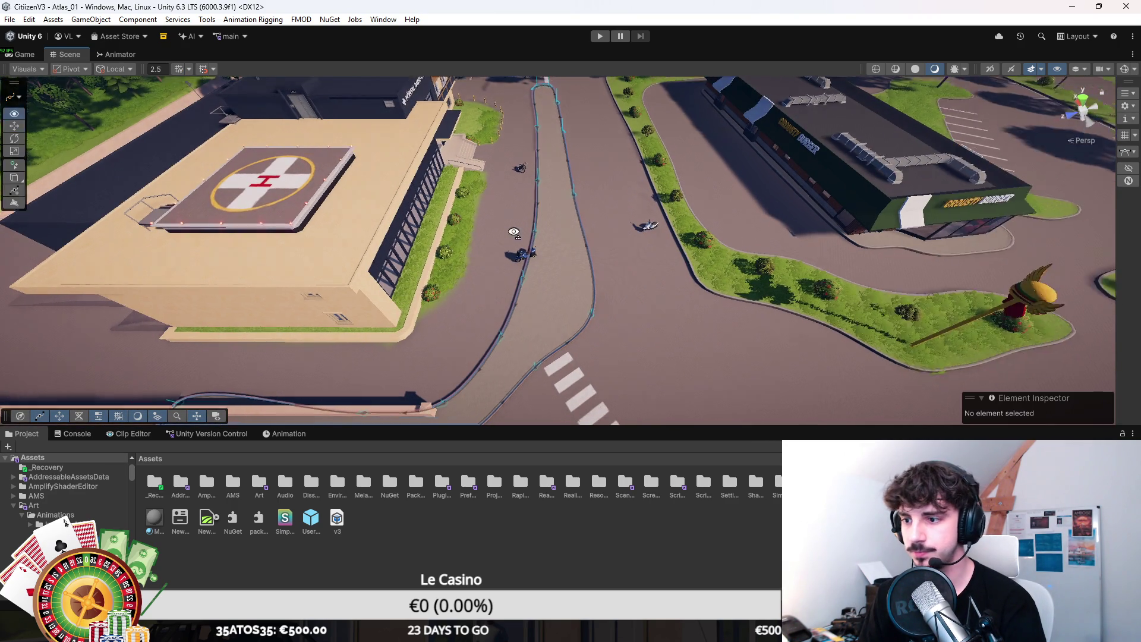
{"action": "scroll", "scroll_direction": "down", "scroll_amount": 3}
{"action": "left_click", "coordinate": [592, 294]}
{"action": "left_click_drag", "start_coordinate": [580, 304], "coordinate": [614, 213]}
{"action": "key", "text": "Escape"}
Step: Save the scene and maximize the Scene view over the warehouse area
{"action": "key", "text": "ctrl+s"}
{"action": "key", "text": "shift+space"}
{"action": "left_click", "coordinate": [561, 261]}
{"action": "left_click", "coordinate": [608, 241]}
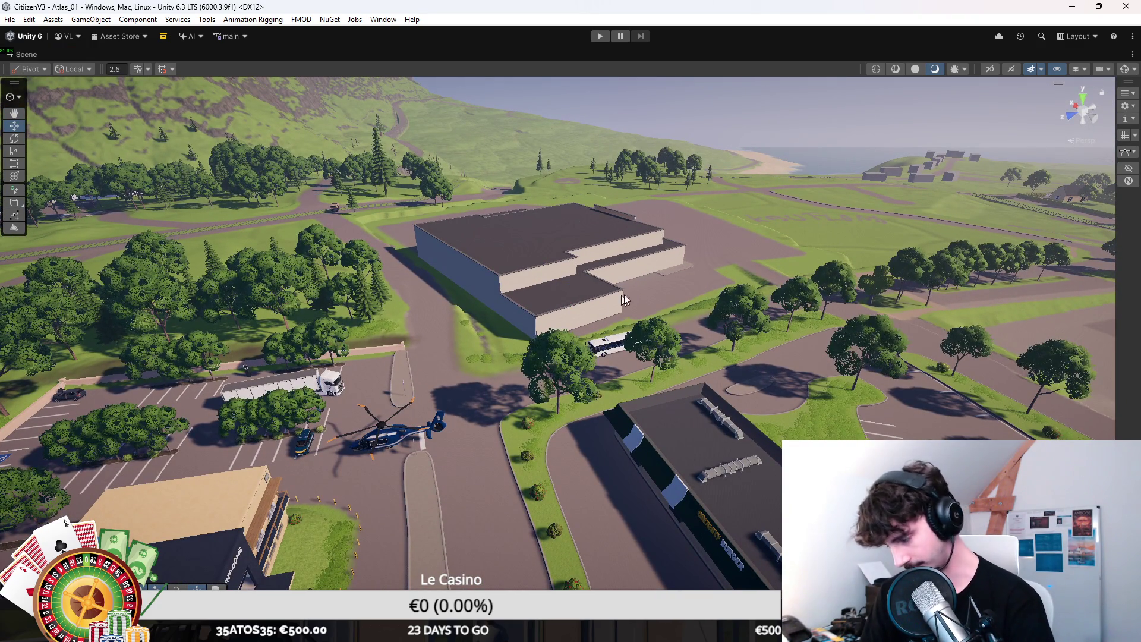
{"action": "left_click", "coordinate": [663, 255]}
{"action": "key", "text": "f"}
{"action": "scroll", "scroll_direction": "down", "scroll_amount": 3}
{"action": "left_click_drag", "start_coordinate": [446, 153], "coordinate": [443, 378]}
{"action": "key", "text": "a"}
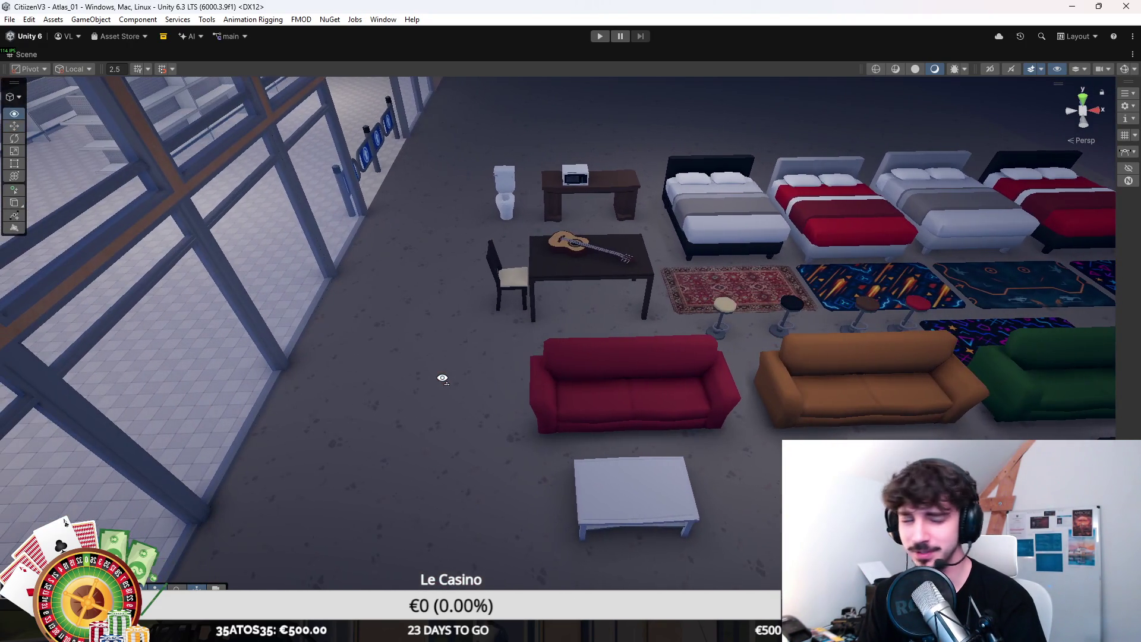
{"action": "left_click_drag", "start_coordinate": [442, 379], "coordinate": [569, 153]}
{"action": "key", "text": "w"}
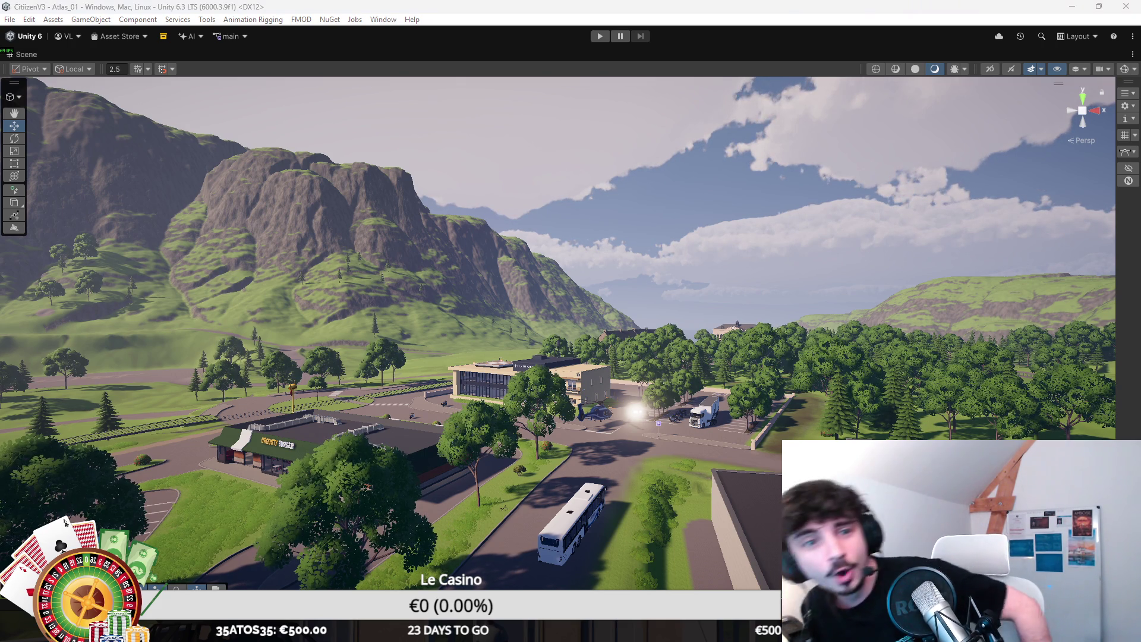
{"action": "right_click", "coordinate": [687, 283]}
{"action": "key", "text": "w"}
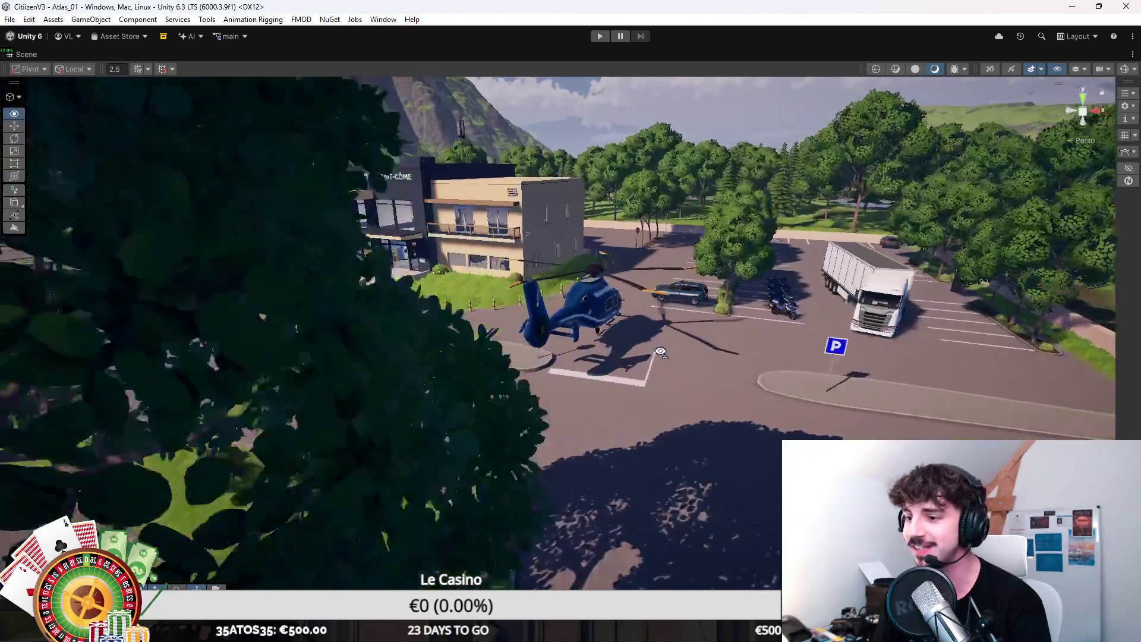
{"action": "key", "text": "w"}
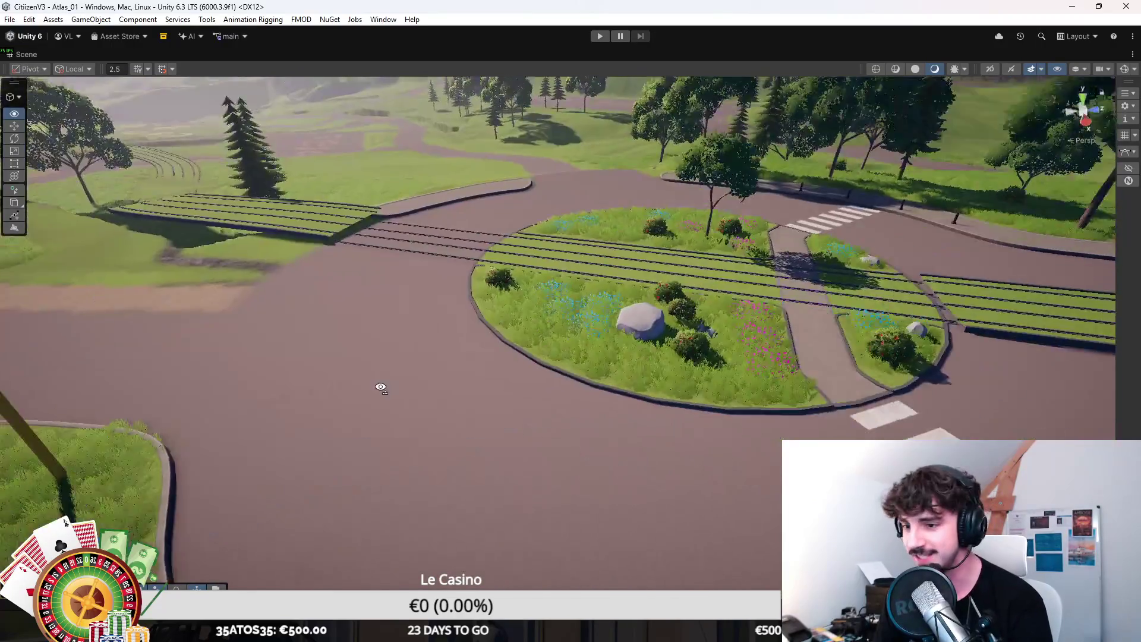
{"action": "key", "text": "w"}
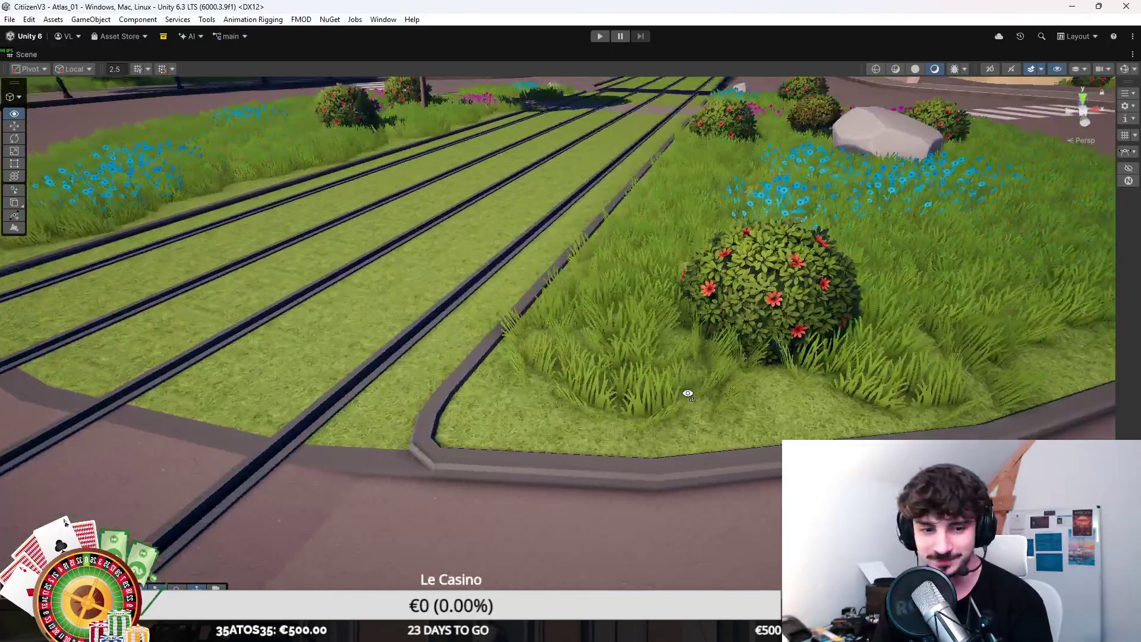
{"action": "key", "text": "a"}
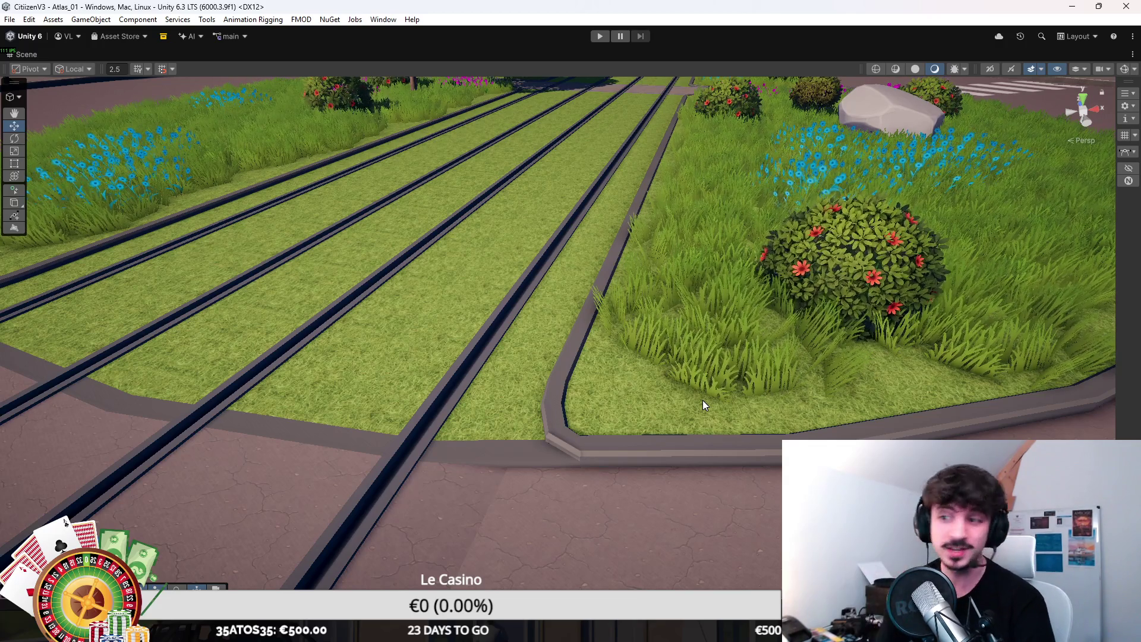
{"action": "scroll", "scroll_direction": "up", "scroll_amount": 3}
{"action": "left_click_drag", "start_coordinate": [735, 469], "coordinate": [718, 368]}
{"action": "scroll", "scroll_direction": "down", "scroll_amount": 3}
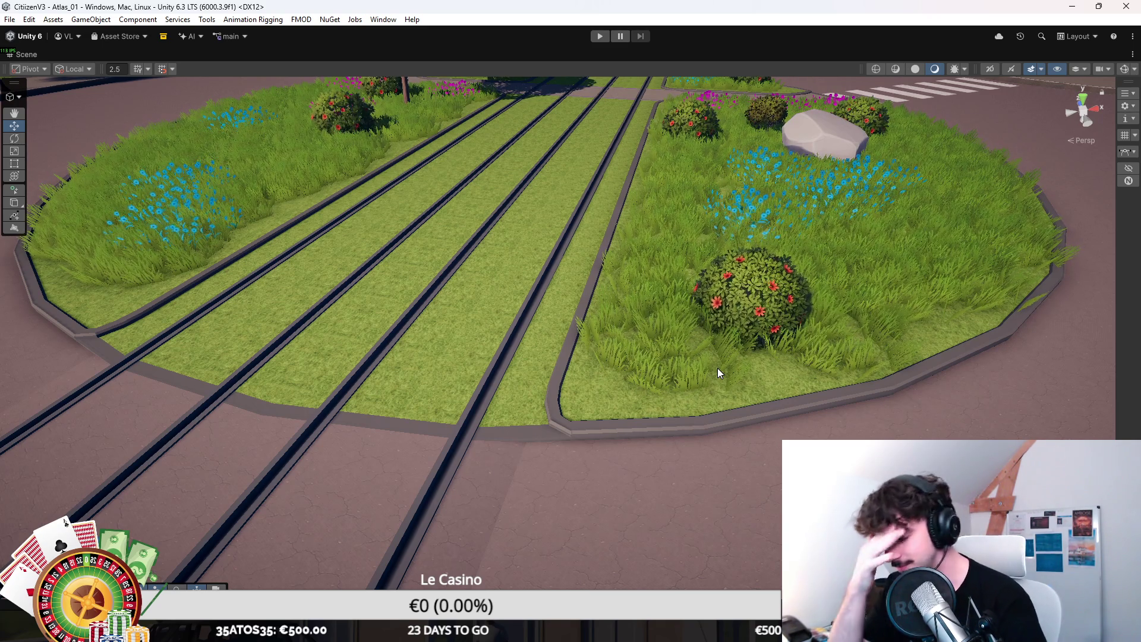
{"action": "left_click_drag", "start_coordinate": [718, 368], "coordinate": [750, 407]}
{"action": "left_click_drag", "start_coordinate": [740, 445], "coordinate": [711, 446]}
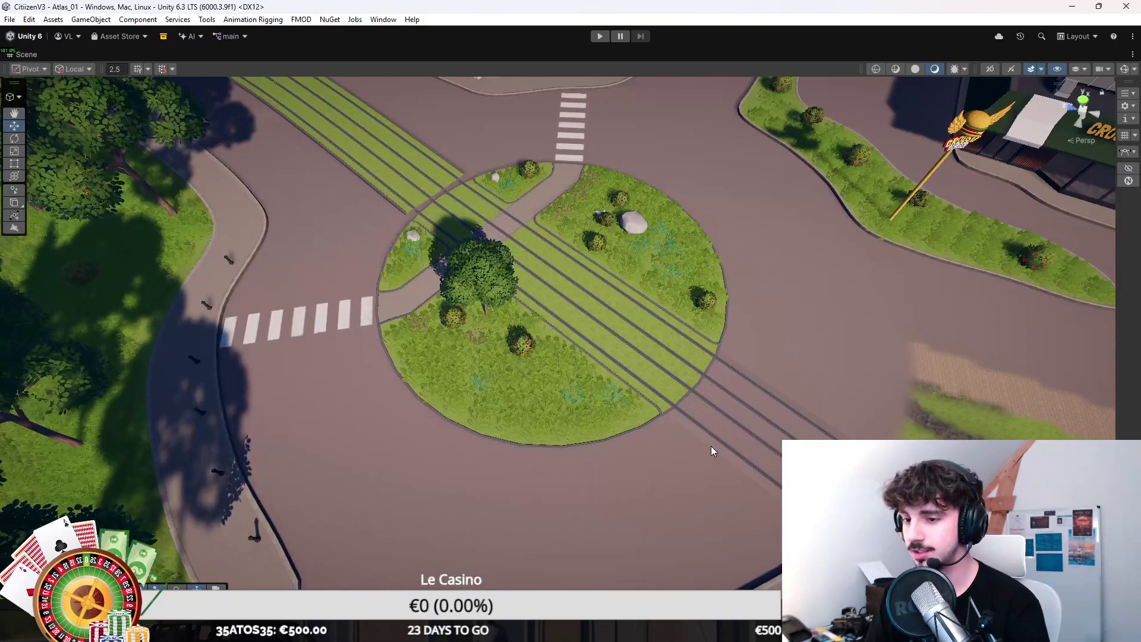
Step: In Spline context, move one knot of the sidewalk spline by the left crosswalk to reshape its curve
{"action": "left_click_drag", "start_coordinate": [810, 370], "coordinate": [567, 361]}
{"action": "scroll", "scroll_direction": "up", "scroll_amount": 3}
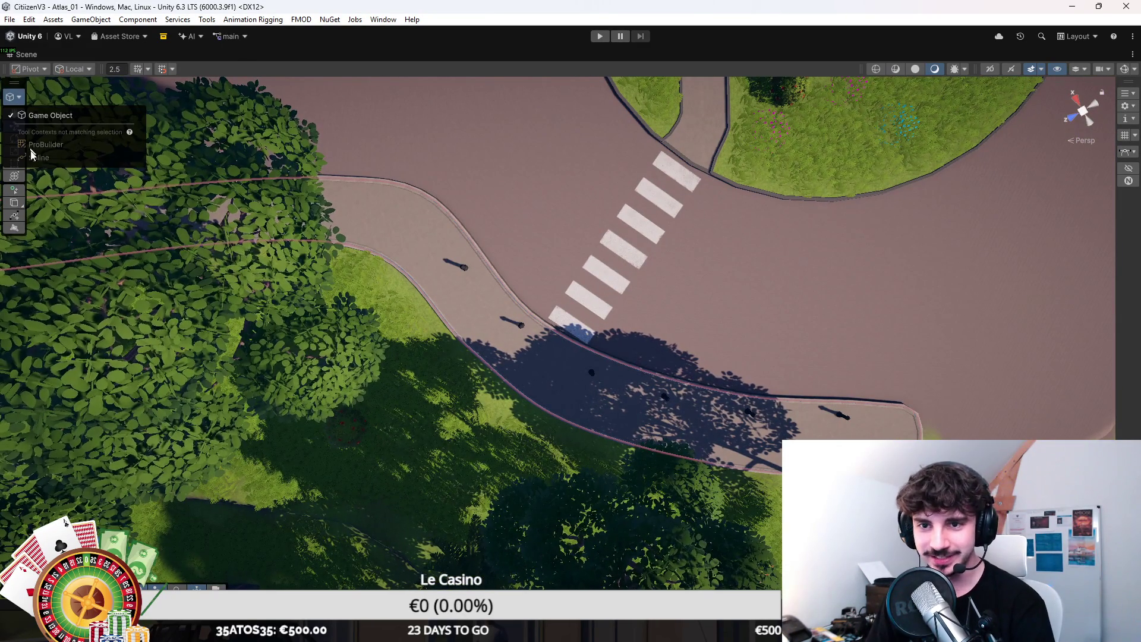
{"action": "left_click", "coordinate": [570, 357]}
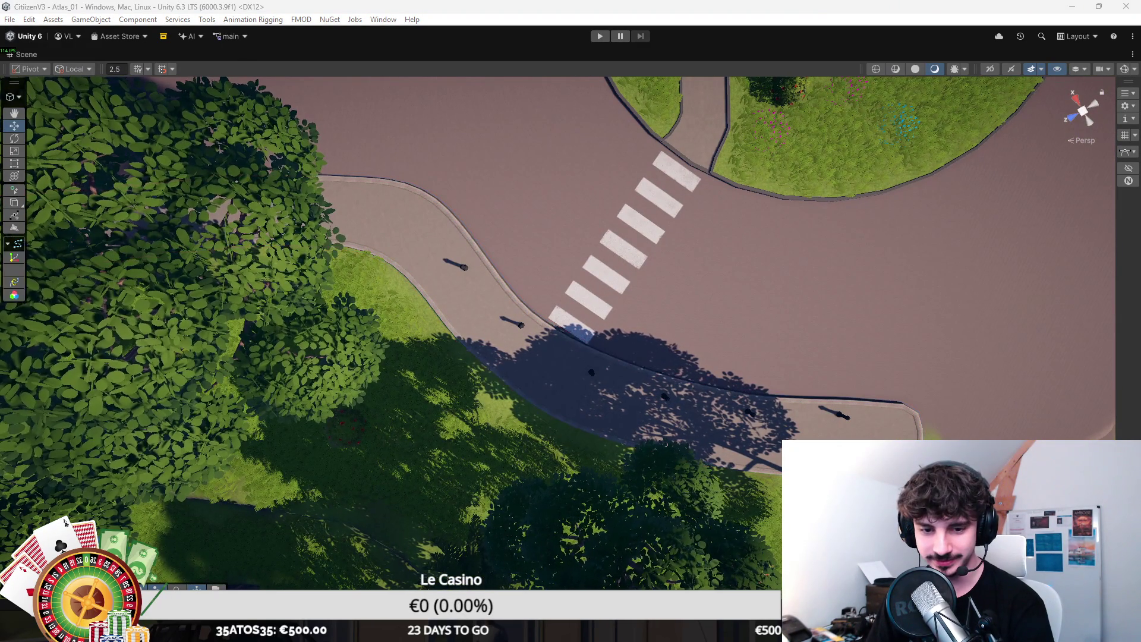
{"action": "left_click", "coordinate": [151, 125]}
{"action": "left_click", "coordinate": [16, 96]}
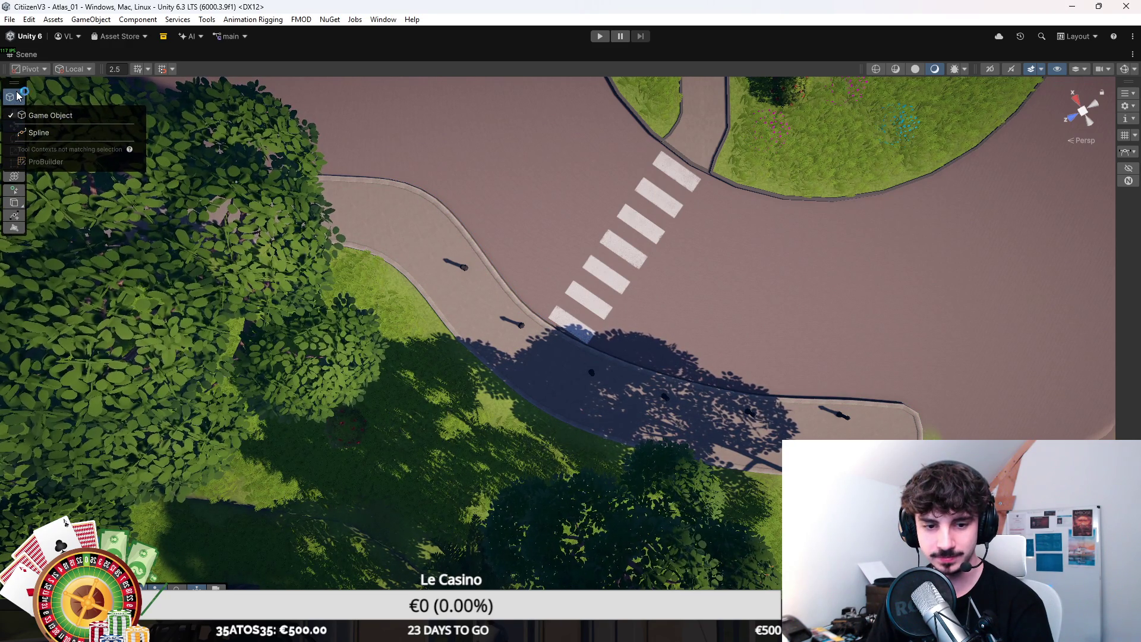
{"action": "left_click", "coordinate": [39, 132]}
{"action": "scroll", "scroll_direction": "up", "scroll_amount": 3}
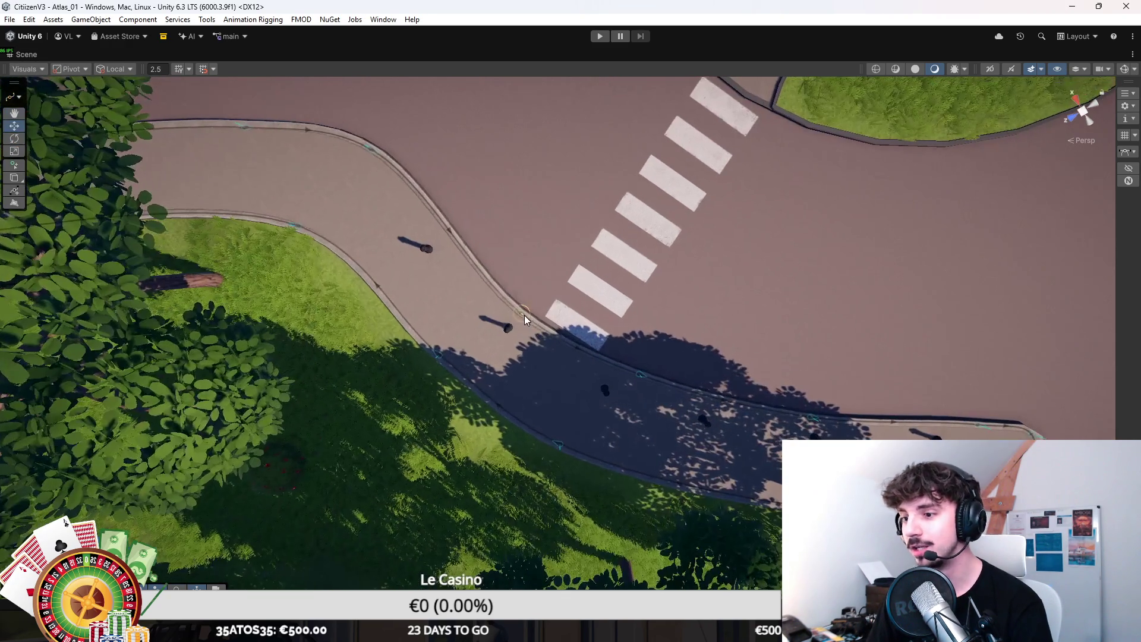
{"action": "left_click_drag", "start_coordinate": [528, 313], "coordinate": [571, 415]}
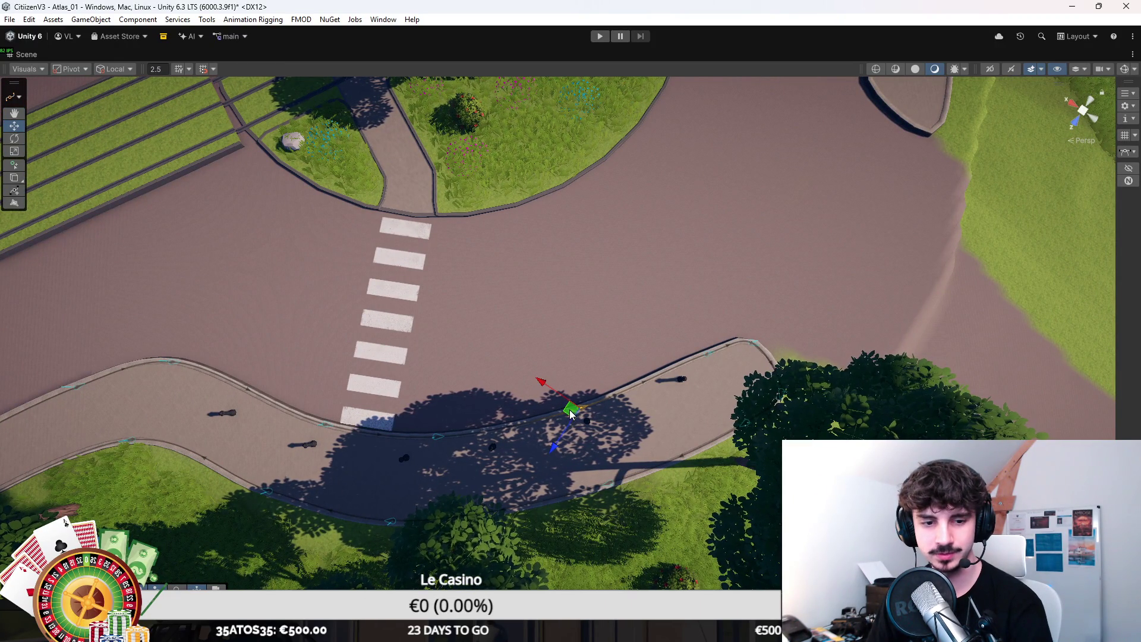
{"action": "left_click_drag", "start_coordinate": [579, 355], "coordinate": [608, 334]}
{"action": "left_click", "coordinate": [593, 340]}
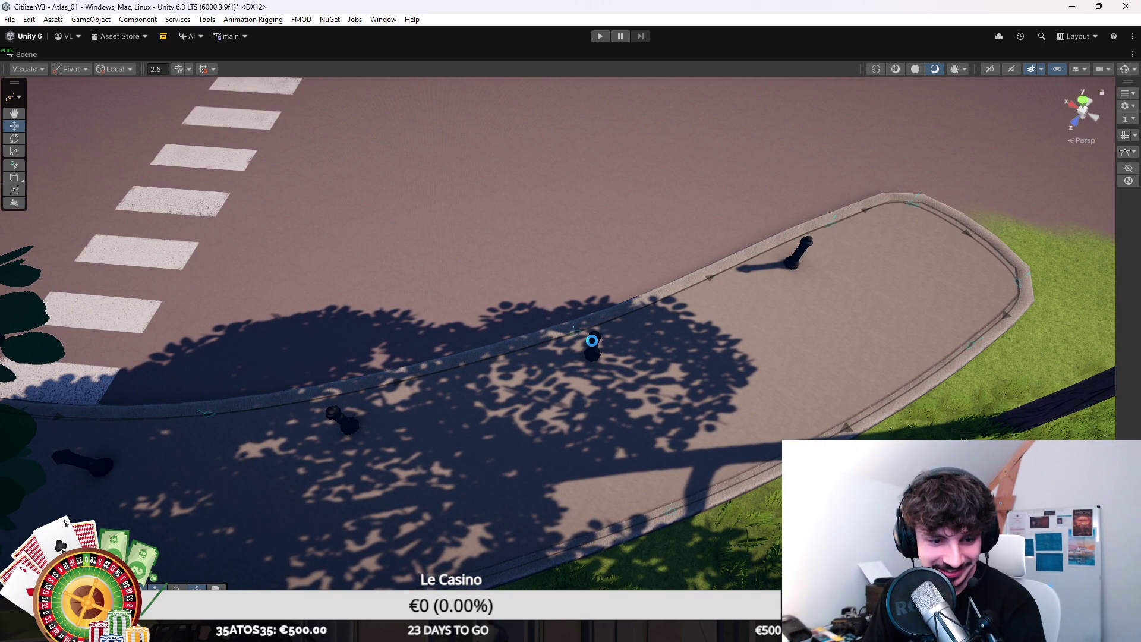
{"action": "left_click_drag", "start_coordinate": [566, 262], "coordinate": [634, 205]}
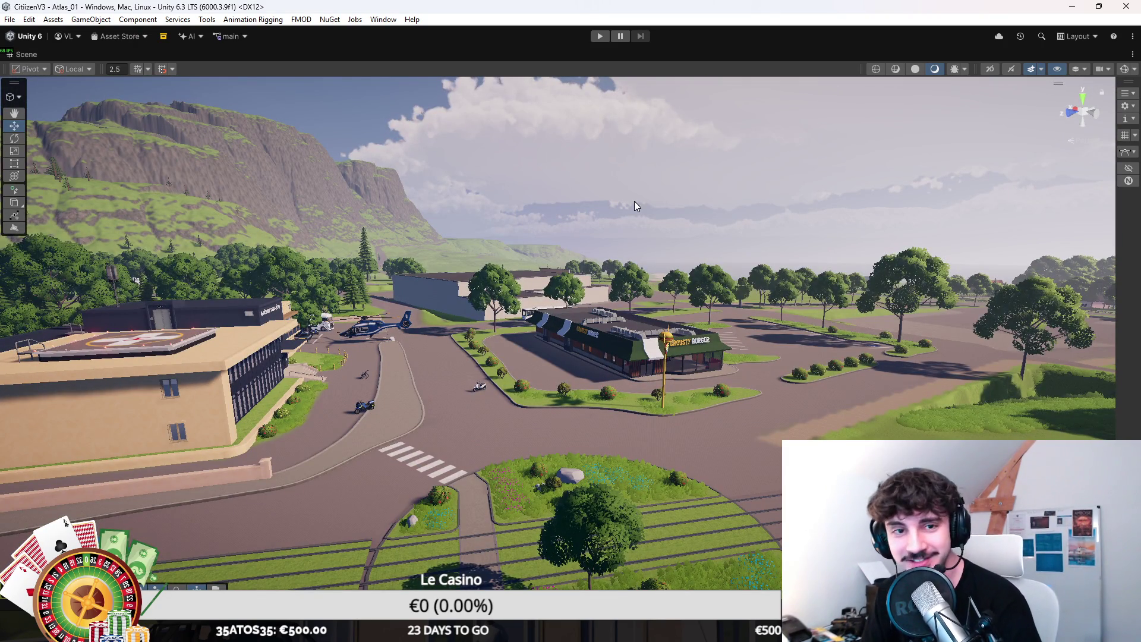
{"action": "left_click_drag", "start_coordinate": [634, 201], "coordinate": [396, 422]}
{"action": "left_click_drag", "start_coordinate": [490, 422], "coordinate": [669, 422]}
{"action": "key", "text": "f"}
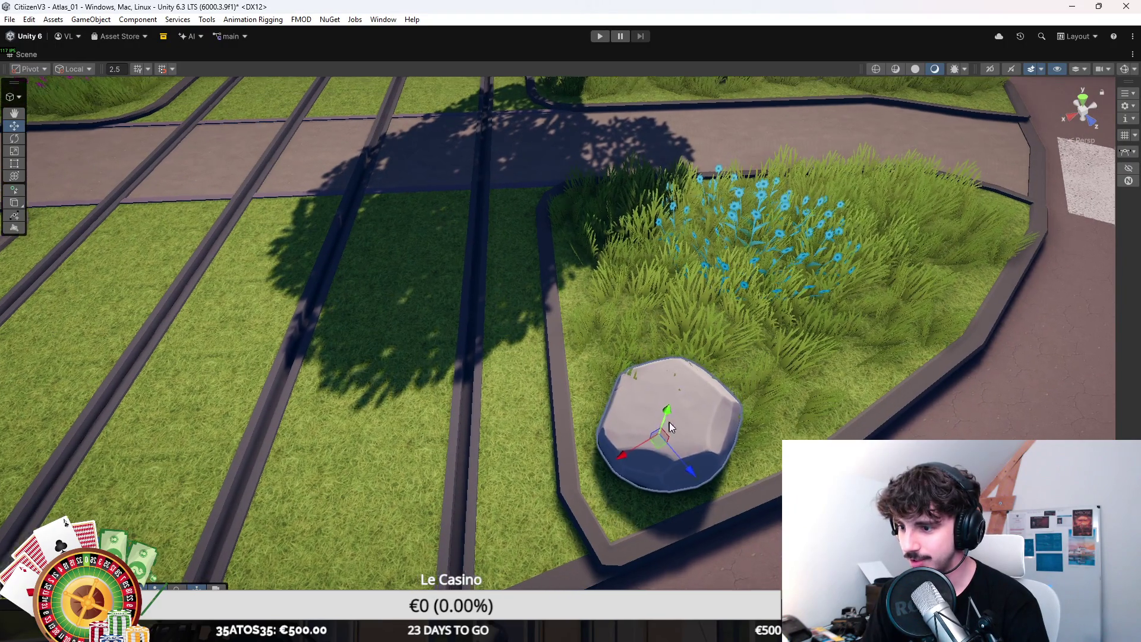
{"action": "scroll", "scroll_direction": "down", "scroll_amount": 3}
{"action": "left_click_drag", "start_coordinate": [618, 366], "coordinate": [432, 316]}
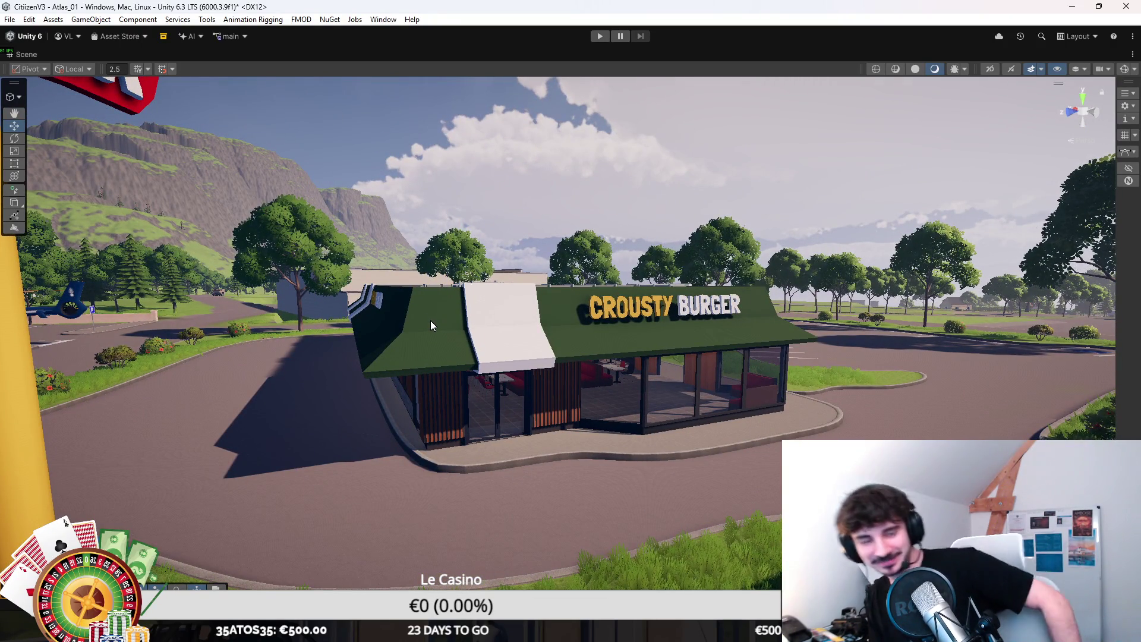
{"action": "left_click_drag", "start_coordinate": [432, 324], "coordinate": [442, 333]}
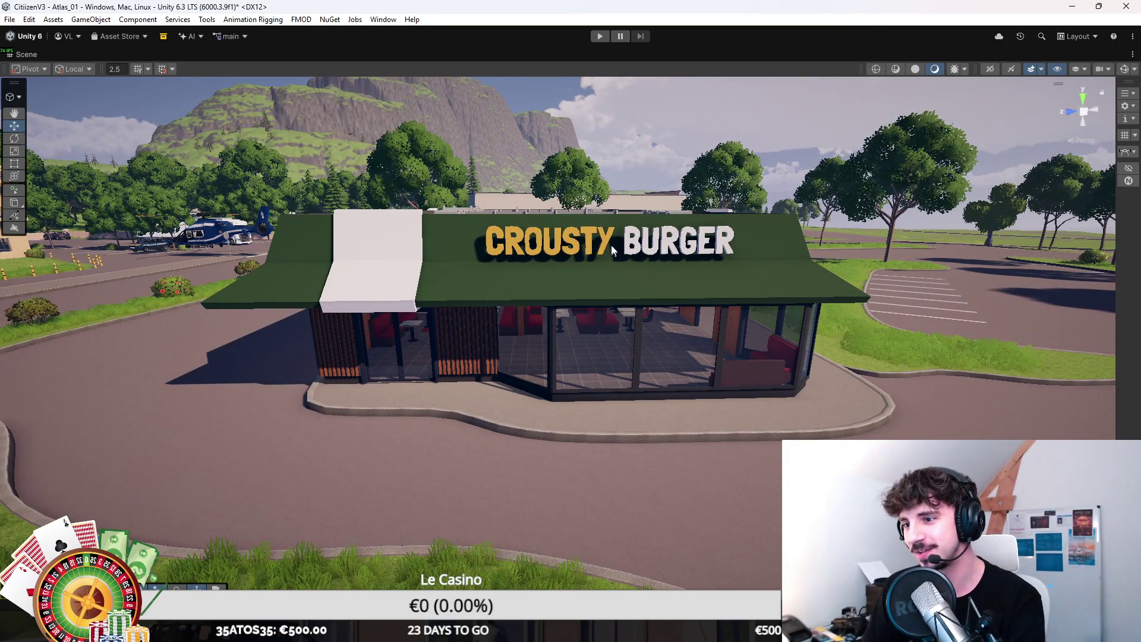
{"action": "right_click", "coordinate": [634, 265]}
{"action": "left_click_drag", "start_coordinate": [573, 264], "coordinate": [743, 265]}
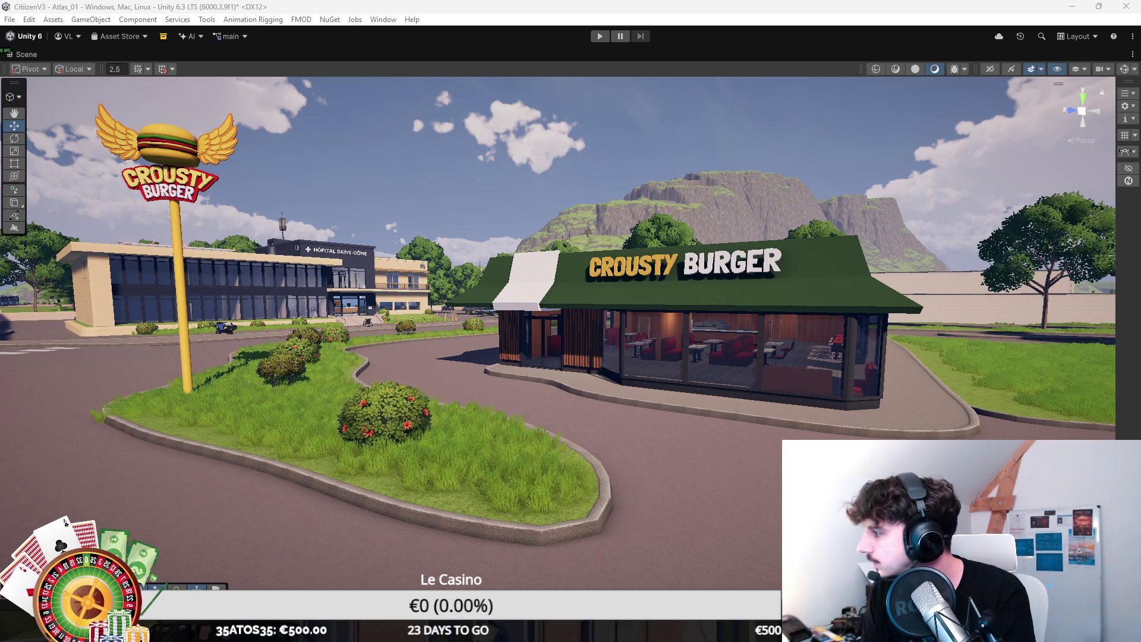
Step: Search Google Images for 'subway bâtiment' in a maximized browser window
{"action": "left_click_drag", "start_coordinate": [908, 216], "coordinate": [161, 116]}
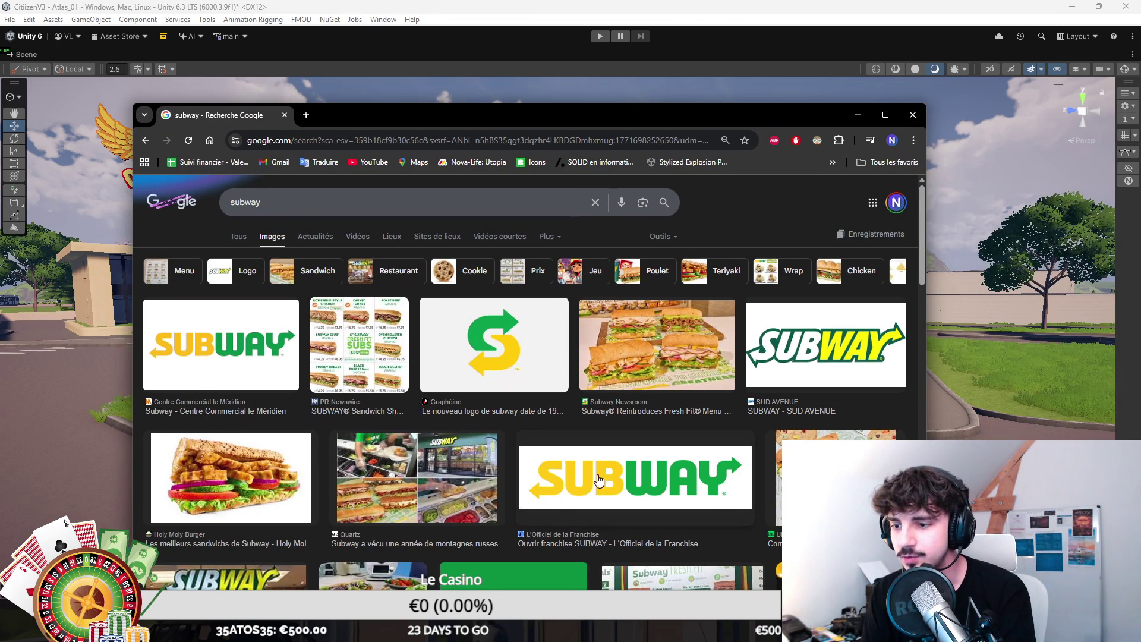
{"action": "left_click_drag", "start_coordinate": [627, 106], "coordinate": [614, 304]}
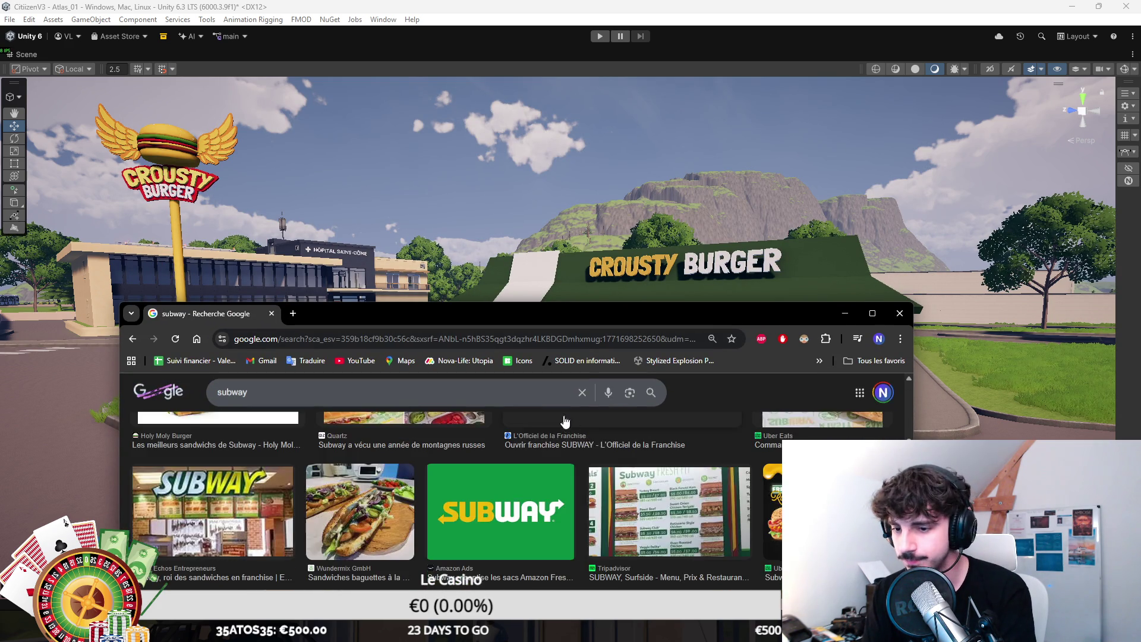
{"action": "type", "text": "bâtime"}
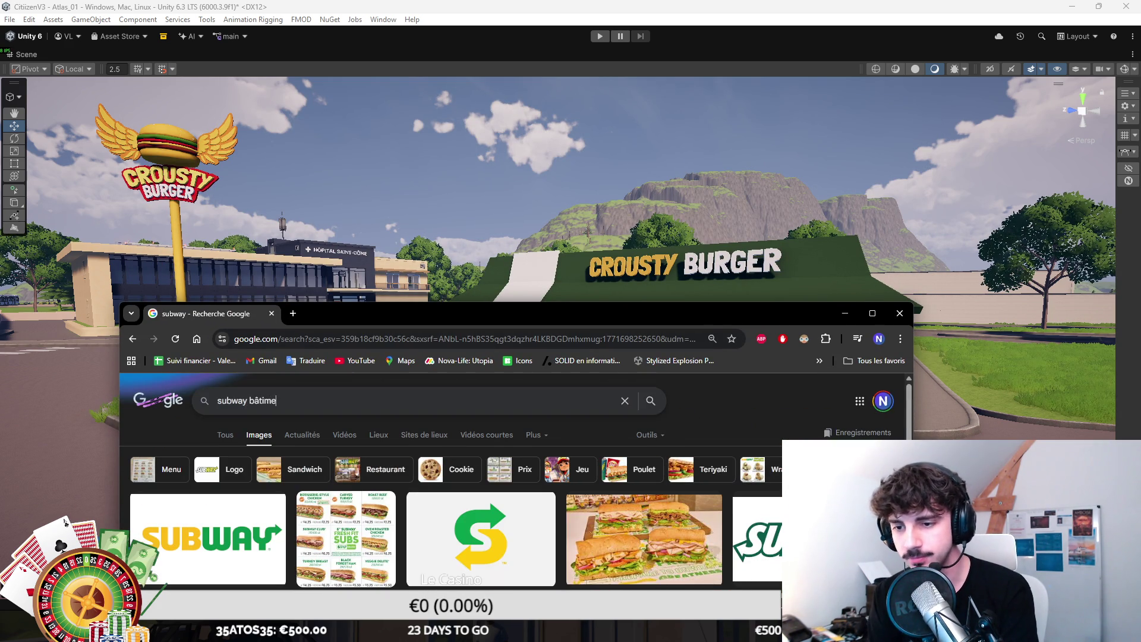
{"action": "type", "text": "nt"}
{"action": "key", "text": "Return"}
{"action": "double_click", "coordinate": [418, 319]}
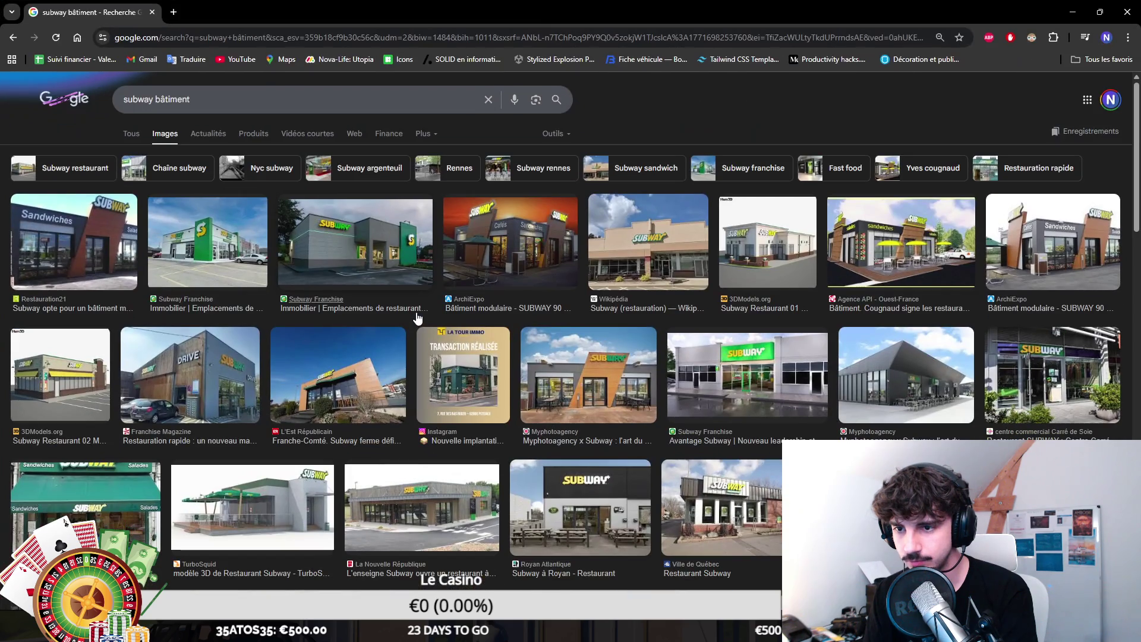
Step: Open the green Subway building photo full-size in a new tab
{"action": "left_click", "coordinate": [222, 241]}
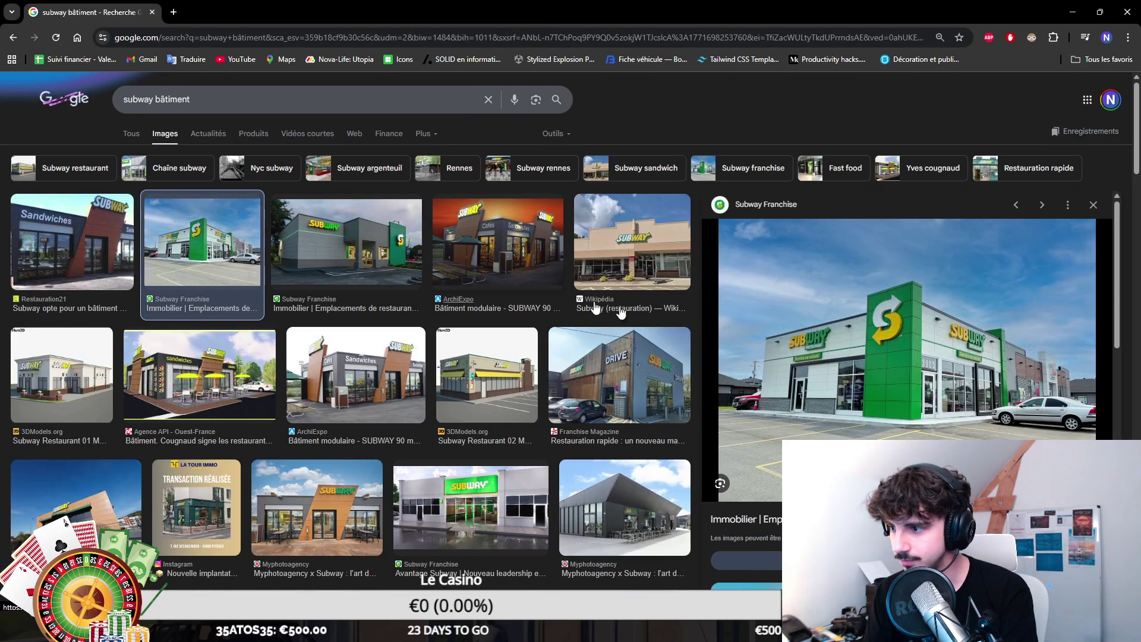
{"action": "right_click", "coordinate": [953, 408]}
{"action": "left_click", "coordinate": [838, 247]}
{"action": "left_click", "coordinate": [255, 12]}
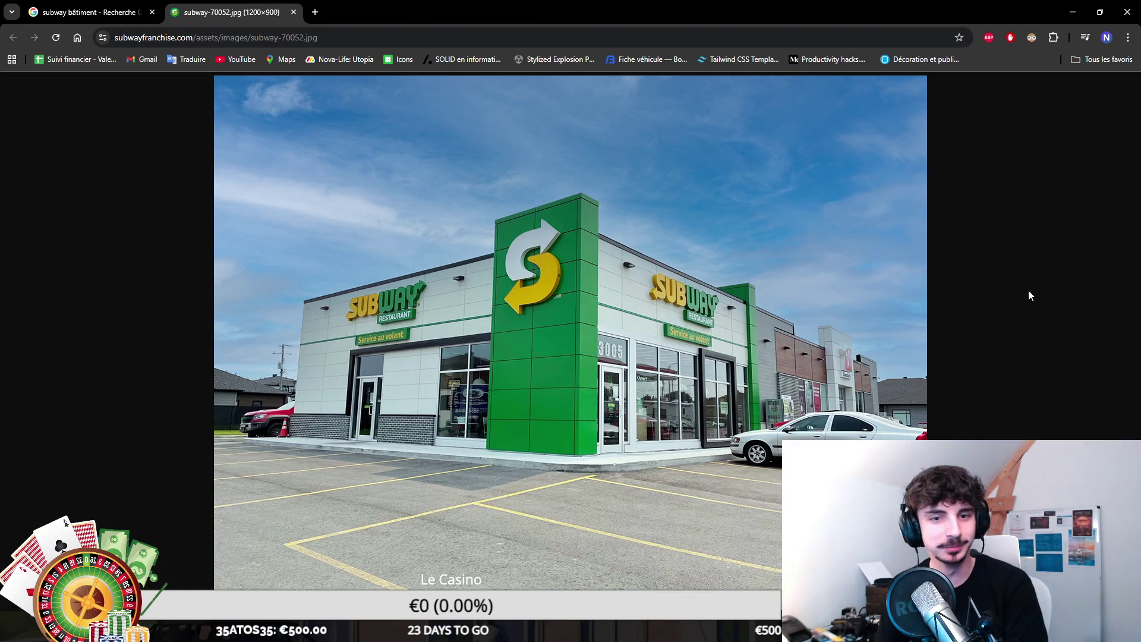
{"action": "left_click", "coordinate": [90, 12]}
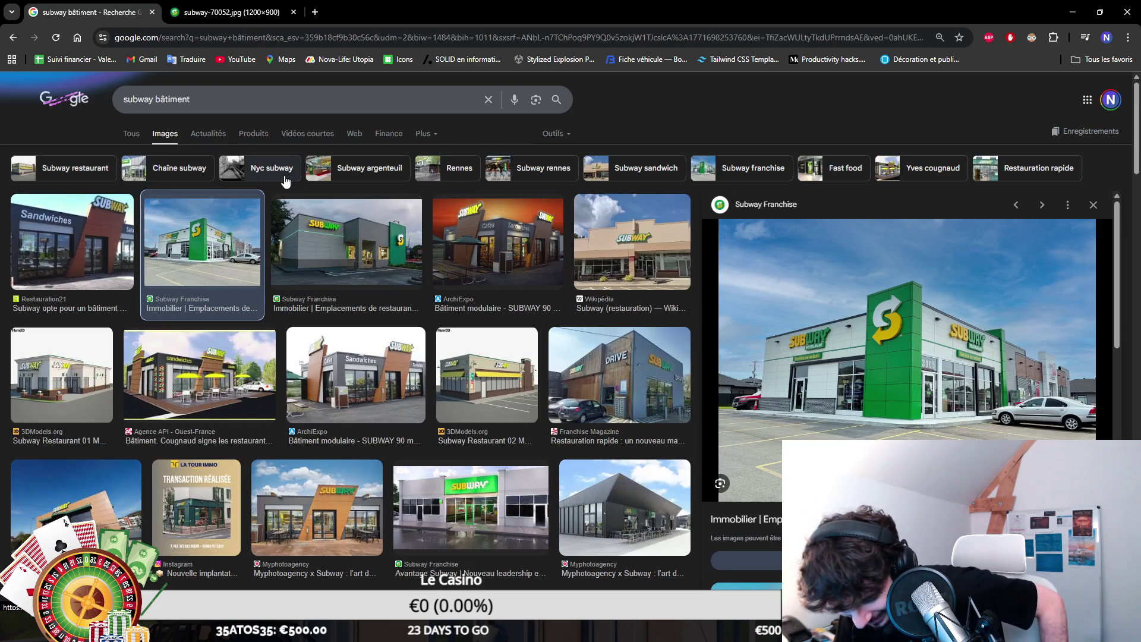
{"action": "key", "text": "Left"}
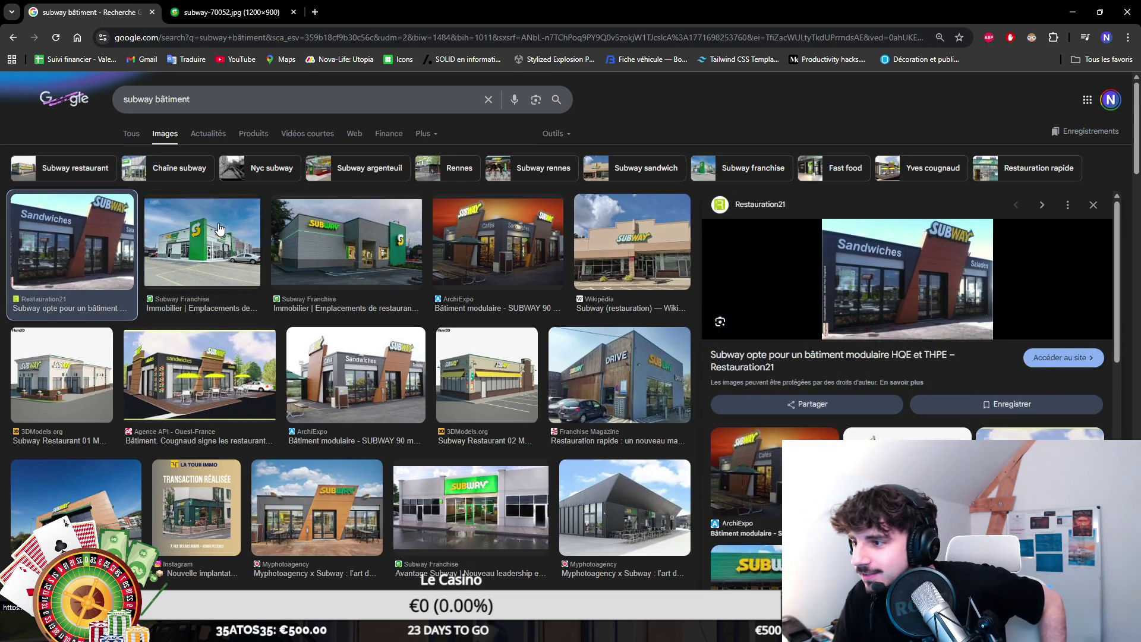
{"action": "left_click", "coordinate": [229, 229]}
{"action": "left_click", "coordinate": [191, 6]}
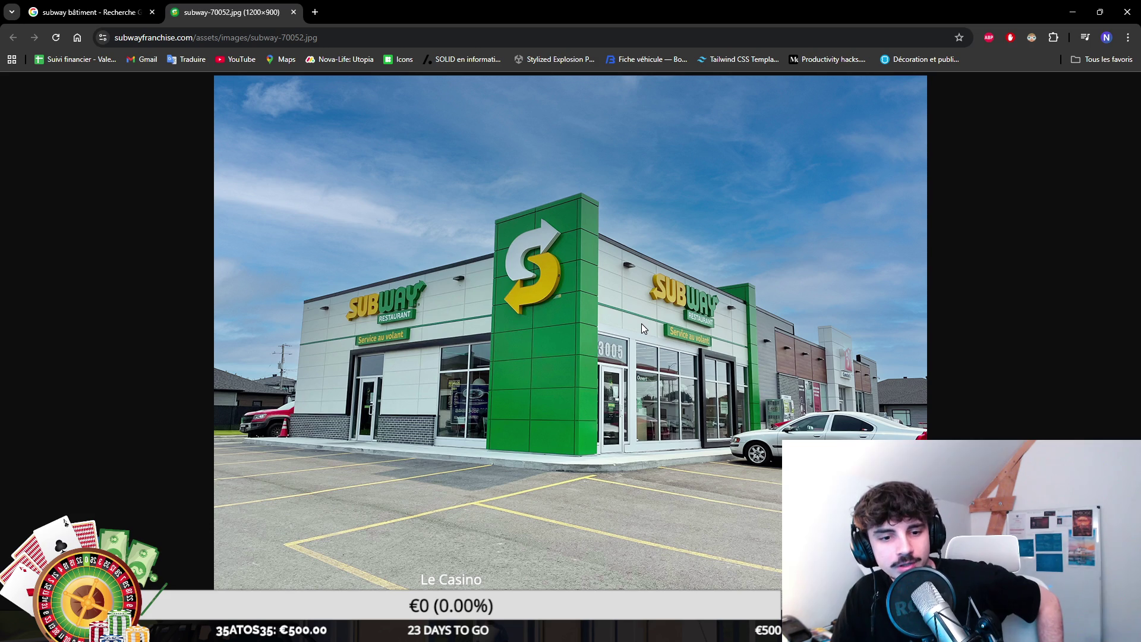
{"action": "key", "text": "ctrl+Tab"}
Step: Scroll the image results, then return to Unity and move toward the Crousty Burger building
{"action": "scroll", "scroll_direction": "down", "scroll_amount": 3}
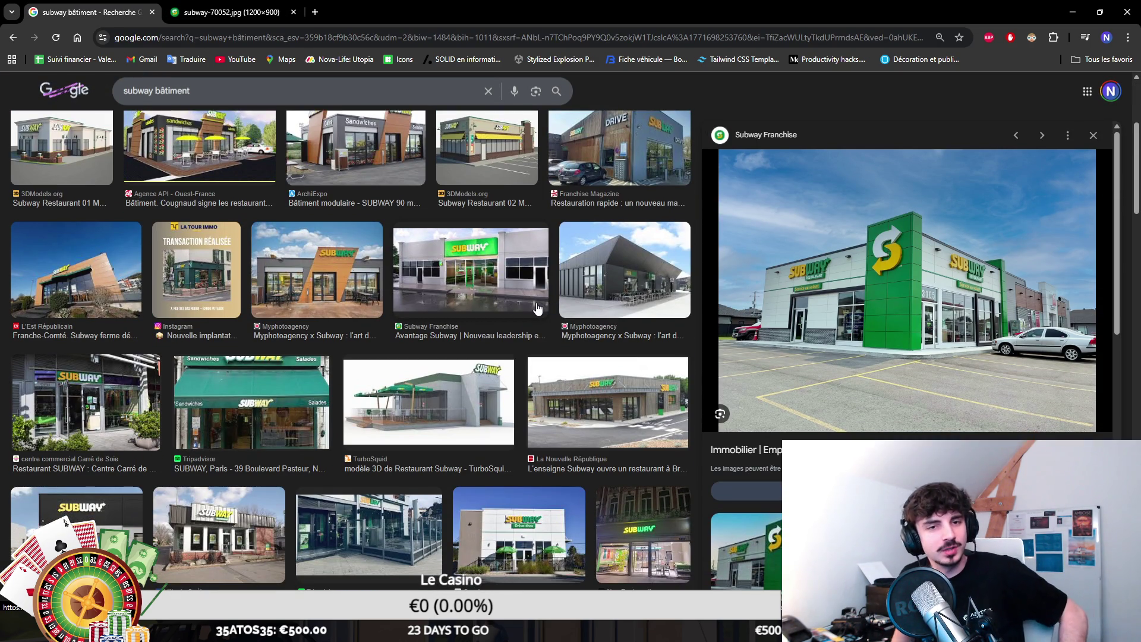
{"action": "scroll", "scroll_direction": "down", "scroll_amount": 3}
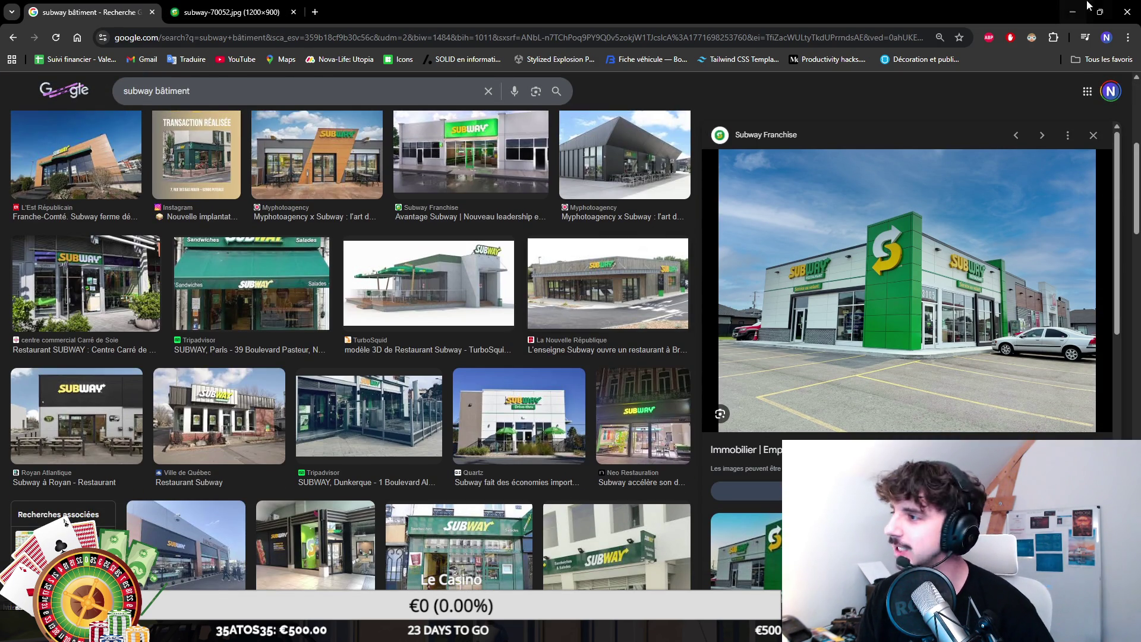
{"action": "key", "text": "alt+Tab"}
{"action": "left_click_drag", "start_coordinate": [689, 214], "coordinate": [645, 343]}
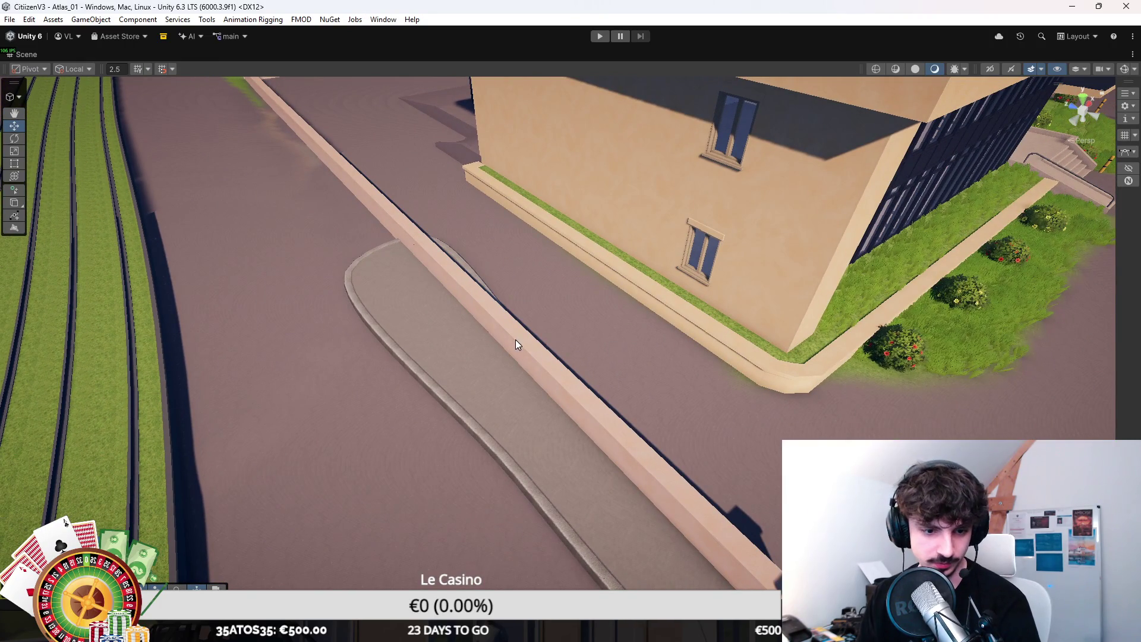
{"action": "left_click_drag", "start_coordinate": [519, 354], "coordinate": [663, 310]}
{"action": "left_click_drag", "start_coordinate": [422, 297], "coordinate": [548, 291]}
{"action": "left_click", "coordinate": [525, 291]}
{"action": "key", "text": "F6"}
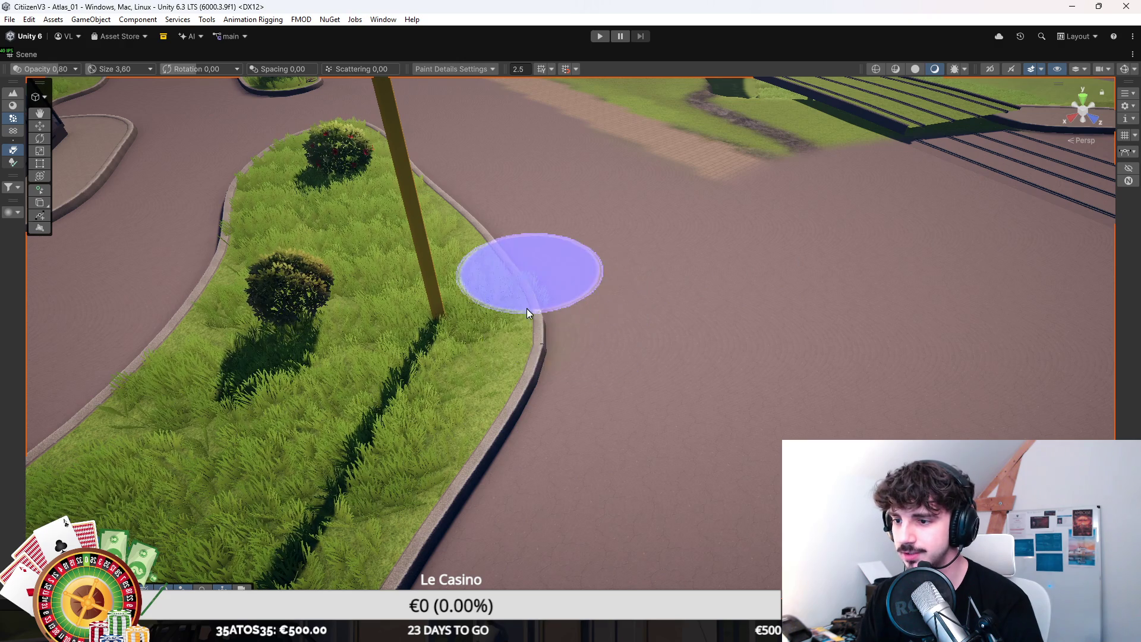
{"action": "left_click_drag", "start_coordinate": [652, 308], "coordinate": [630, 305]}
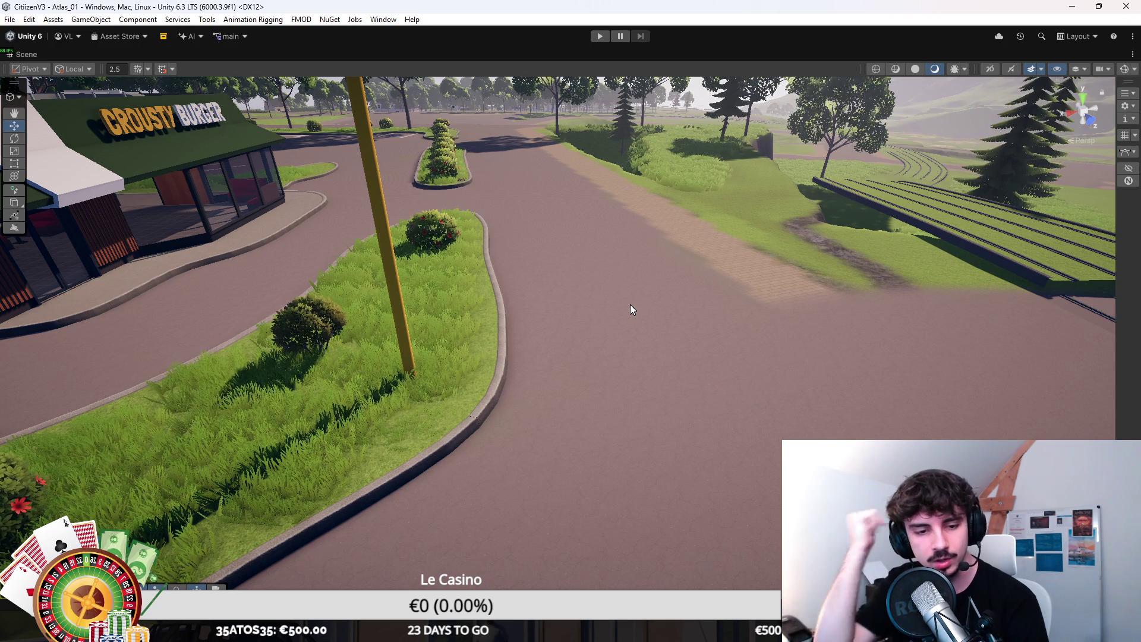
{"action": "left_click_drag", "start_coordinate": [630, 304], "coordinate": [562, 311]}
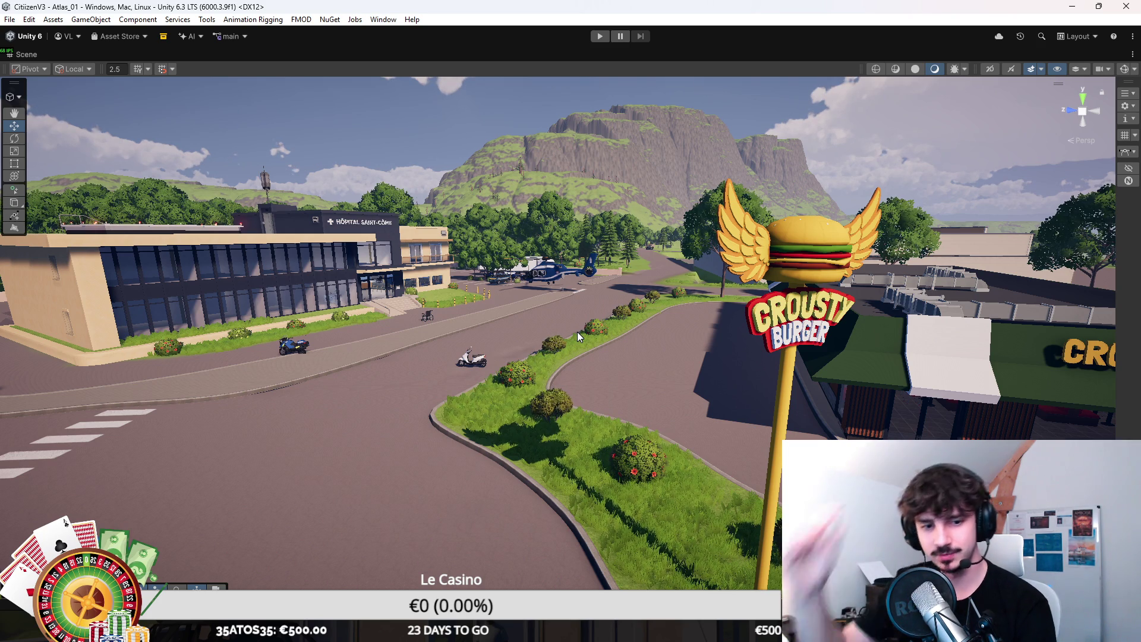
Step: Select the winged burger sign and place a duplicate of it on the restaurant
{"action": "left_click_drag", "start_coordinate": [577, 330], "coordinate": [641, 314]}
{"action": "left_click", "coordinate": [364, 212]}
{"action": "scroll", "scroll_direction": "up", "scroll_amount": 3}
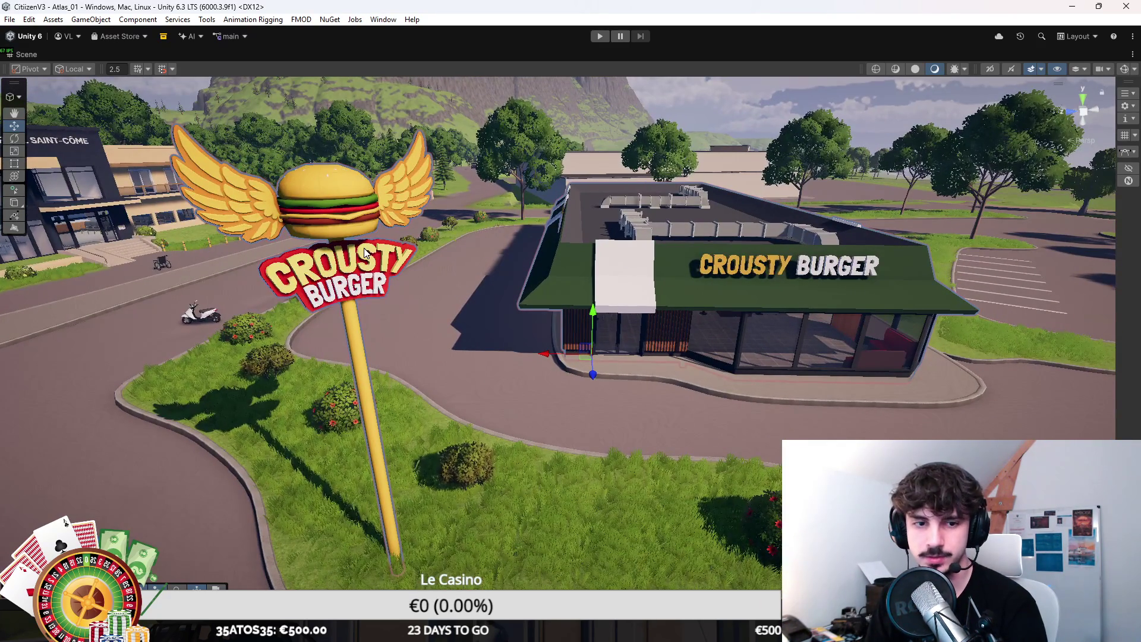
{"action": "left_click", "coordinate": [333, 208]}
{"action": "left_click_drag", "start_coordinate": [477, 283], "coordinate": [568, 223]}
{"action": "key", "text": "ctrl+d"}
{"action": "key", "text": "ctrl+z"}
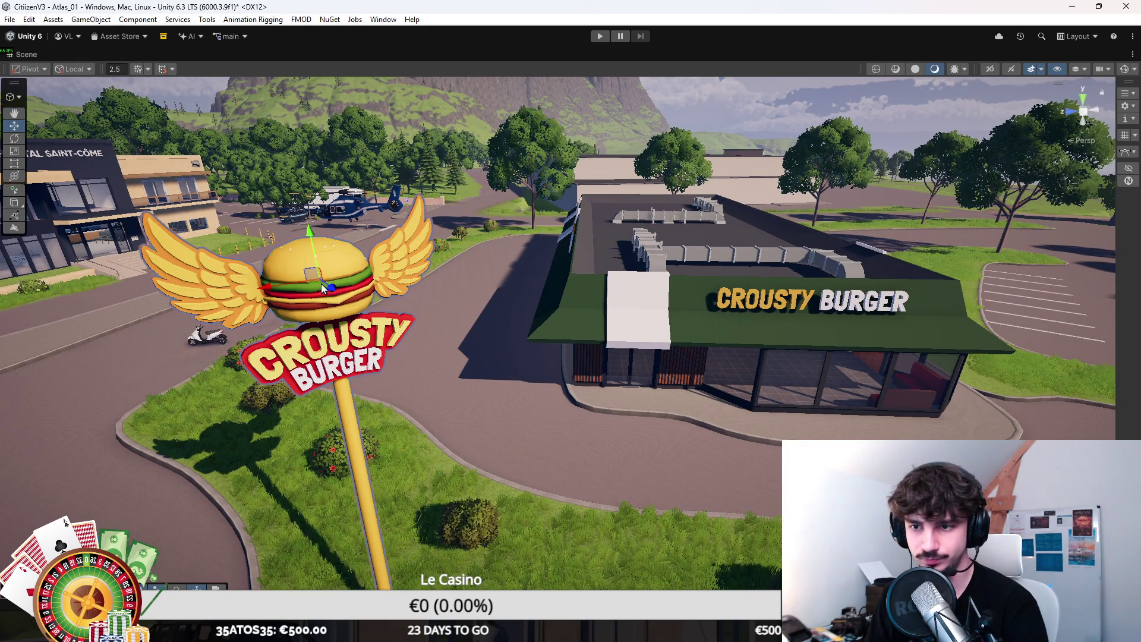
{"action": "key", "text": "ctrl+d"}
{"action": "left_click_drag", "start_coordinate": [315, 283], "coordinate": [637, 204]}
{"action": "key", "text": "f"}
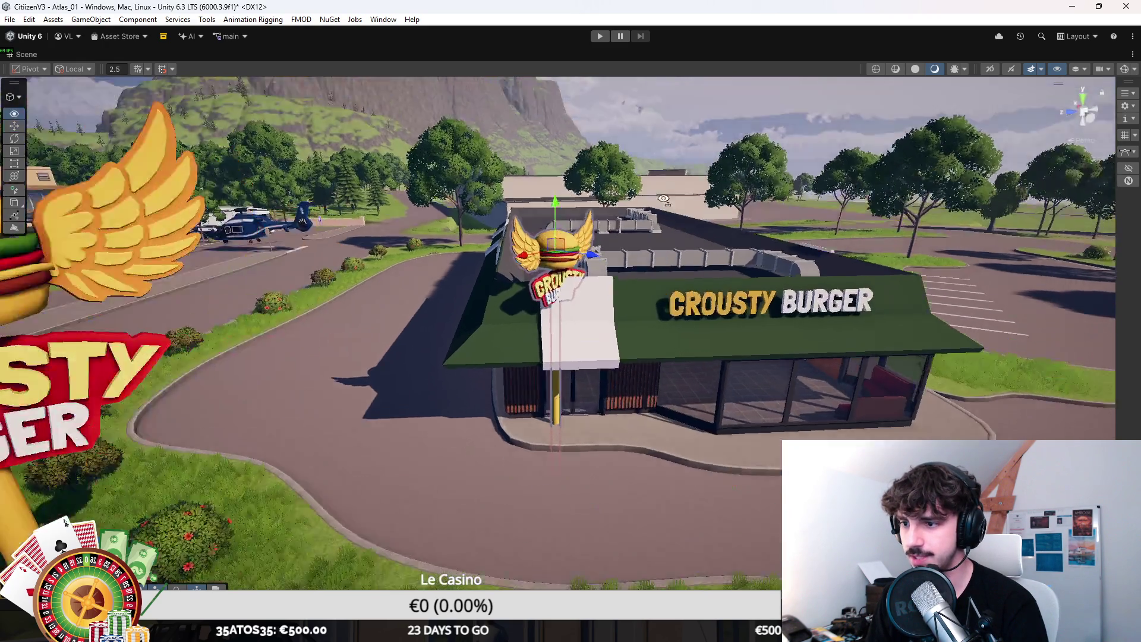
Step: Rotate the burger sign and scale it flat along its depth
{"action": "key", "text": "e"}
{"action": "left_click_drag", "start_coordinate": [533, 248], "coordinate": [645, 290]}
{"action": "key", "text": "w"}
{"action": "left_click_drag", "start_coordinate": [542, 273], "coordinate": [687, 217]}
{"action": "key", "text": "e"}
{"action": "key", "text": "w"}
{"action": "scroll", "scroll_direction": "up", "scroll_amount": 3}
{"action": "scroll", "scroll_direction": "down", "scroll_amount": 3}
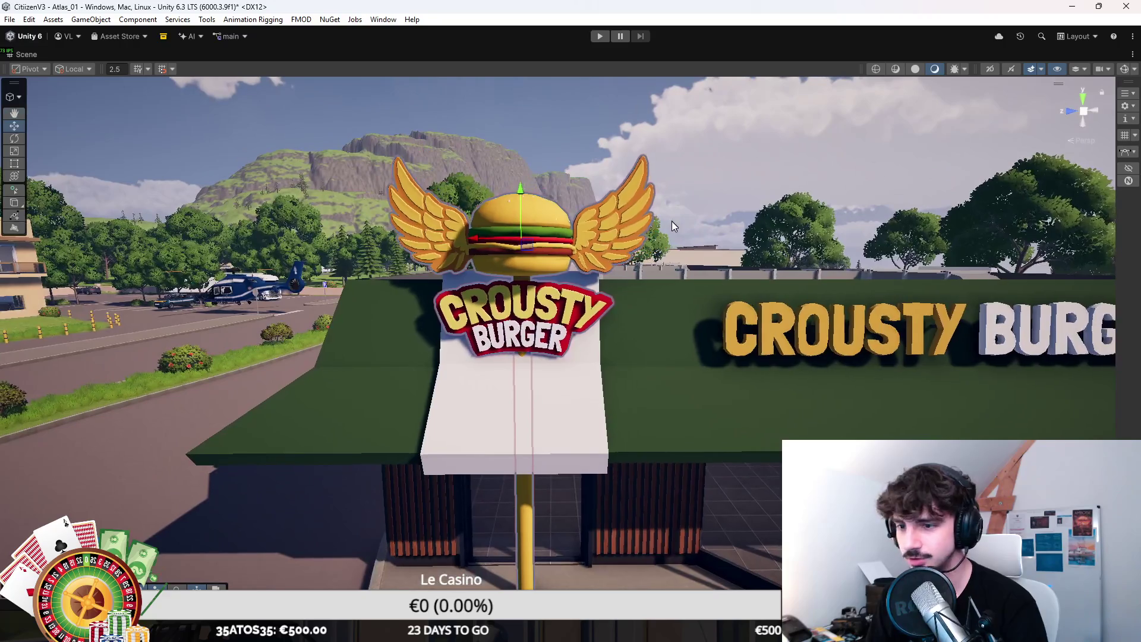
{"action": "key", "text": "r"}
{"action": "scroll", "scroll_direction": "down", "scroll_amount": 3}
{"action": "left_click_drag", "start_coordinate": [523, 255], "coordinate": [362, 178]}
{"action": "left_click_drag", "start_coordinate": [803, 226], "coordinate": [564, 383]}
Step: Rotate and move the logo flat onto the white entrance panel, deleting the extra sign copy
{"action": "key", "text": "e"}
{"action": "key", "text": "w"}
{"action": "key", "text": "e"}
{"action": "scroll", "scroll_direction": "down", "scroll_amount": 3}
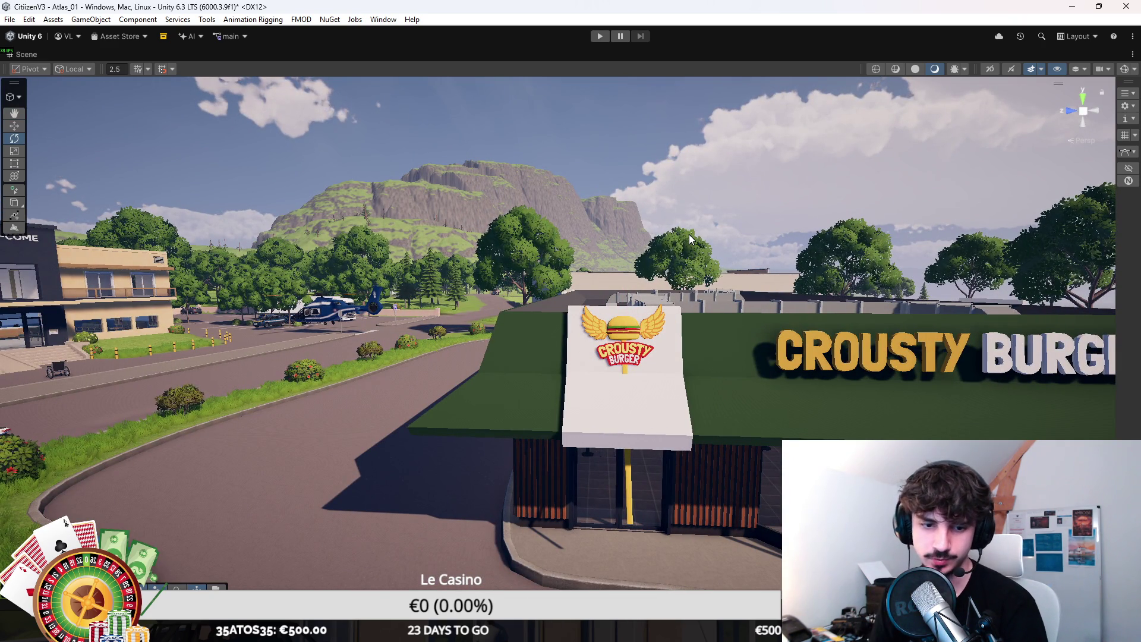
{"action": "scroll", "scroll_direction": "up", "scroll_amount": 3}
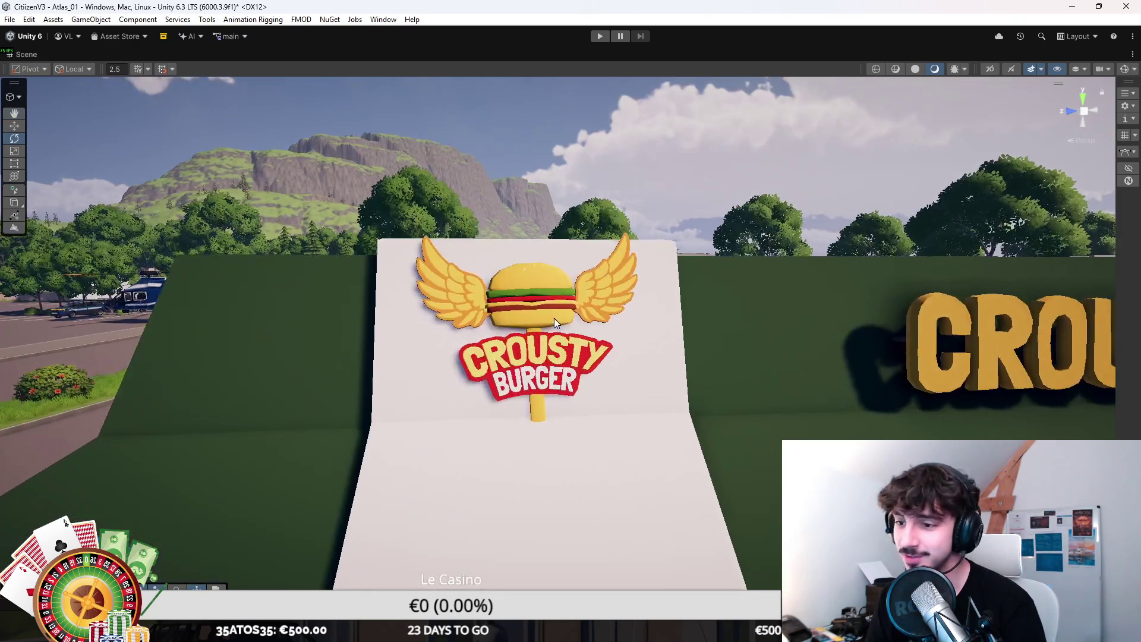
{"action": "left_click", "coordinate": [550, 311]}
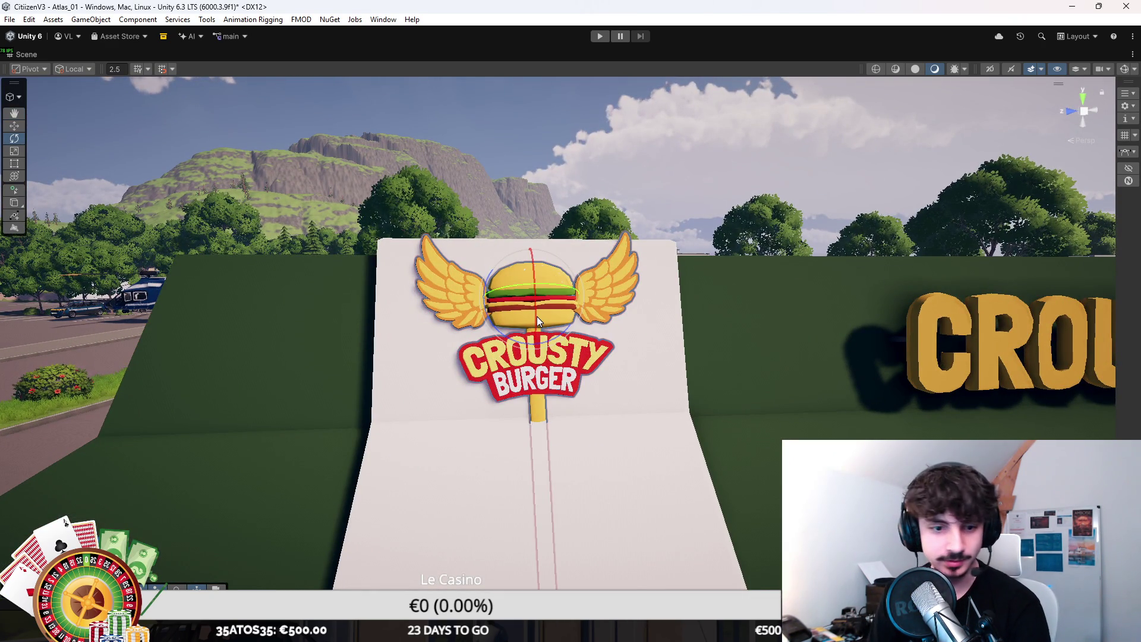
{"action": "key", "text": "Delete"}
{"action": "left_click_drag", "start_coordinate": [537, 320], "coordinate": [493, 355]}
{"action": "key", "text": "z"}
{"action": "key", "text": "d"}
{"action": "key", "text": "e"}
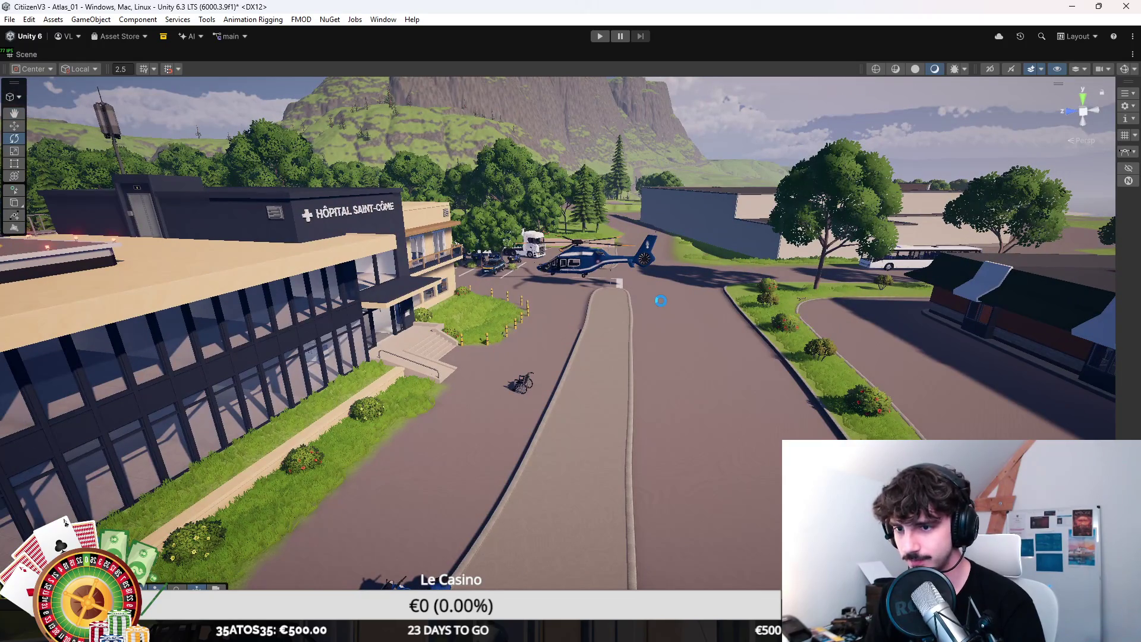
{"action": "left_click_drag", "start_coordinate": [475, 269], "coordinate": [454, 287]}
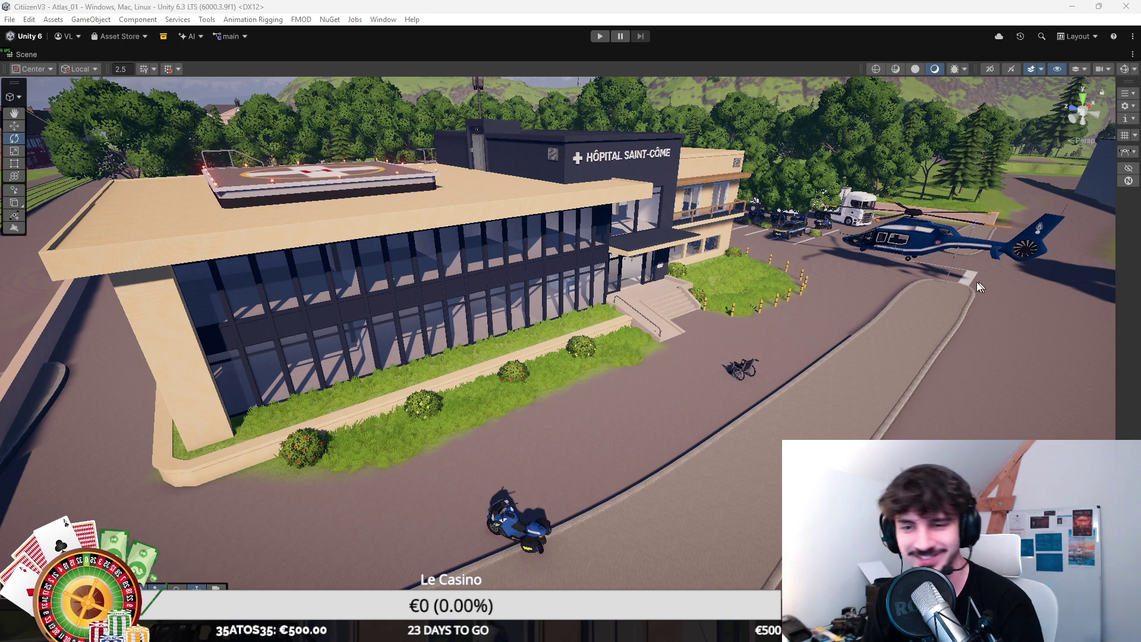
{"action": "left_click_drag", "start_coordinate": [885, 266], "coordinate": [740, 261]}
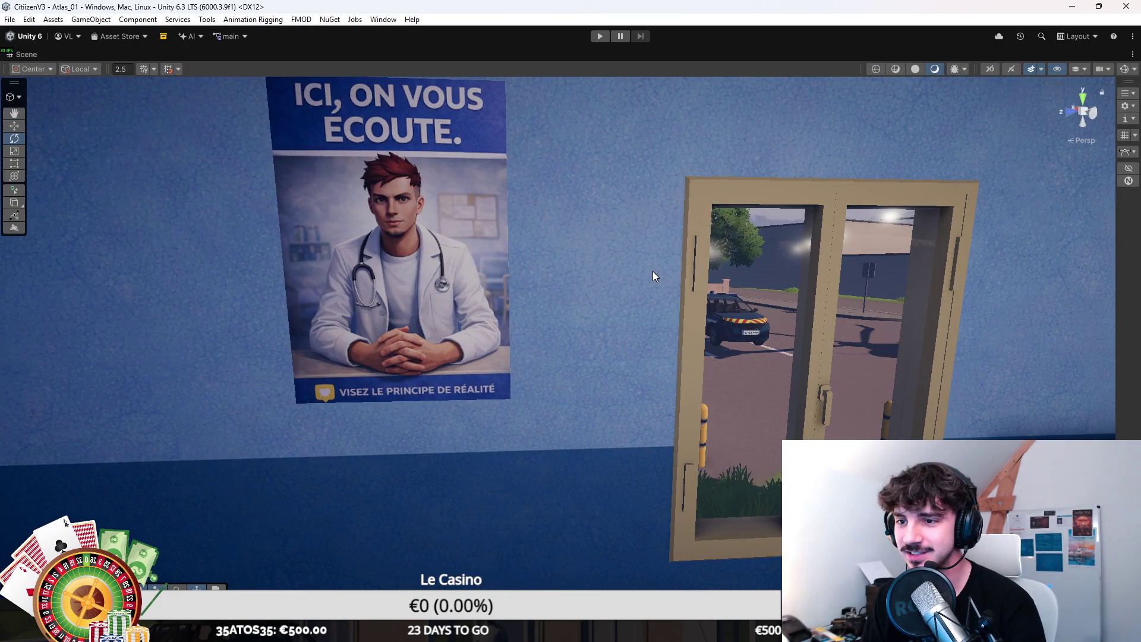
{"action": "left_click_drag", "start_coordinate": [652, 277], "coordinate": [515, 352]}
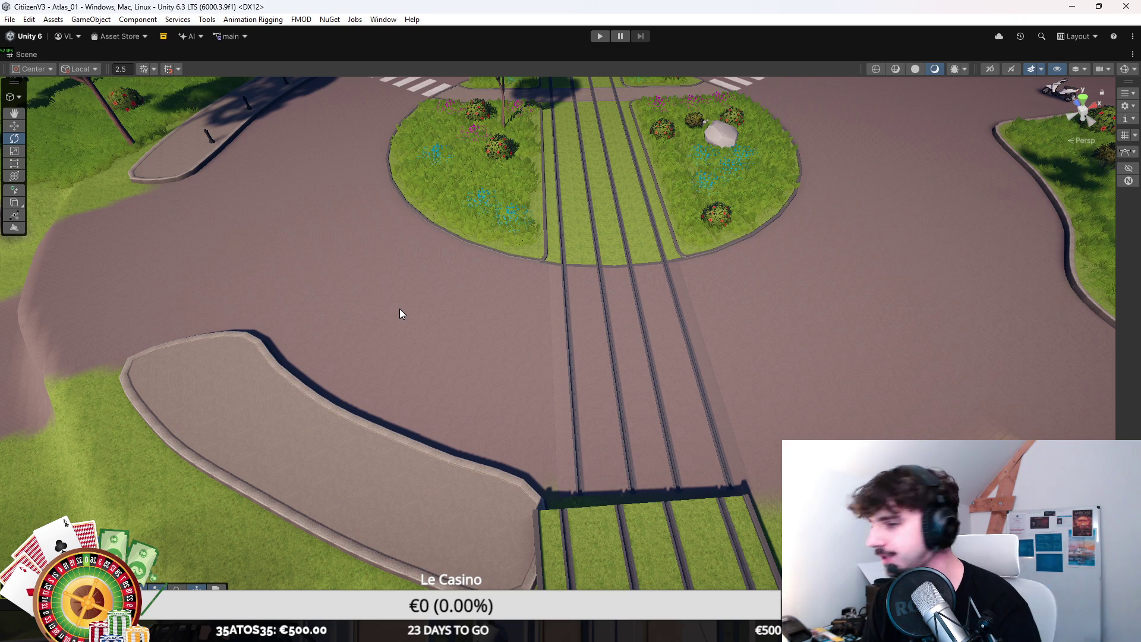
{"action": "left_click_drag", "start_coordinate": [399, 309], "coordinate": [512, 292]}
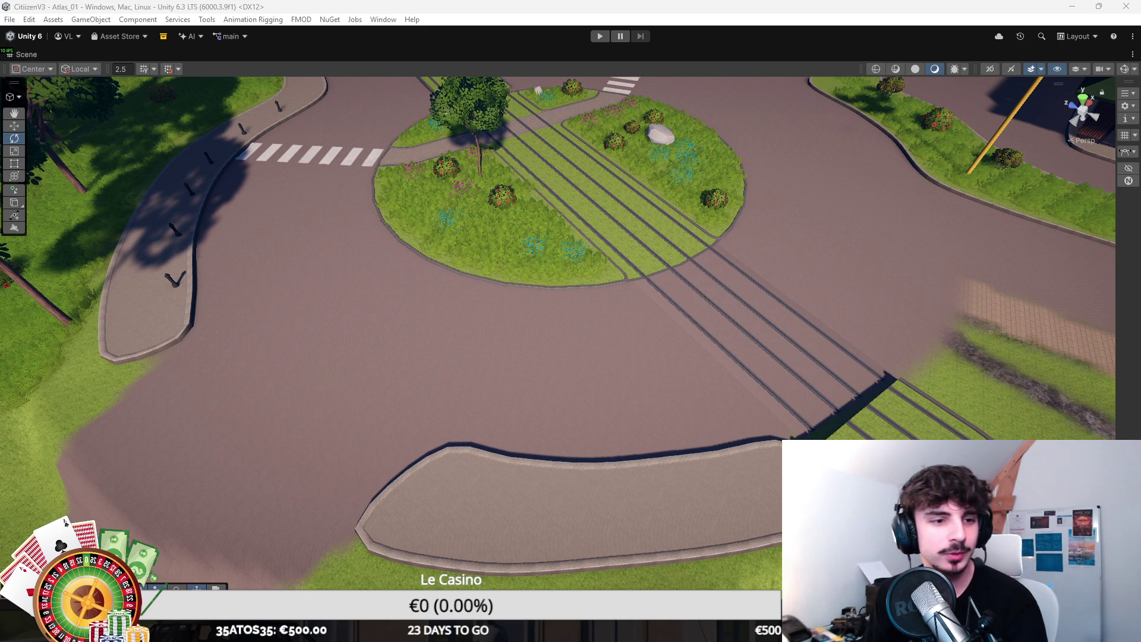
{"action": "key", "text": "alt+Tab"}
{"action": "left_click_drag", "start_coordinate": [790, 152], "coordinate": [523, 129]}
{"action": "double_click", "coordinate": [522, 129]}
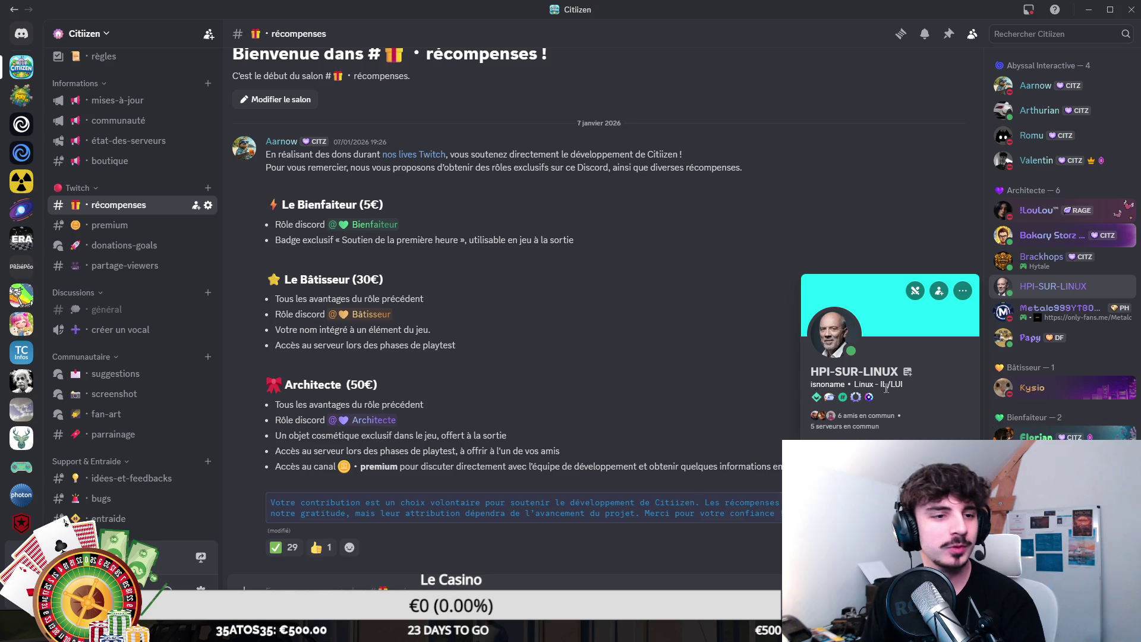
{"action": "key", "text": "alt+Tab"}
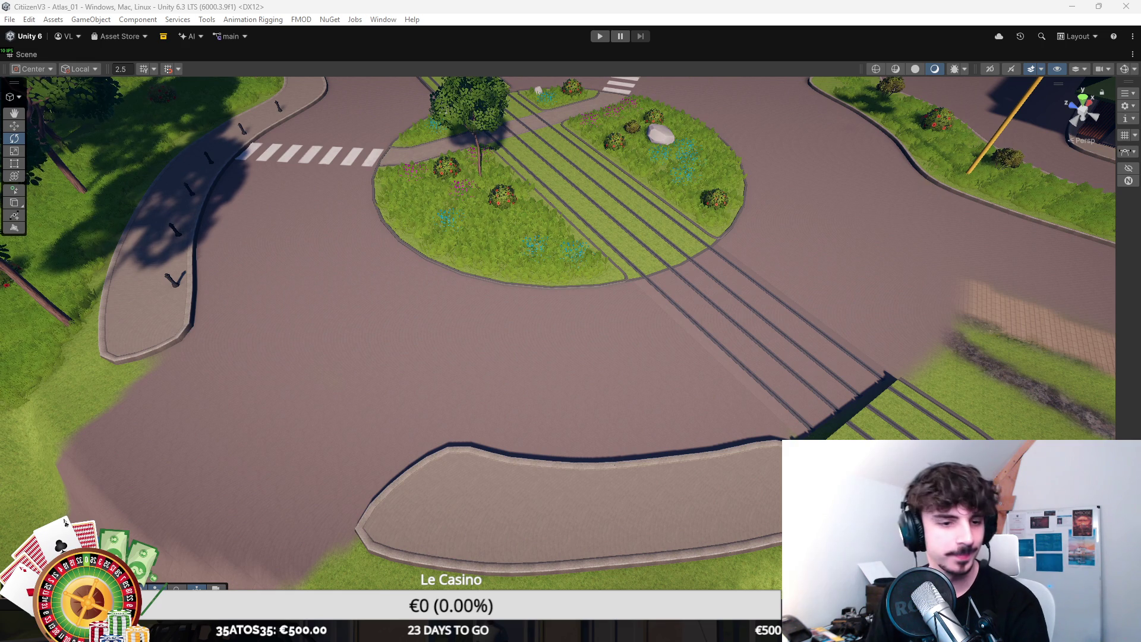
{"action": "left_click_drag", "start_coordinate": [902, 286], "coordinate": [827, 233]}
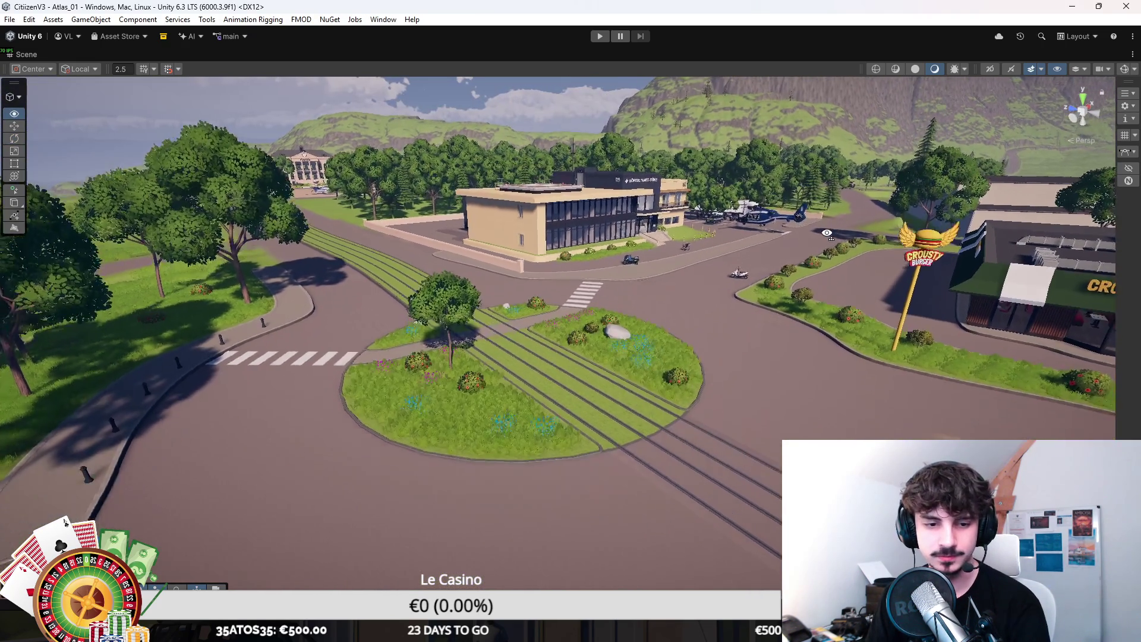
{"action": "scroll", "scroll_direction": "up", "scroll_amount": 3}
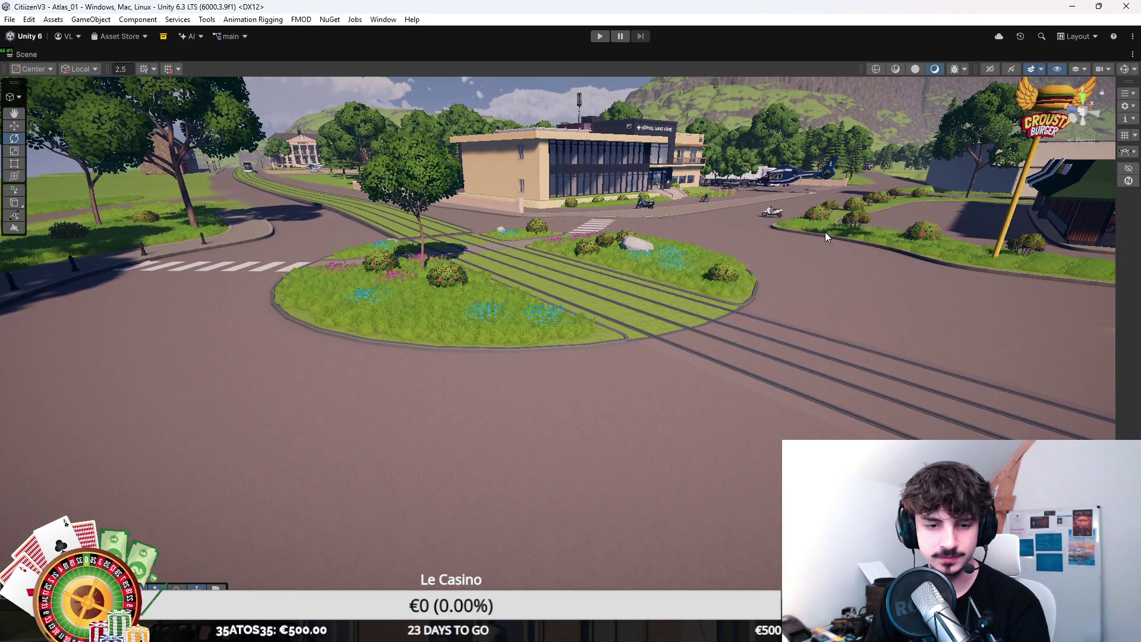
{"action": "left_click_drag", "start_coordinate": [776, 282], "coordinate": [782, 291]}
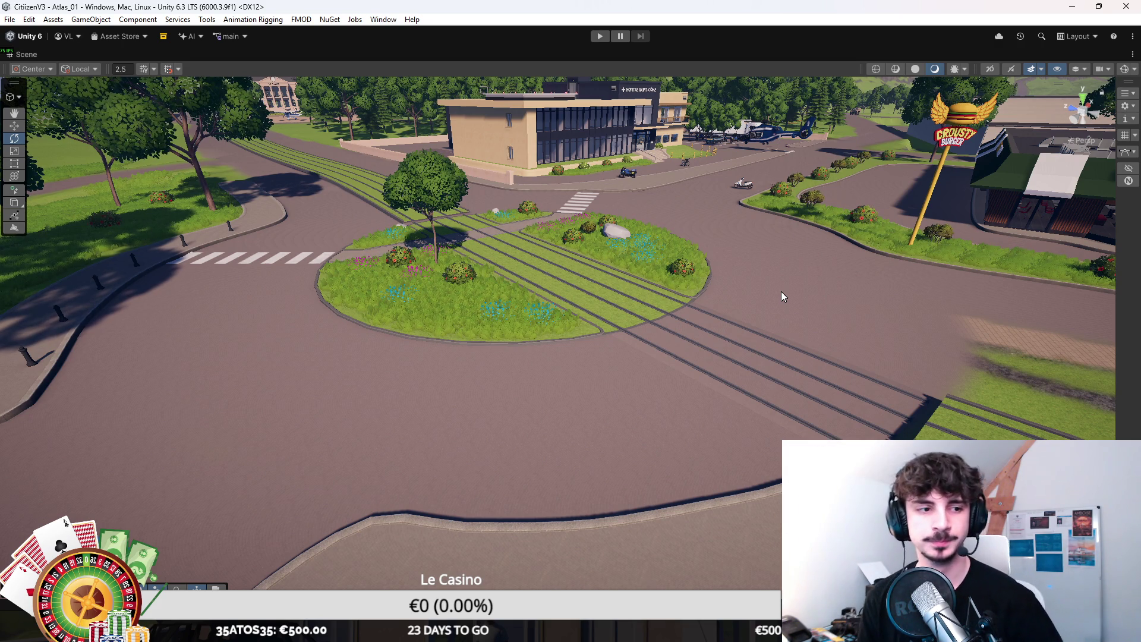
{"action": "scroll", "scroll_direction": "up", "scroll_amount": 3}
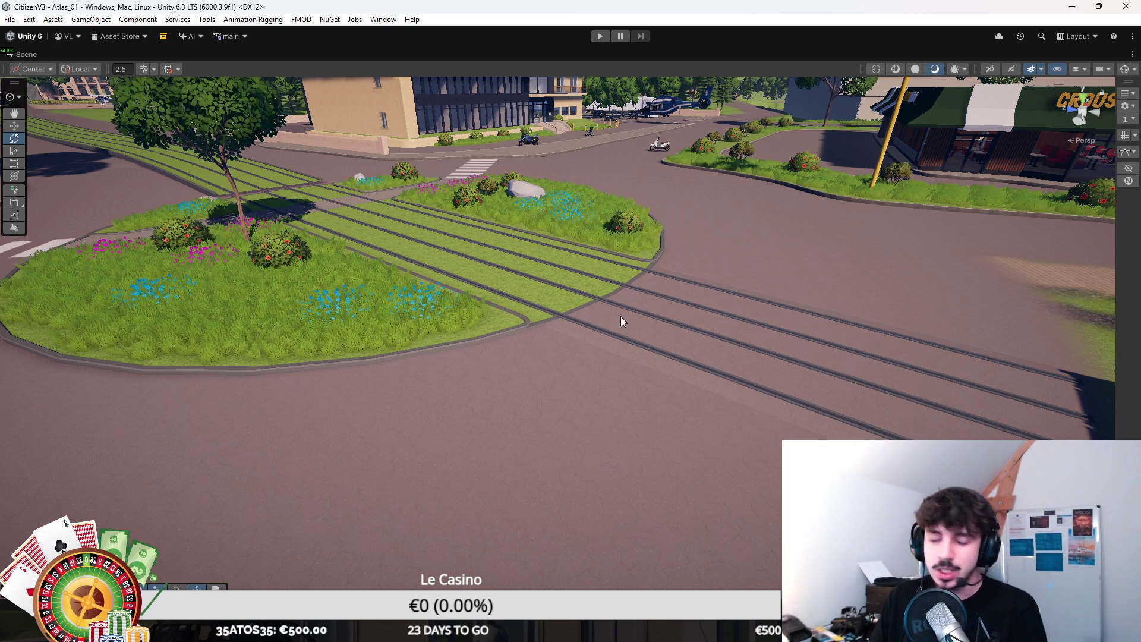
{"action": "left_click_drag", "start_coordinate": [620, 312], "coordinate": [703, 398]}
{"action": "left_click", "coordinate": [703, 398]}
{"action": "key", "text": "z"}
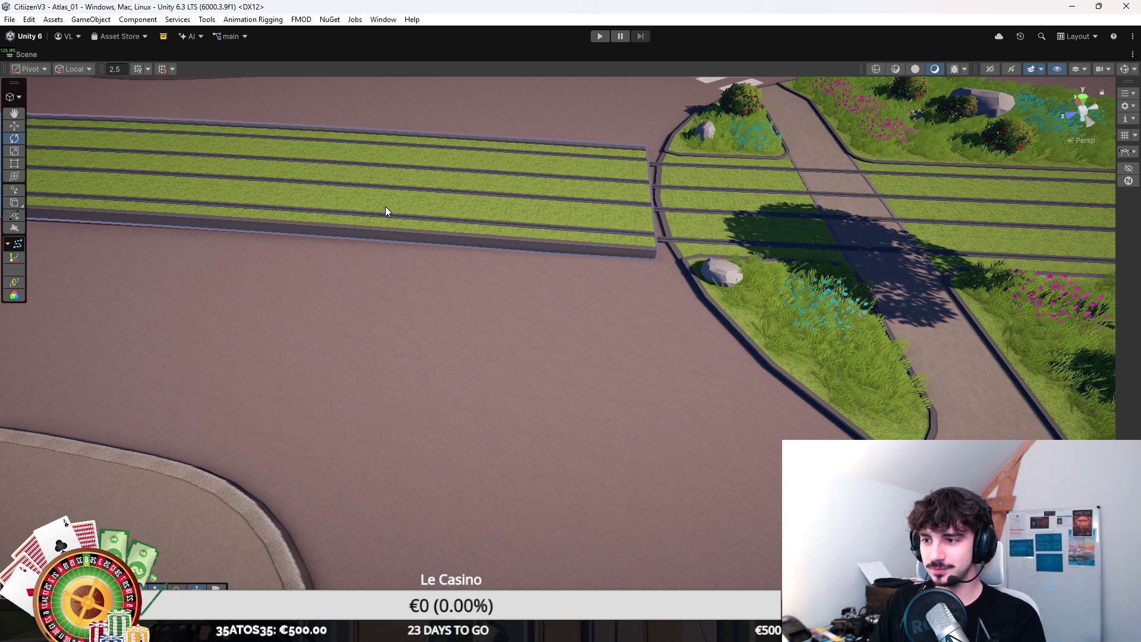
Step: In Spline context, nudge the height of the strip's junction knot
{"action": "left_click", "coordinate": [11, 96]}
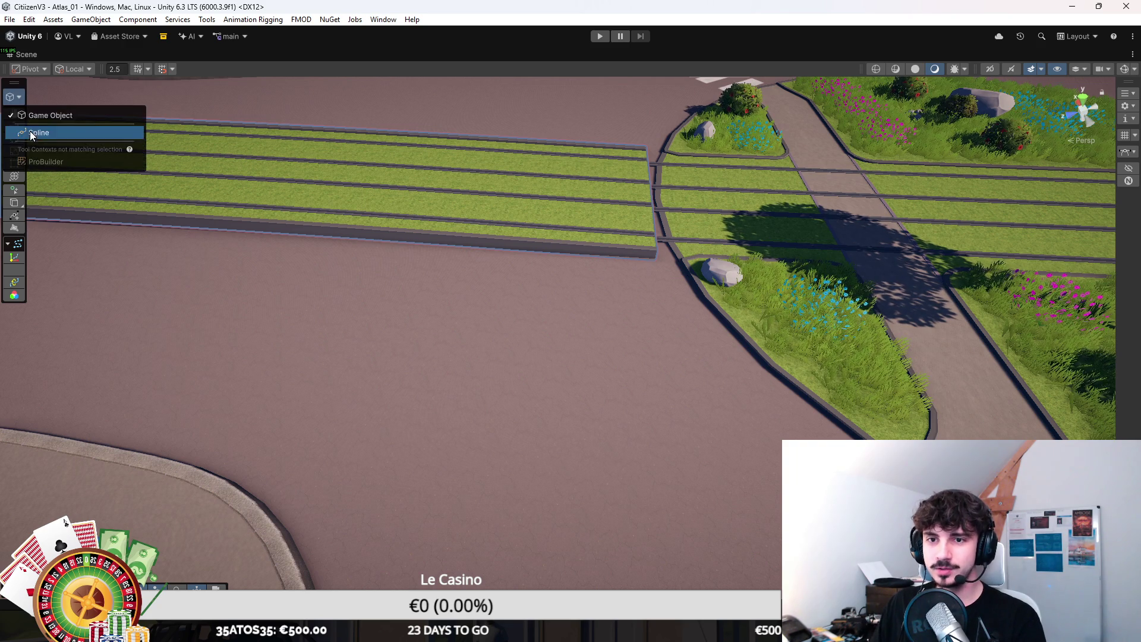
{"action": "left_click", "coordinate": [31, 134]}
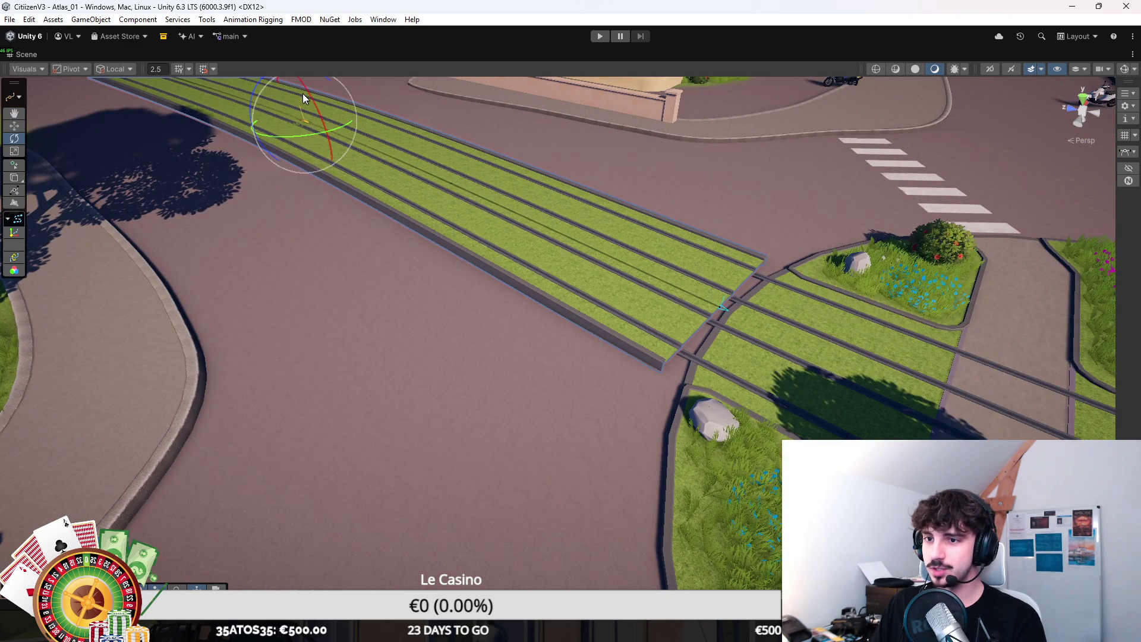
{"action": "scroll", "scroll_direction": "down", "scroll_amount": 3}
{"action": "key", "text": "w"}
{"action": "left_click_drag", "start_coordinate": [326, 127], "coordinate": [325, 130]}
{"action": "left_click", "coordinate": [736, 365]}
{"action": "left_click_drag", "start_coordinate": [825, 347], "coordinate": [687, 217]}
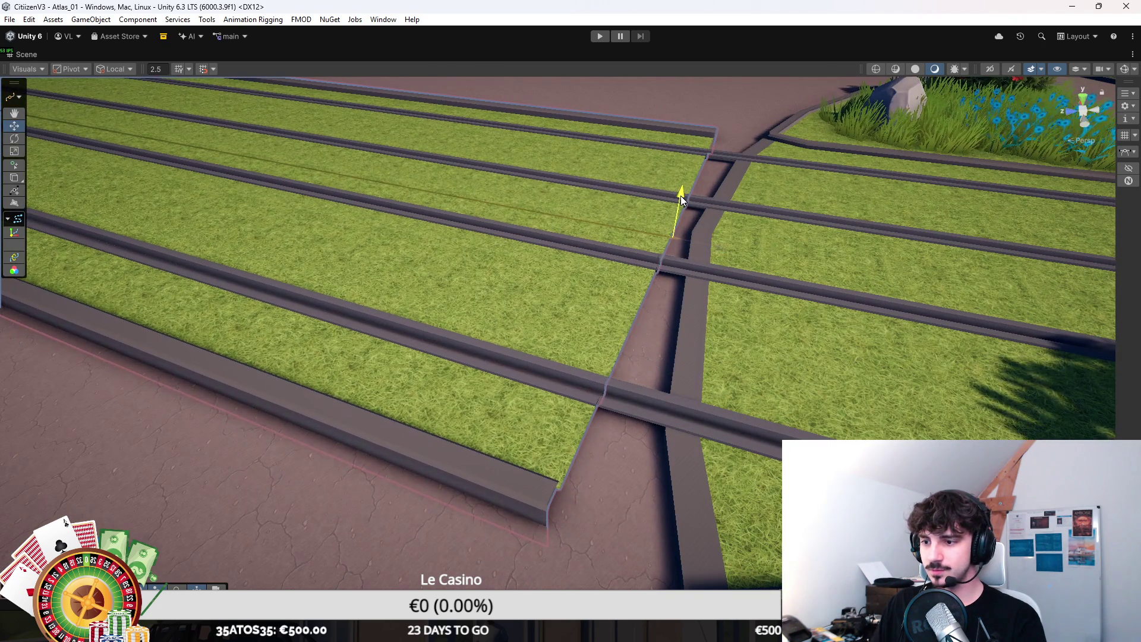
{"action": "left_click_drag", "start_coordinate": [679, 195], "coordinate": [465, 326]}
{"action": "left_click", "coordinate": [464, 326]}
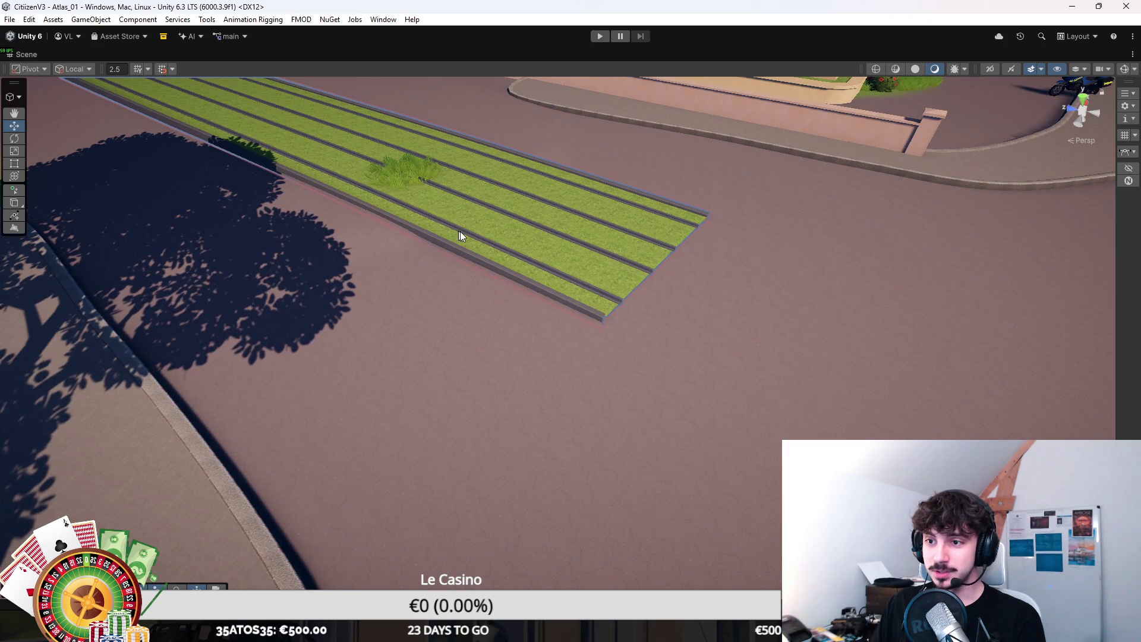
Step: Select the other grass strip and pull its near-end knot back along the road
{"action": "left_click", "coordinate": [460, 236]}
{"action": "left_click", "coordinate": [13, 97]}
{"action": "left_click", "coordinate": [38, 130]}
{"action": "left_click", "coordinate": [403, 162]}
{"action": "left_click_drag", "start_coordinate": [436, 183], "coordinate": [505, 176]}
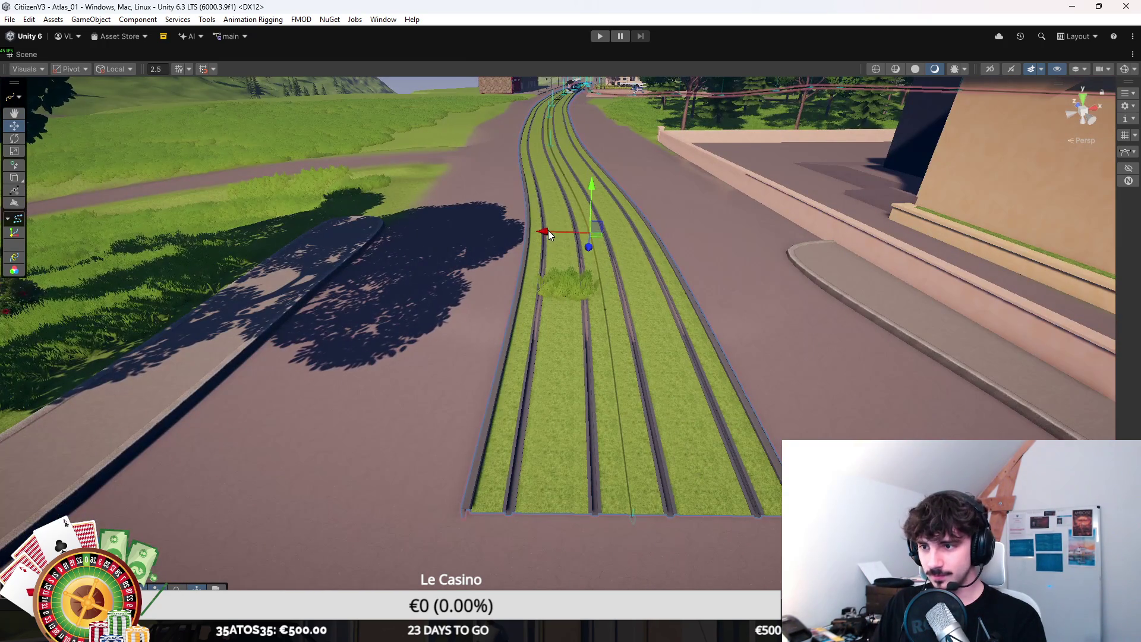
{"action": "left_click", "coordinate": [631, 515]}
{"action": "left_click_drag", "start_coordinate": [633, 516], "coordinate": [609, 369]}
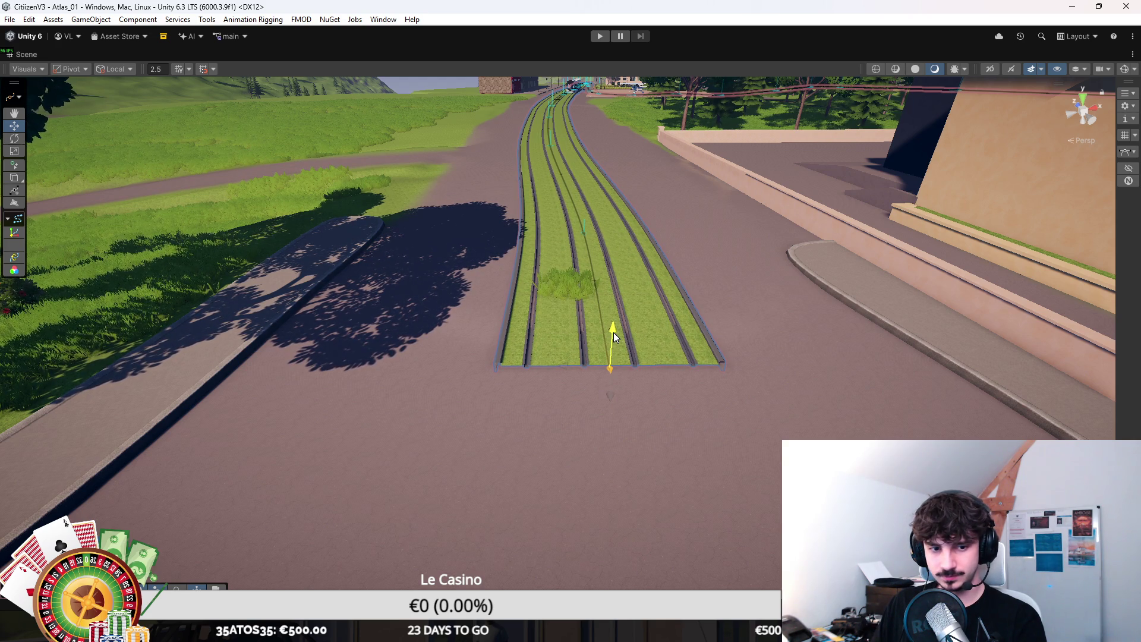
{"action": "left_click", "coordinate": [589, 408]}
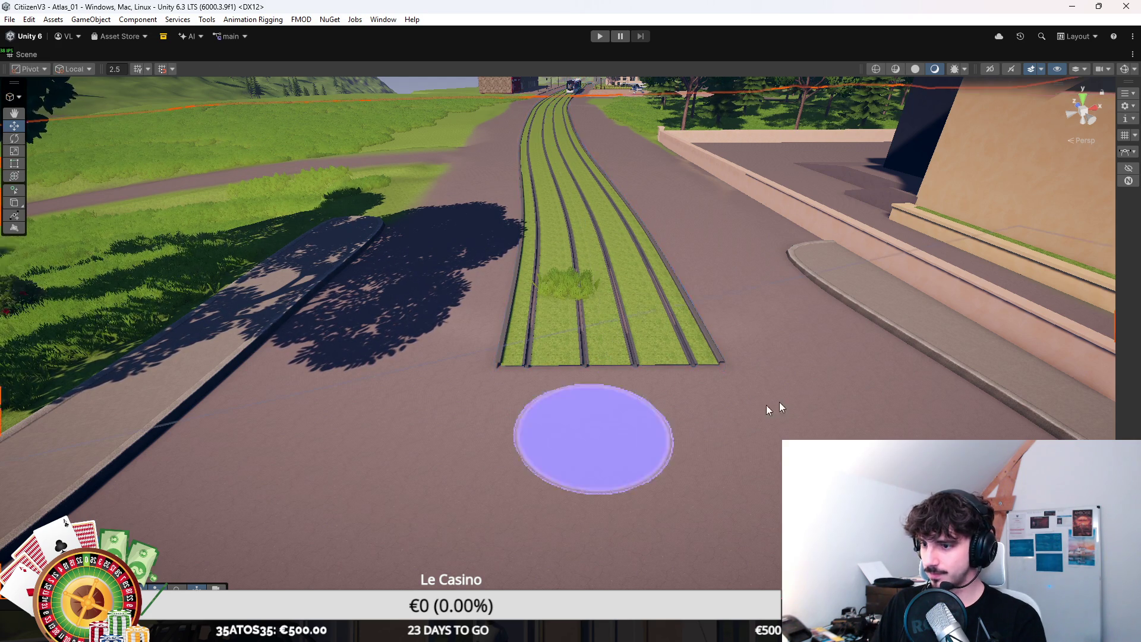
Step: With Paint Details, brush over the roadside verge to thin the grass tufts beside the tram road
{"action": "left_click", "coordinate": [13, 162]}
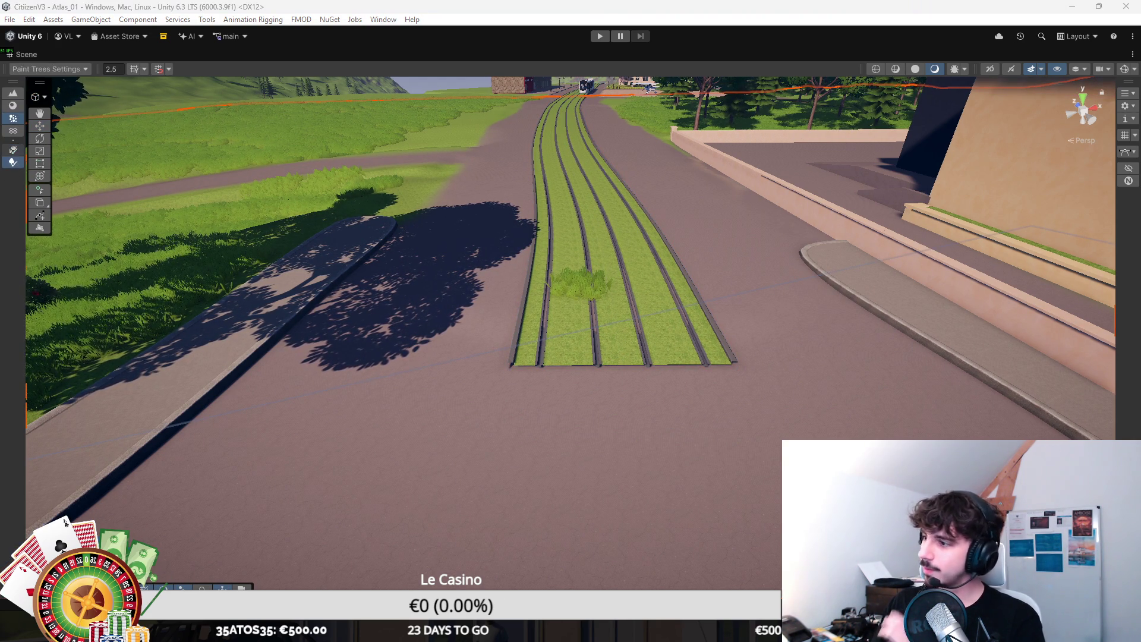
{"action": "left_click", "coordinate": [13, 149]}
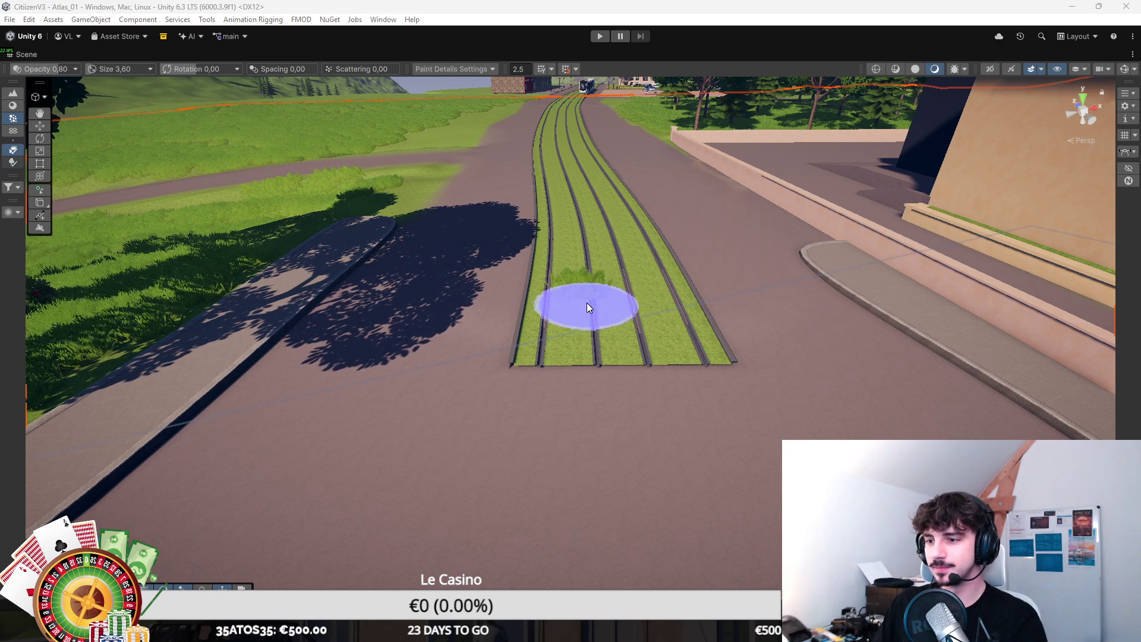
{"action": "left_click_drag", "start_coordinate": [587, 273], "coordinate": [530, 143]}
{"action": "key", "text": "w"}
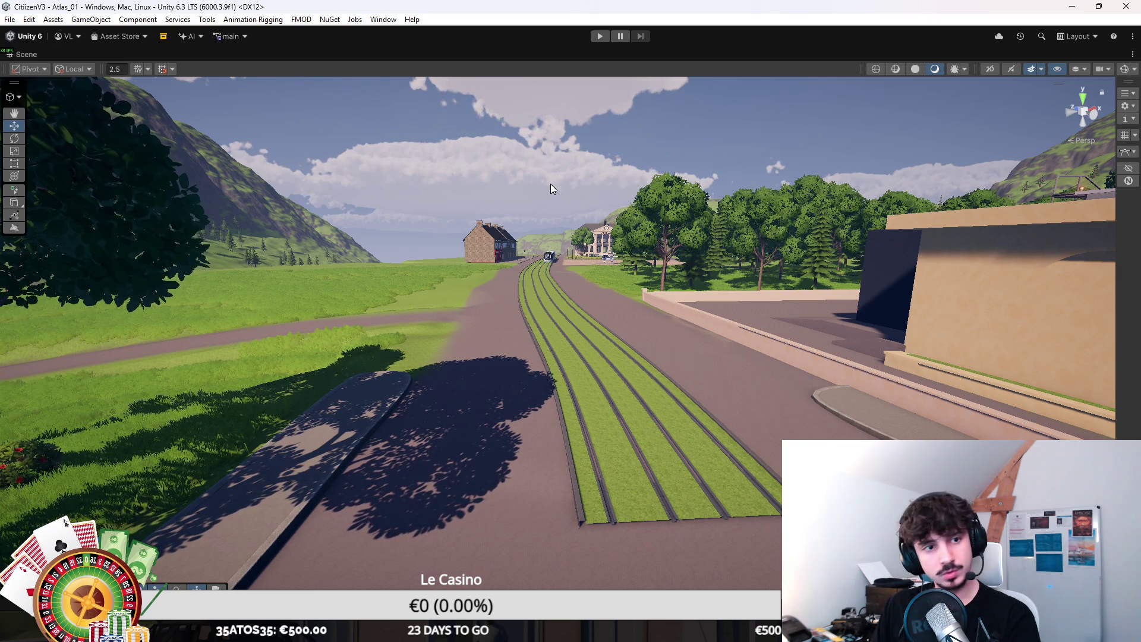
{"action": "left_click_drag", "start_coordinate": [591, 158], "coordinate": [737, 269]}
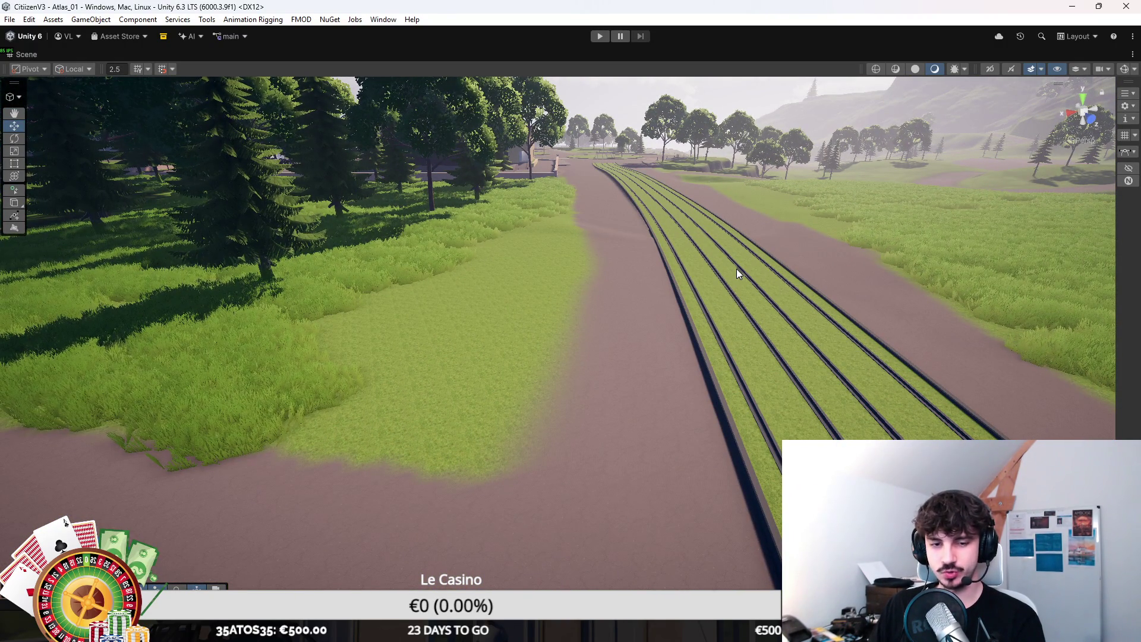
{"action": "scroll", "scroll_direction": "down", "scroll_amount": 3}
{"action": "left_click", "coordinate": [638, 337]}
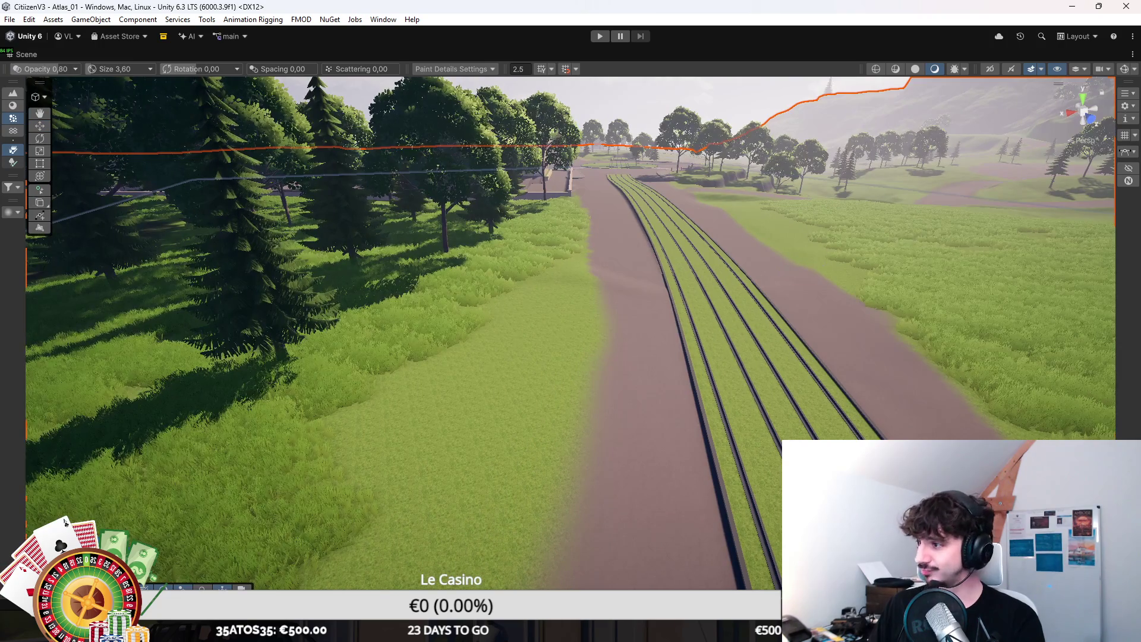
{"action": "left_click_drag", "start_coordinate": [646, 168], "coordinate": [543, 306]}
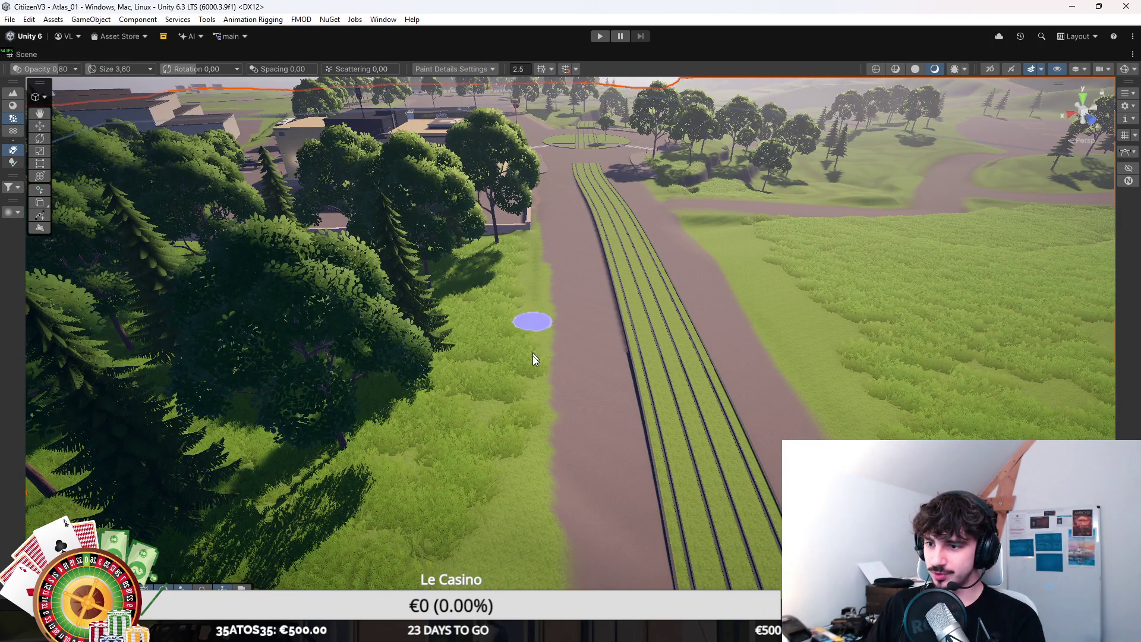
{"action": "left_click_drag", "start_coordinate": [526, 374], "coordinate": [522, 238]}
{"action": "scroll", "scroll_direction": "up", "scroll_amount": 3}
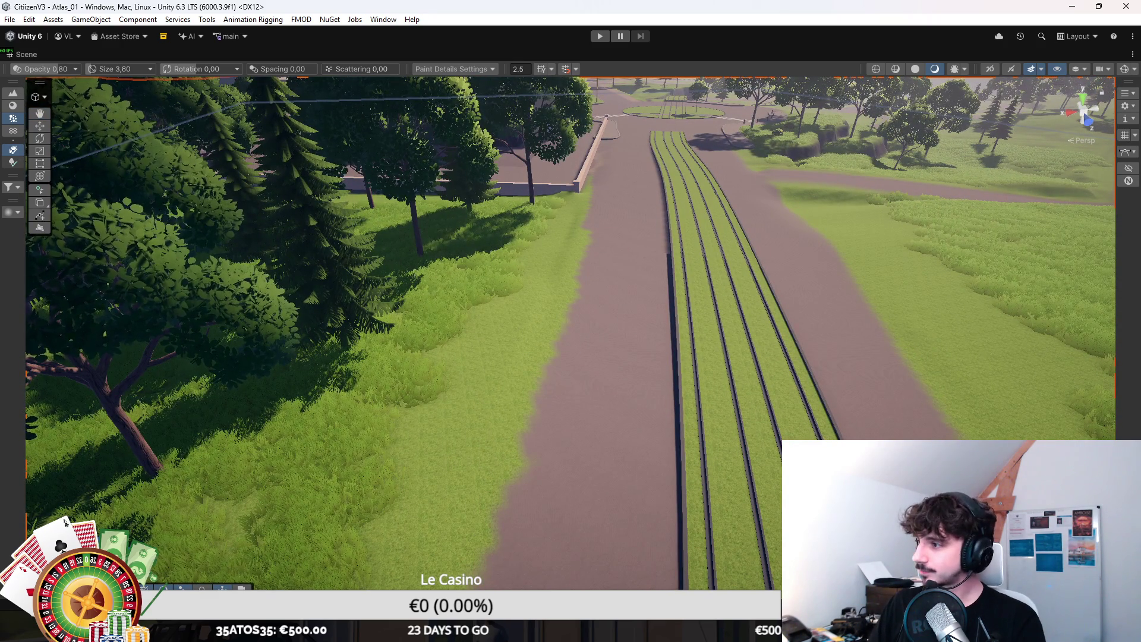
{"action": "key", "text": "F4"}
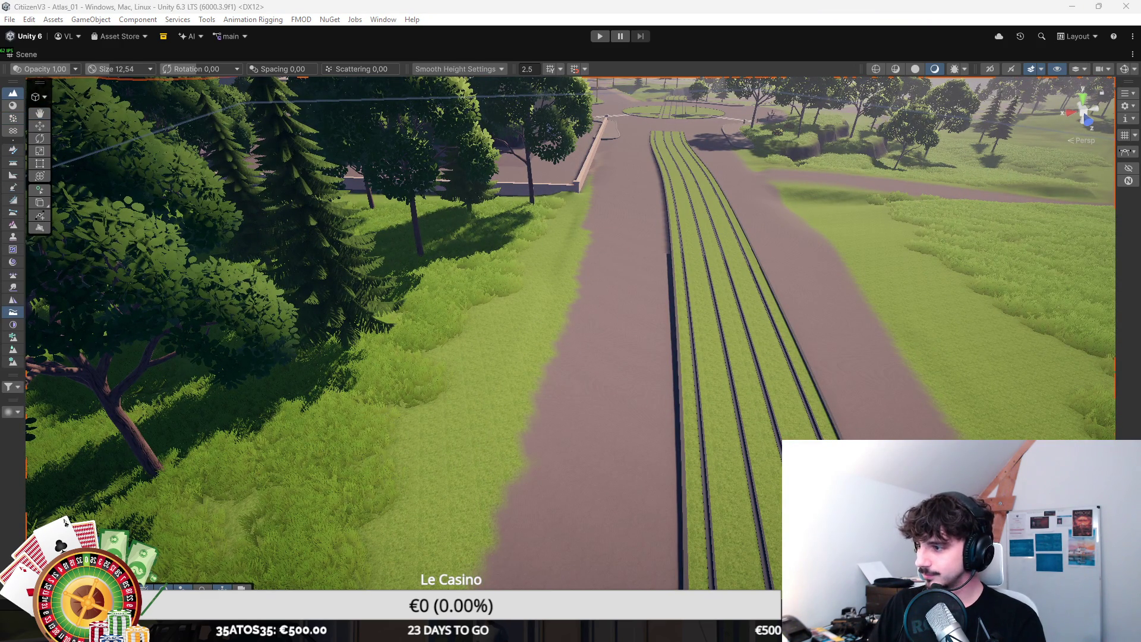
Step: Switch to Paint Texture and paint road texture over the grass spilling onto the road edge
{"action": "key", "text": "F2"}
{"action": "scroll", "scroll_direction": "up", "scroll_amount": 3}
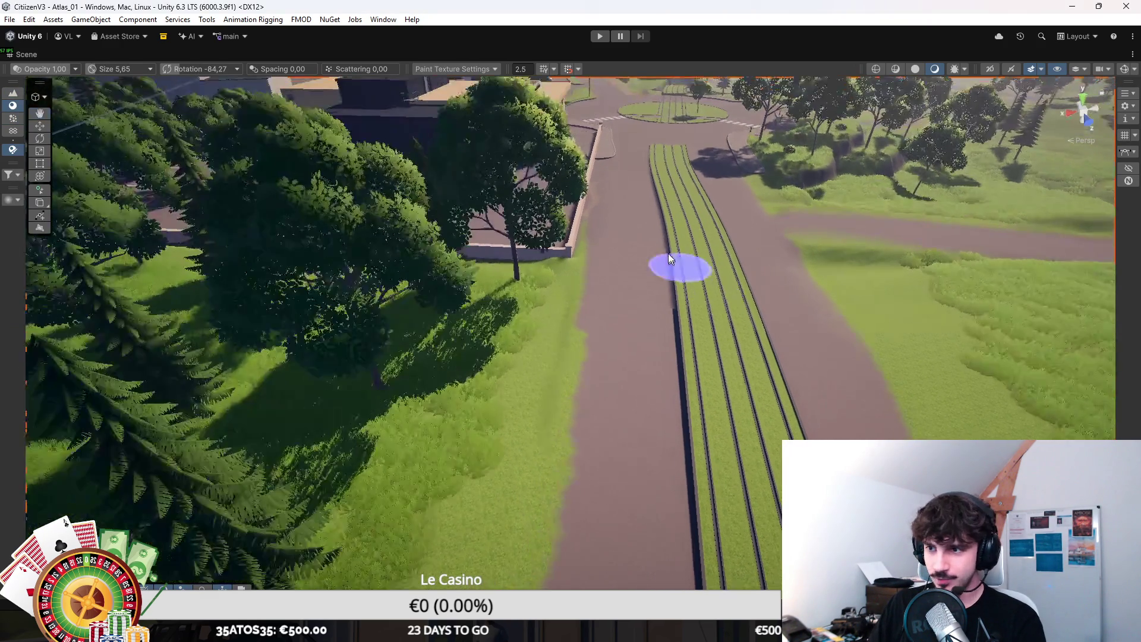
{"action": "left_click_drag", "start_coordinate": [600, 257], "coordinate": [571, 476]}
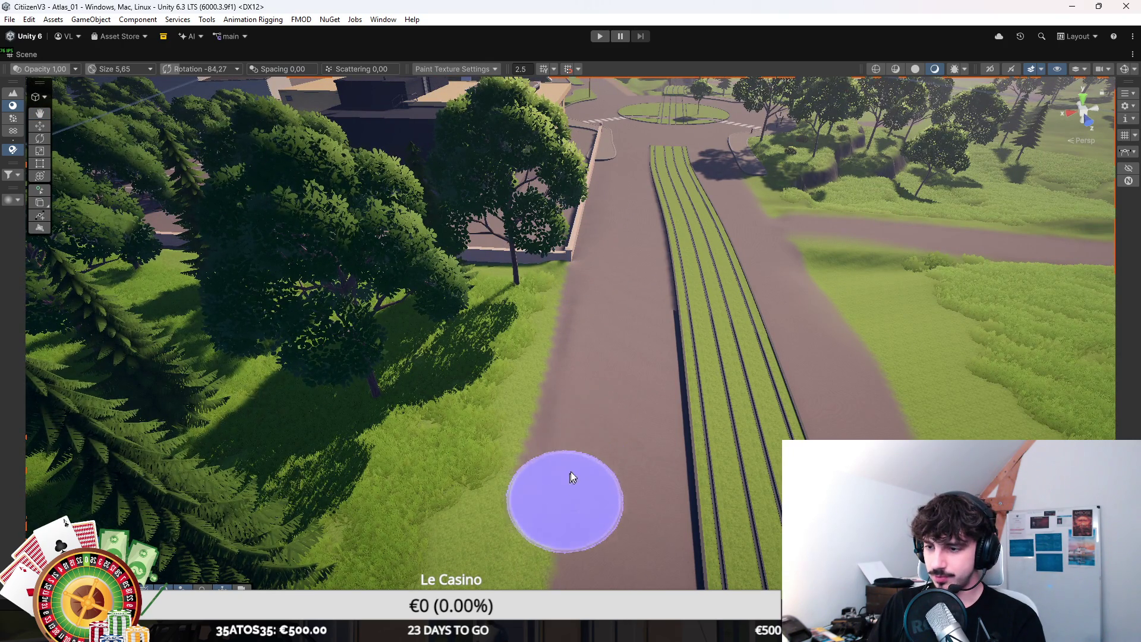
Step: Orbit around the forest, tram strip and plane to check the repainted road edges
{"action": "left_click_drag", "start_coordinate": [676, 334], "coordinate": [511, 402]}
{"action": "left_click_drag", "start_coordinate": [811, 461], "coordinate": [798, 443]}
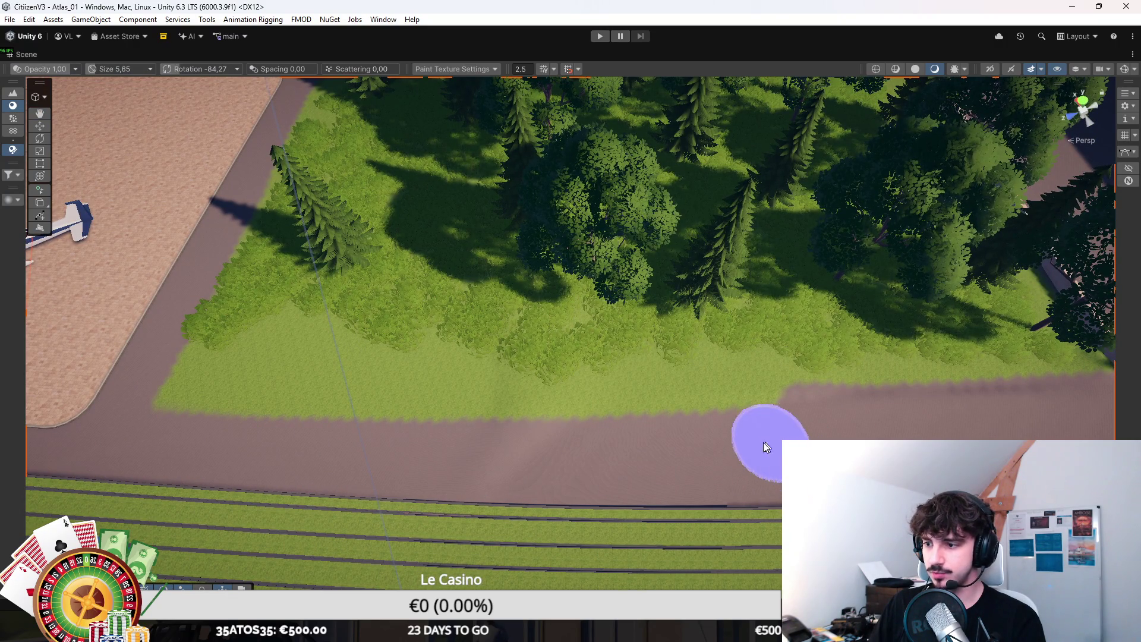
{"action": "left_click_drag", "start_coordinate": [291, 461], "coordinate": [552, 176]}
{"action": "left_click_drag", "start_coordinate": [566, 529], "coordinate": [600, 280]}
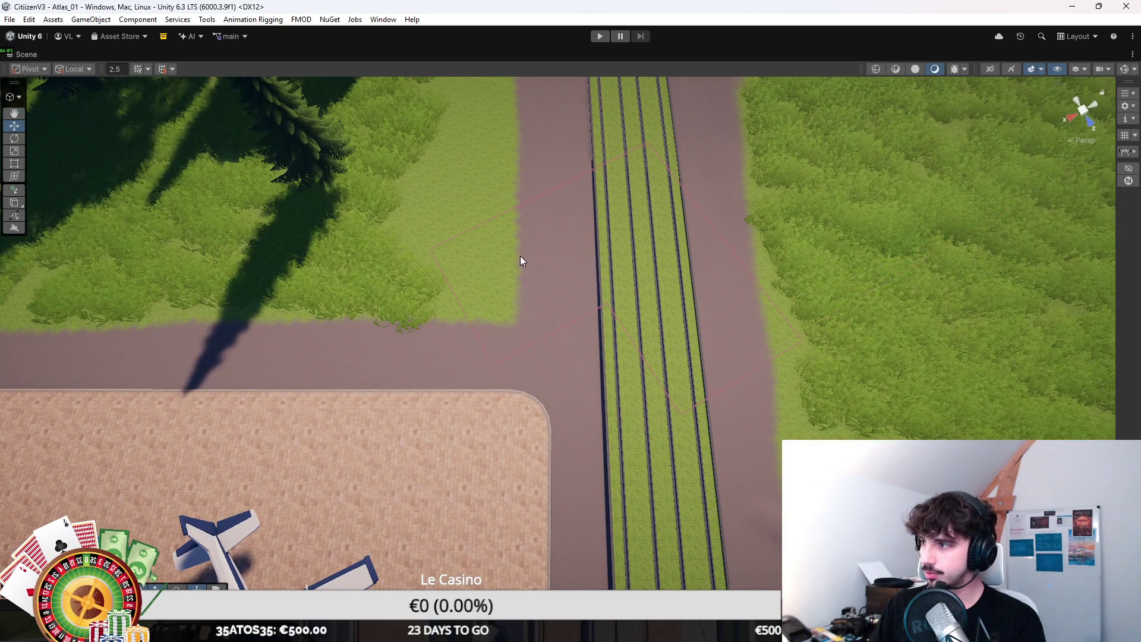
{"action": "left_click", "coordinate": [639, 411]}
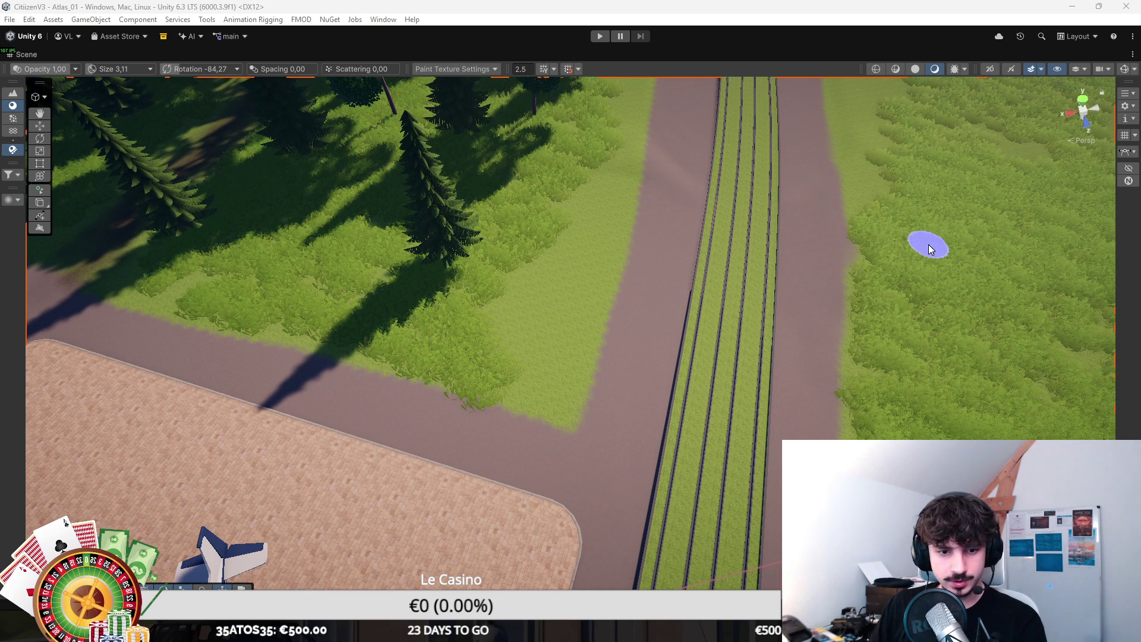
Step: Orbit and pan along the tram corridor, then bring the Chrome rust image results forward
{"action": "left_click_drag", "start_coordinate": [904, 245], "coordinate": [509, 336]}
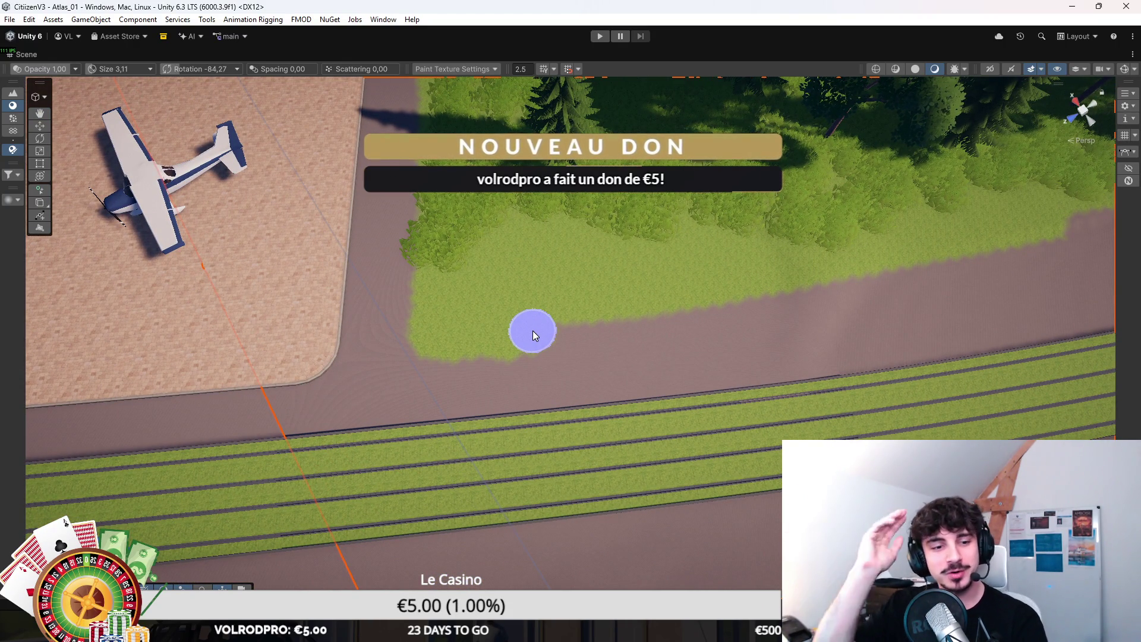
{"action": "left_click_drag", "start_coordinate": [551, 329], "coordinate": [863, 265]}
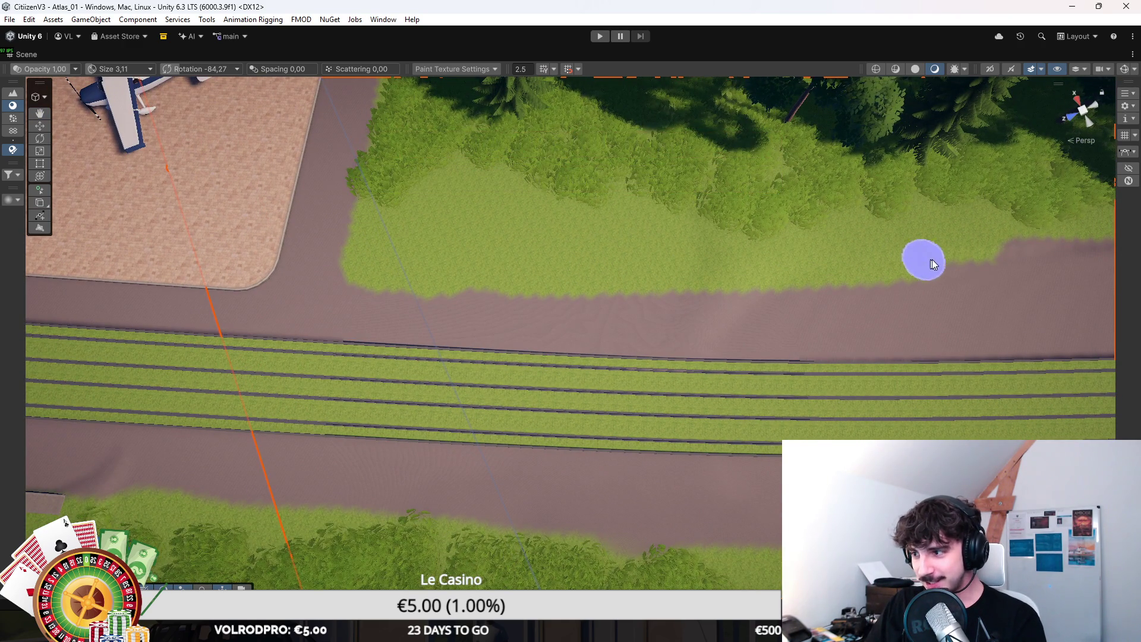
{"action": "key", "text": "Right"}
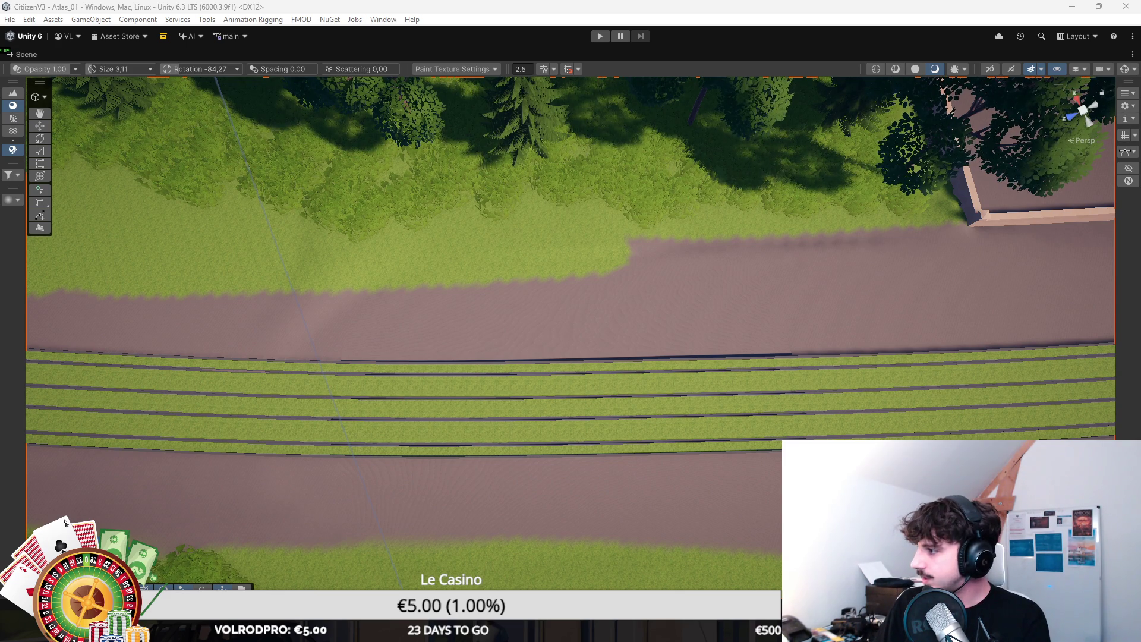
{"action": "key", "text": "alt+Tab"}
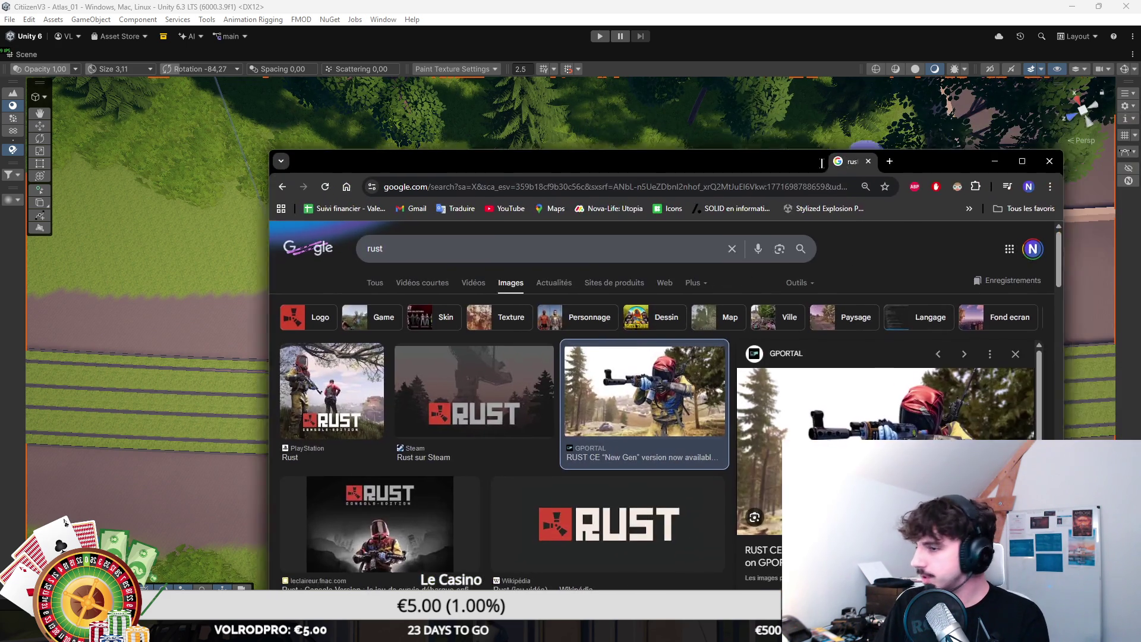
Step: Maximize Chrome, preview the ActuGaming Rust screenshot, and briefly search 'rust unreal engi' in a throwaway tab
{"action": "double_click", "coordinate": [841, 160]}
{"action": "left_click", "coordinate": [456, 378]}
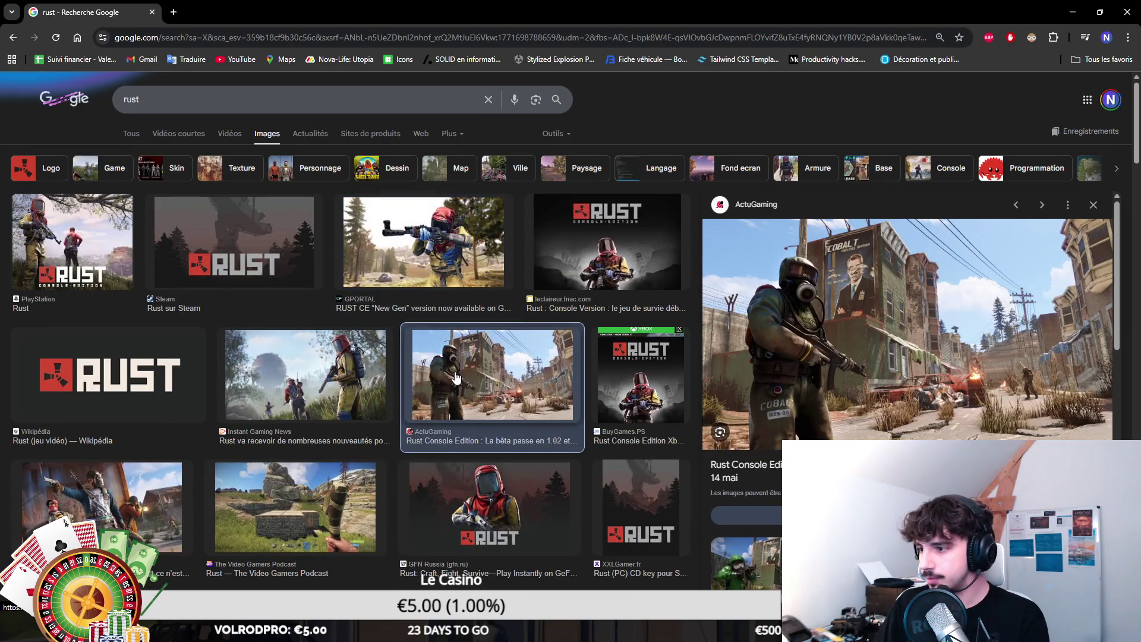
{"action": "scroll", "scroll_direction": "down", "scroll_amount": 3}
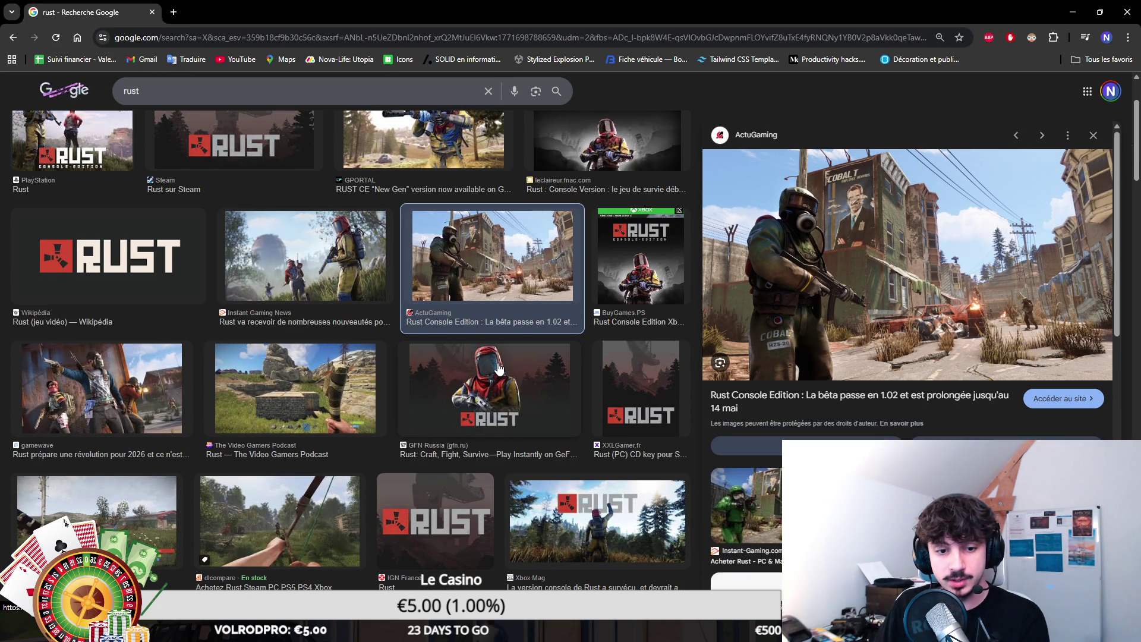
{"action": "key", "text": "ctrl+t"}
{"action": "type", "text": "rust unreal engi"}
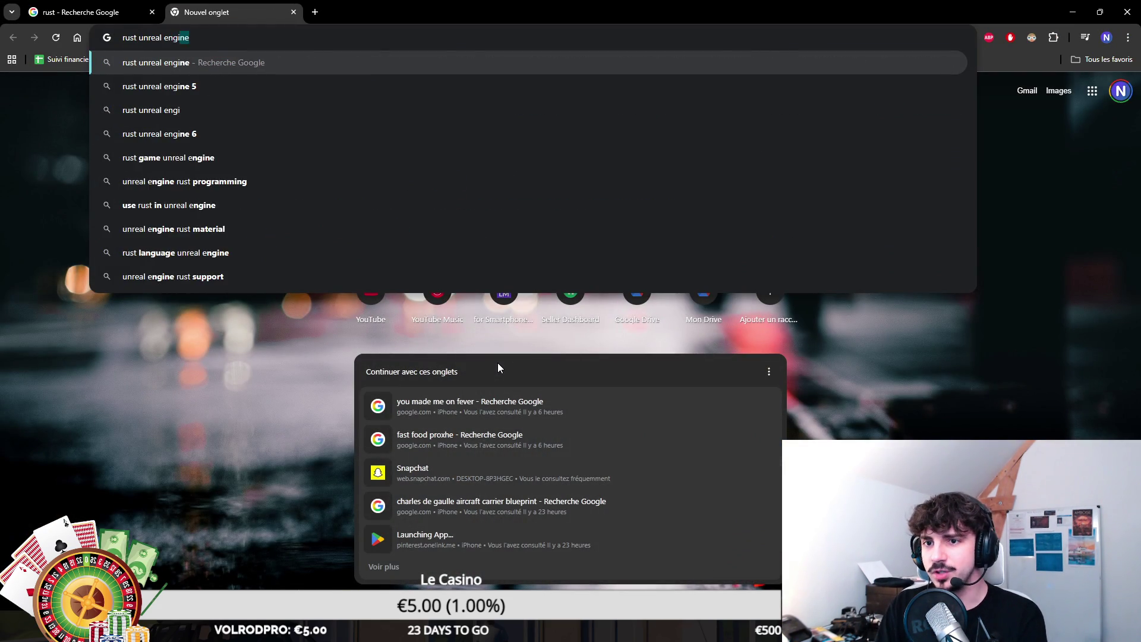
{"action": "key", "text": "Return"}
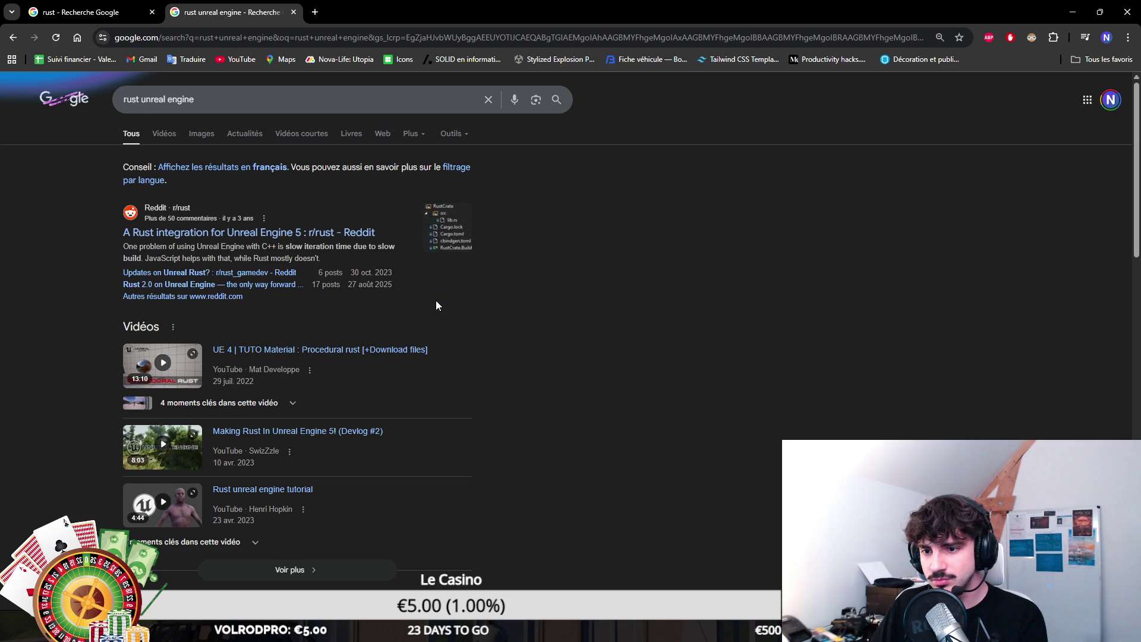
{"action": "key", "text": "ctrl+w"}
Step: Preview the Video Gamers Podcast screenshot and open that image in its own tab
{"action": "left_click", "coordinate": [308, 419]}
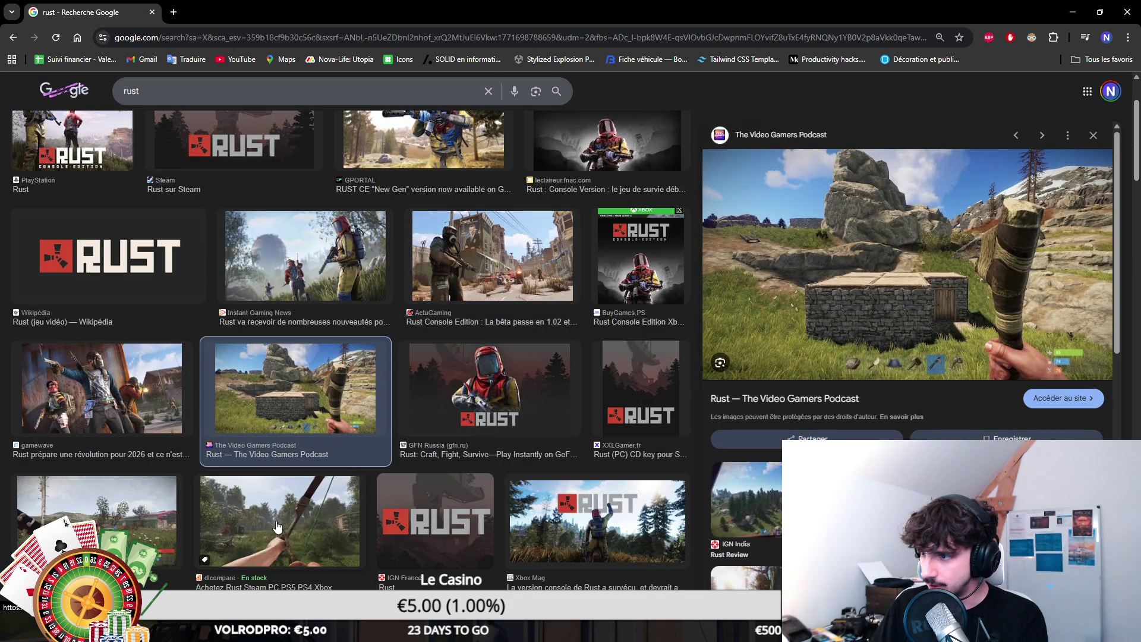
{"action": "right_click", "coordinate": [701, 254]}
{"action": "left_click", "coordinate": [740, 430]}
{"action": "key", "text": "ctrl+Tab"}
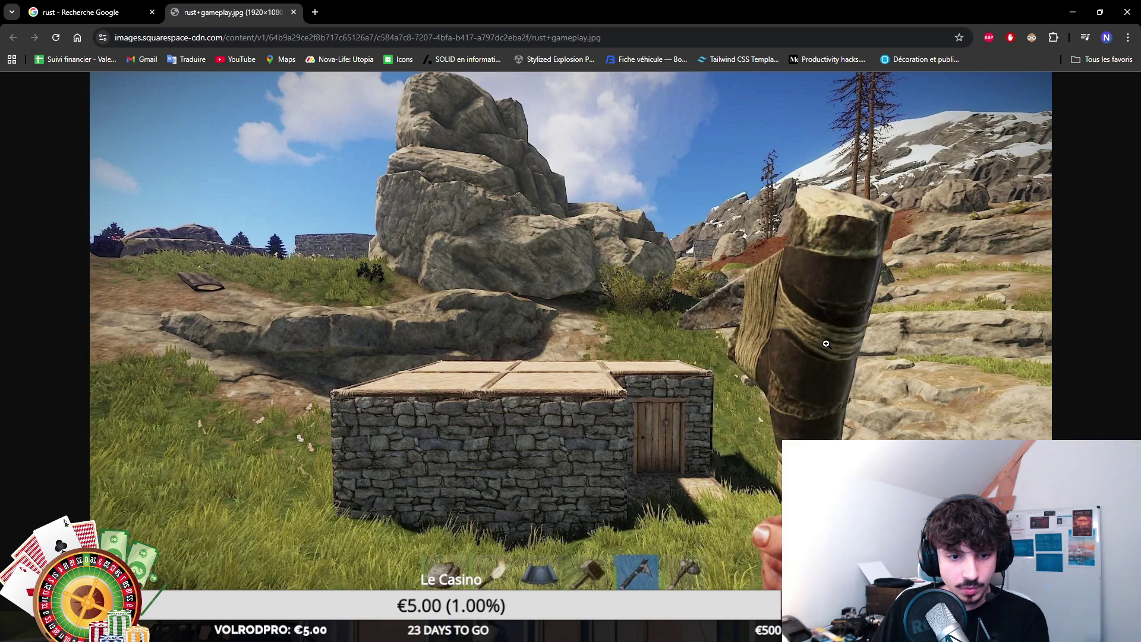
Step: Briefly search 'league of legends game engine' in a new tab, close it, and return to Unity
{"action": "key", "text": "ctrl+t"}
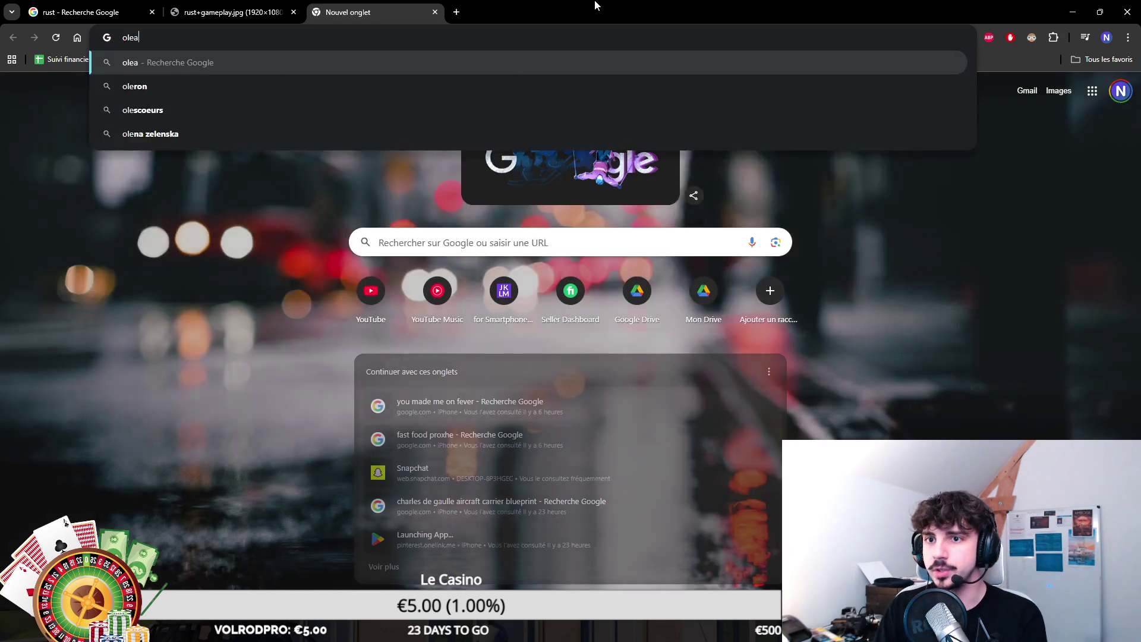
{"action": "type", "text": "lea"}
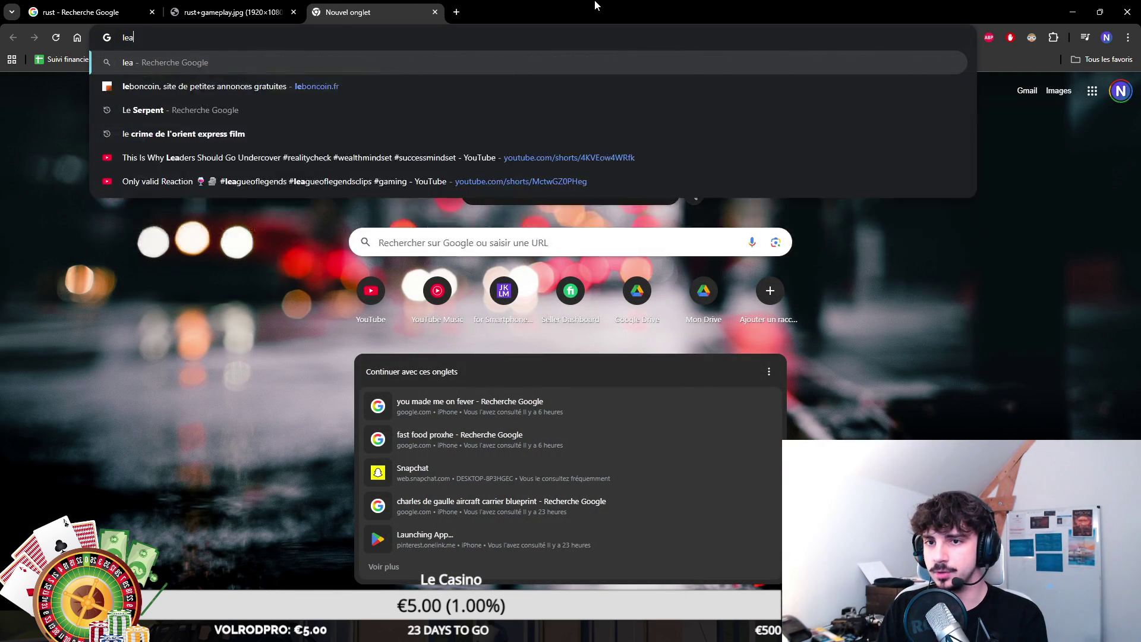
{"action": "type", "text": "gue of legends game engine"}
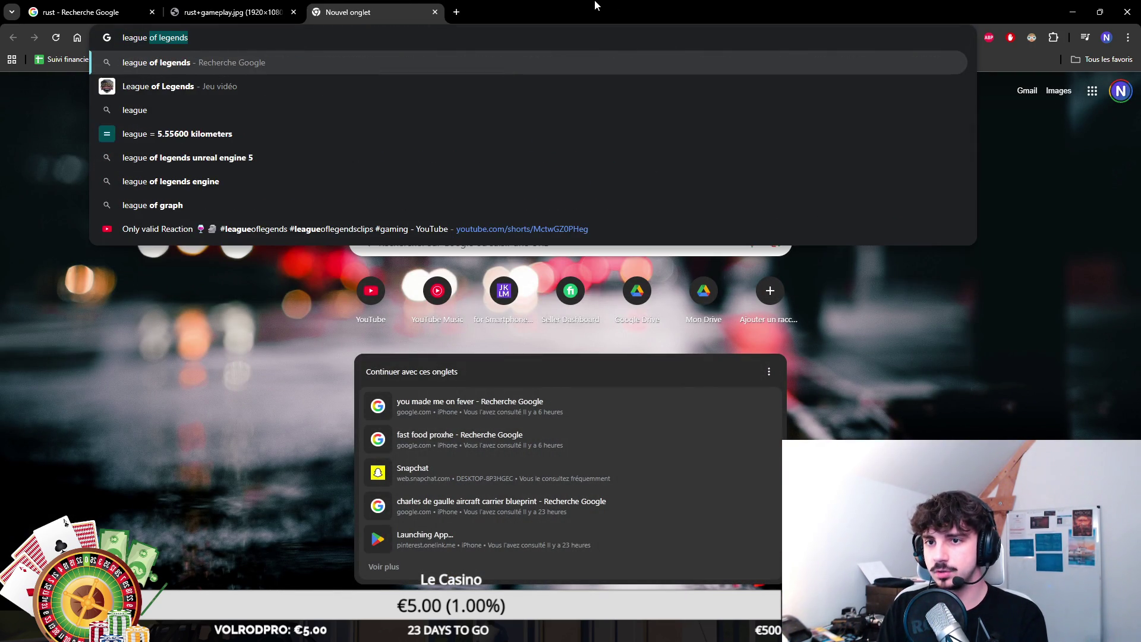
{"action": "key", "text": "Return"}
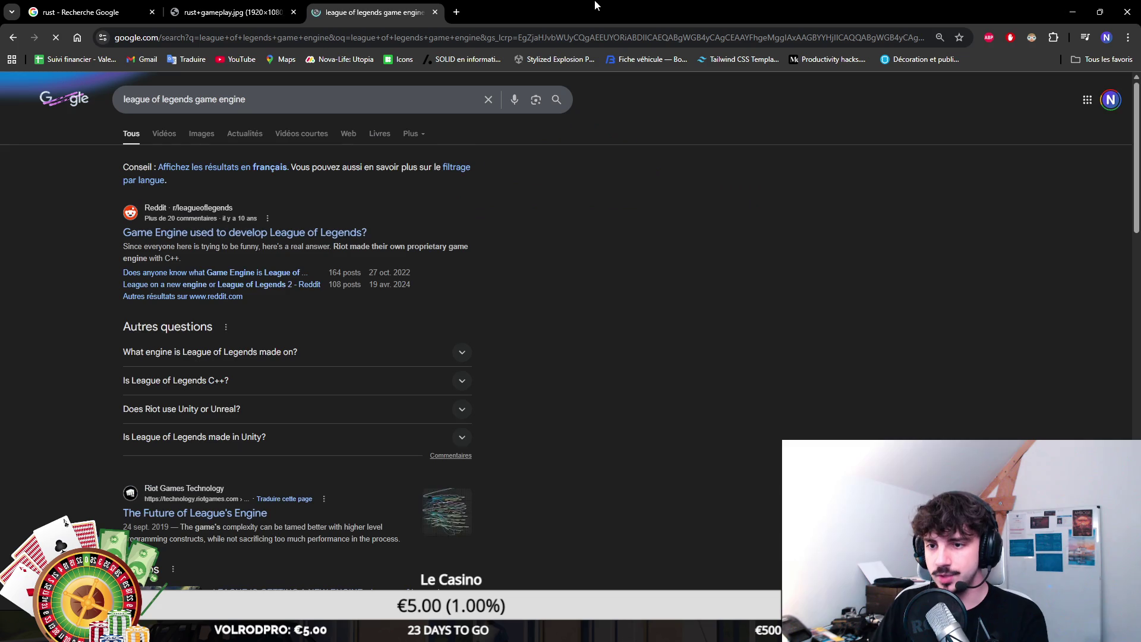
{"action": "left_click_drag", "start_coordinate": [479, 229], "coordinate": [191, 236]}
{"action": "key", "text": "ctrl+w"}
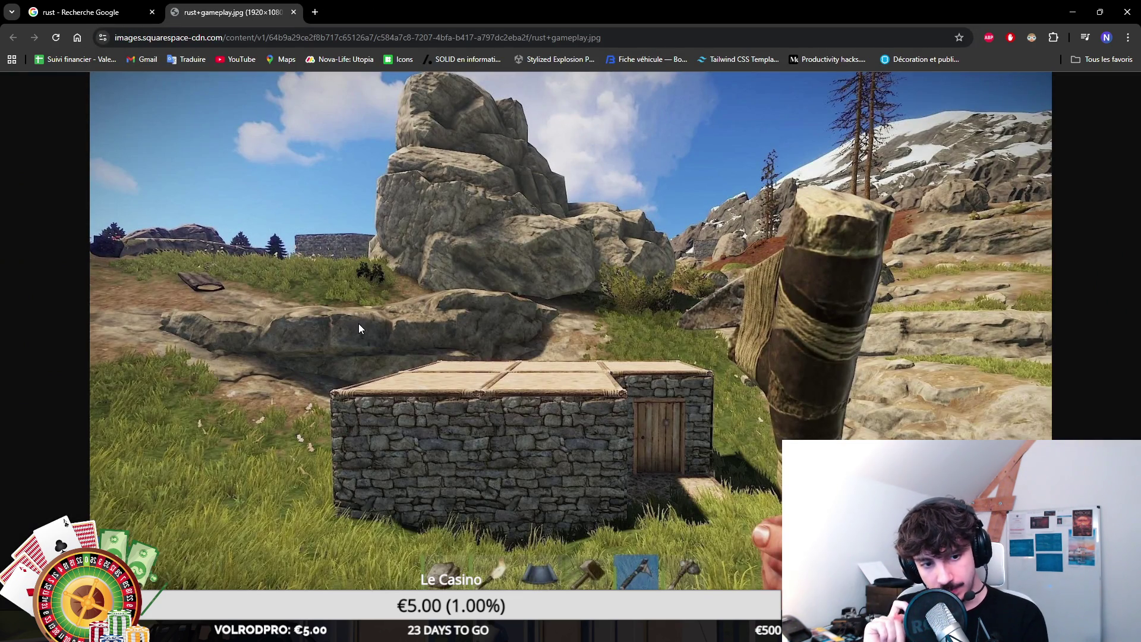
{"action": "key", "text": "ctrl+shift+Tab"}
{"action": "key", "text": "alt+Tab"}
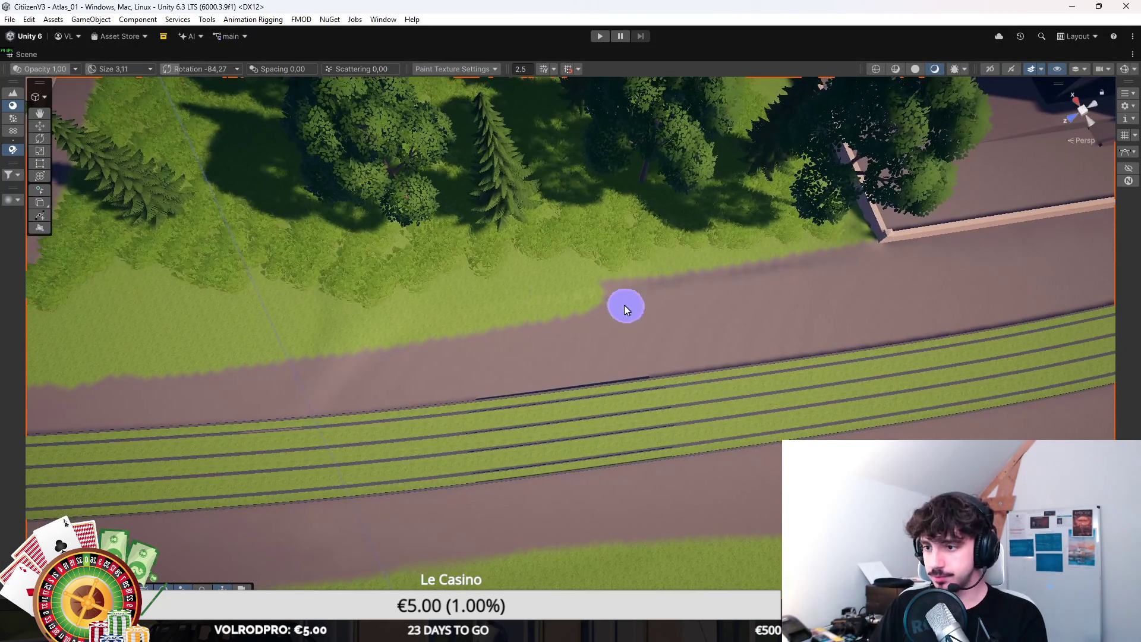
Step: Paint road texture over the grass bulge on the road beside the tram corridor
{"action": "left_click_drag", "start_coordinate": [556, 302], "coordinate": [575, 288]}
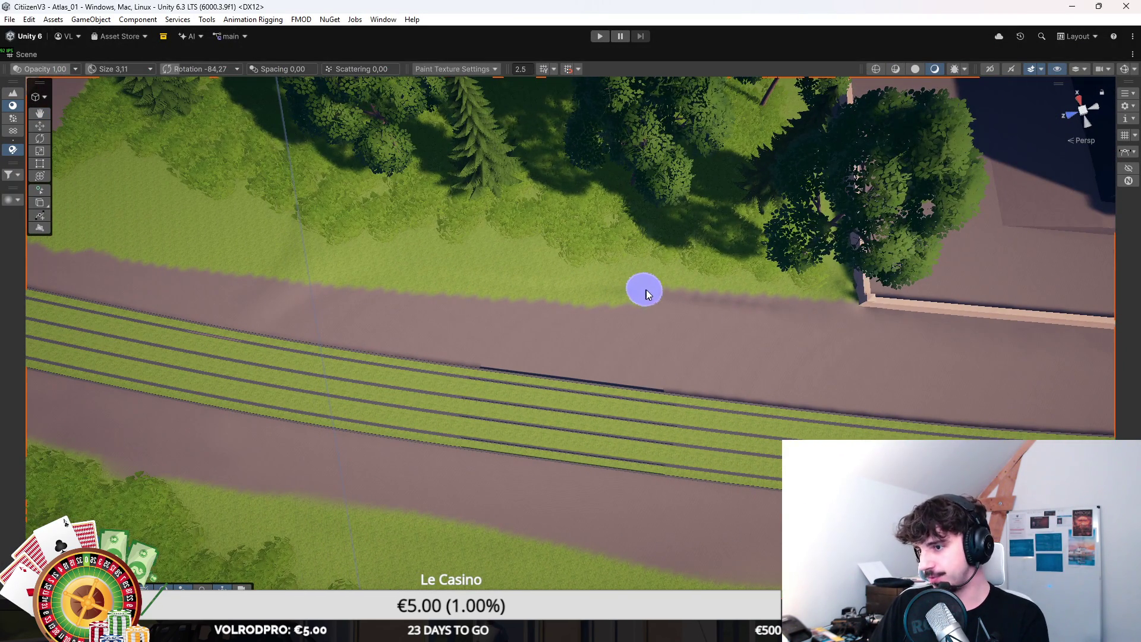
{"action": "left_click_drag", "start_coordinate": [796, 310], "coordinate": [517, 301]}
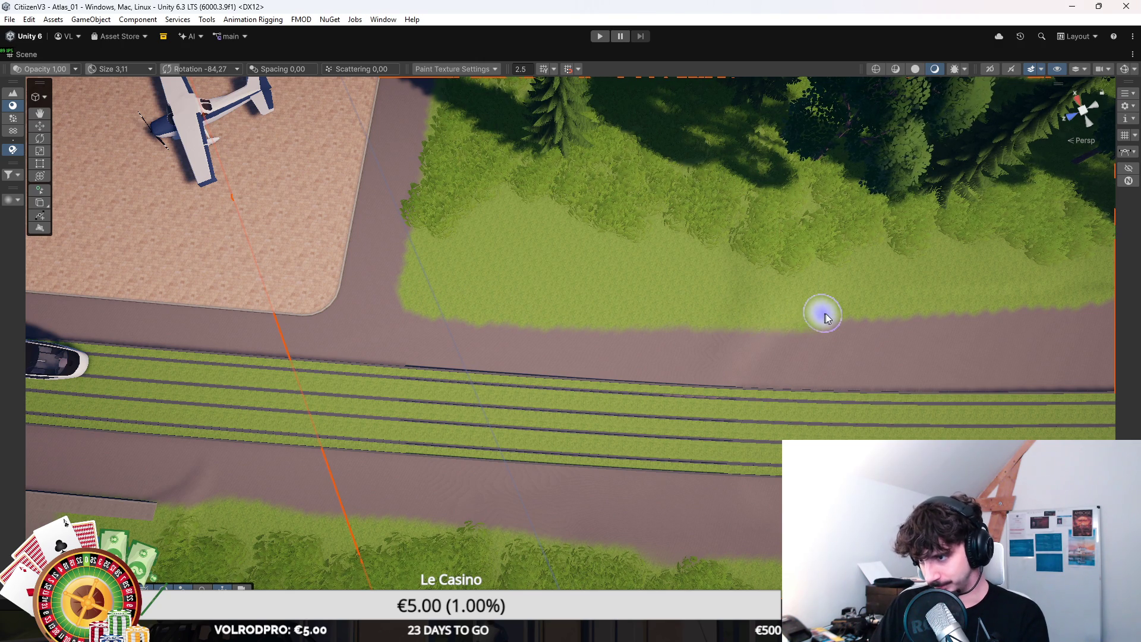
{"action": "key", "text": "Right"}
Step: Paint grass along the road edge to straighten the border, then switch to Paint Details
{"action": "left_click_drag", "start_coordinate": [618, 345], "coordinate": [1041, 352]}
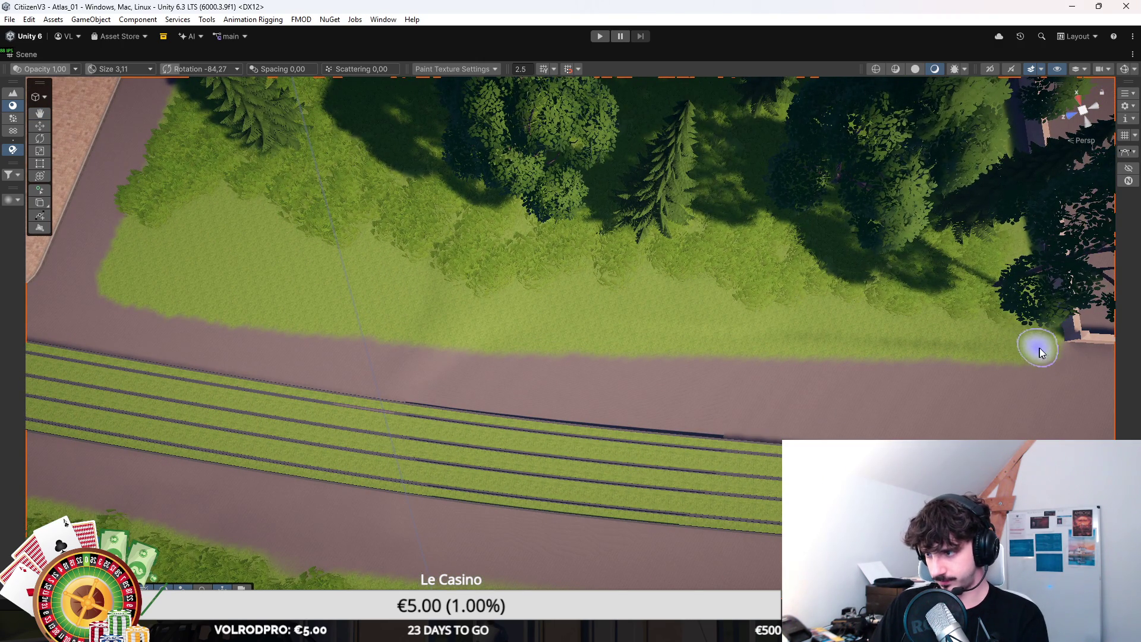
{"action": "key", "text": "Left"}
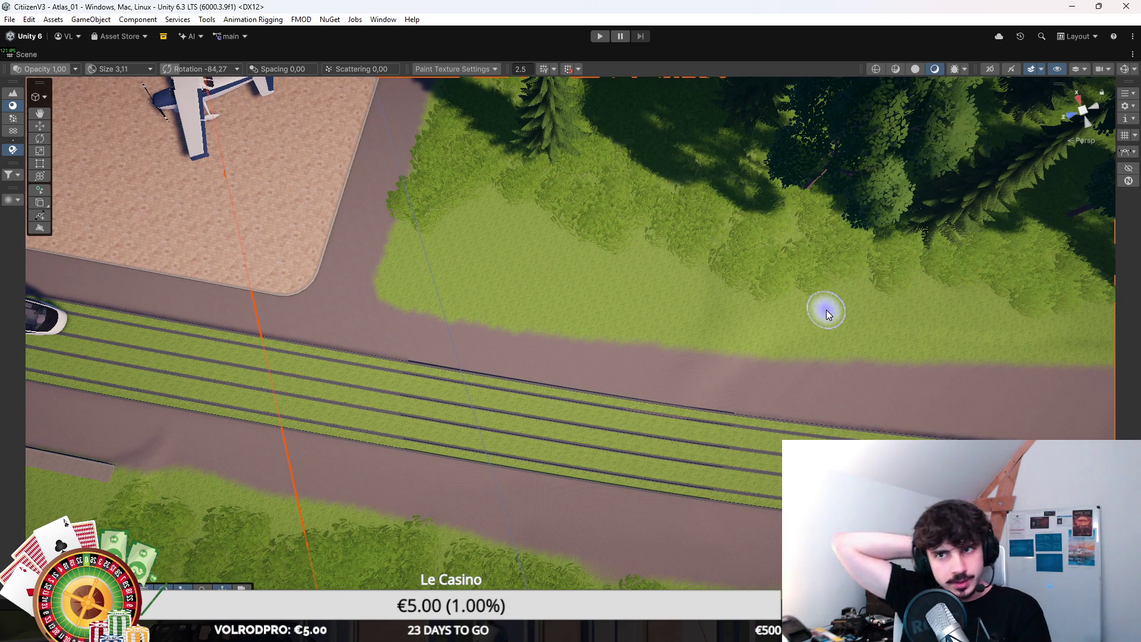
{"action": "scroll", "scroll_direction": "up", "scroll_amount": 3}
{"action": "left_click_drag", "start_coordinate": [702, 268], "coordinate": [745, 269]}
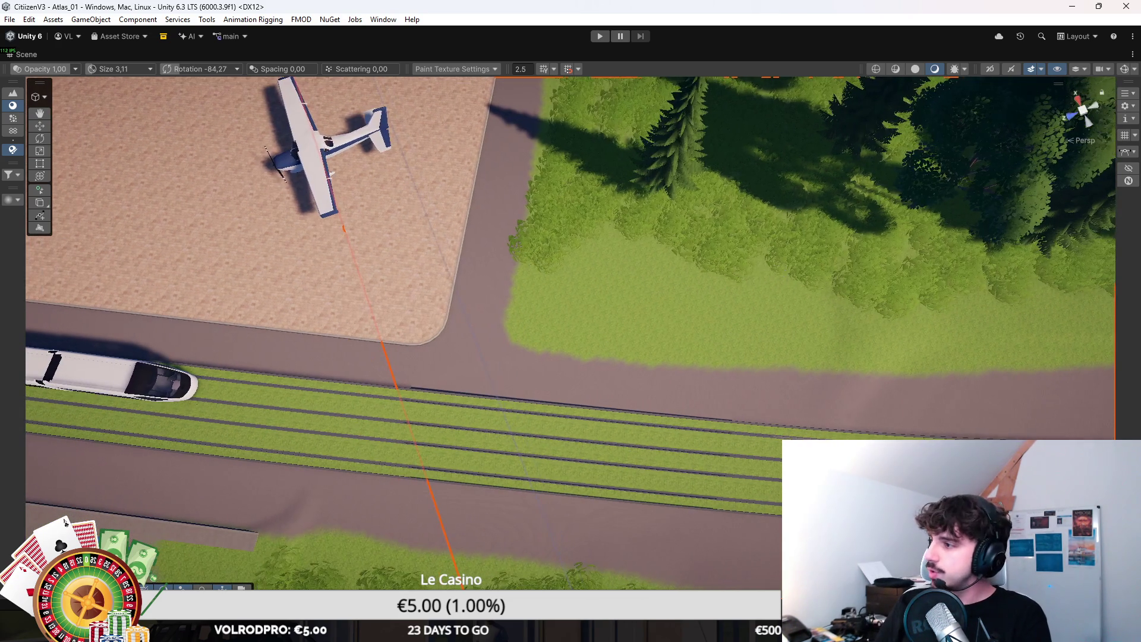
{"action": "key", "text": "shift+e"}
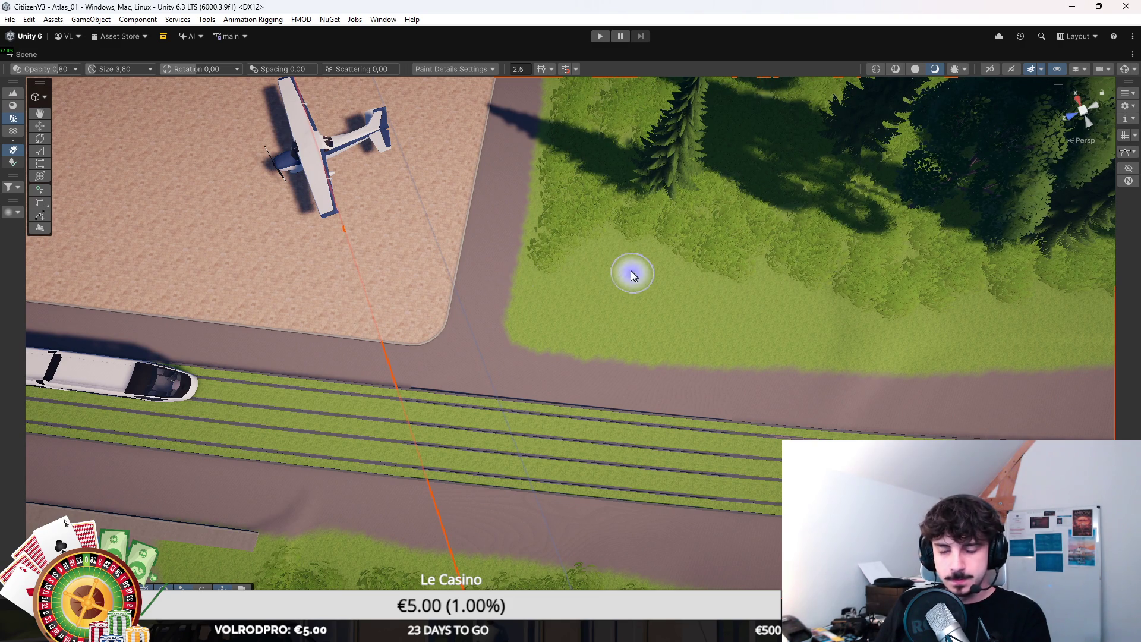
Step: Erase the bushes from the road-corner grass patch, return to Paint Texture, and look down the tracks
{"action": "left_click_drag", "start_coordinate": [601, 252], "coordinate": [684, 298]}
{"action": "left_click", "coordinate": [13, 105]}
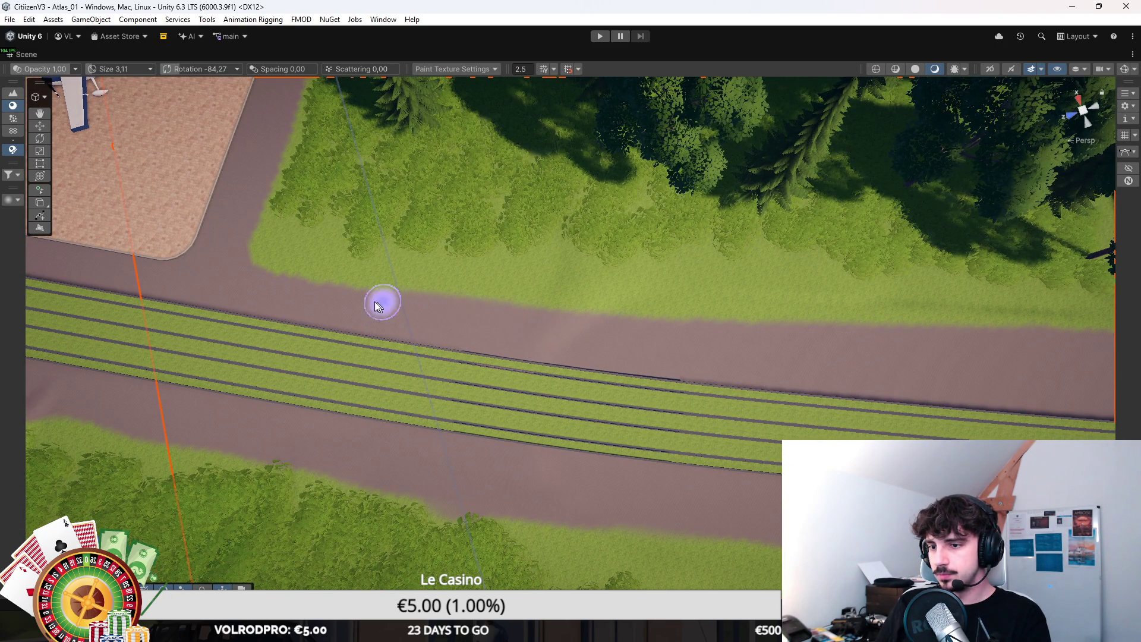
{"action": "left_click_drag", "start_coordinate": [196, 272], "coordinate": [653, 335]}
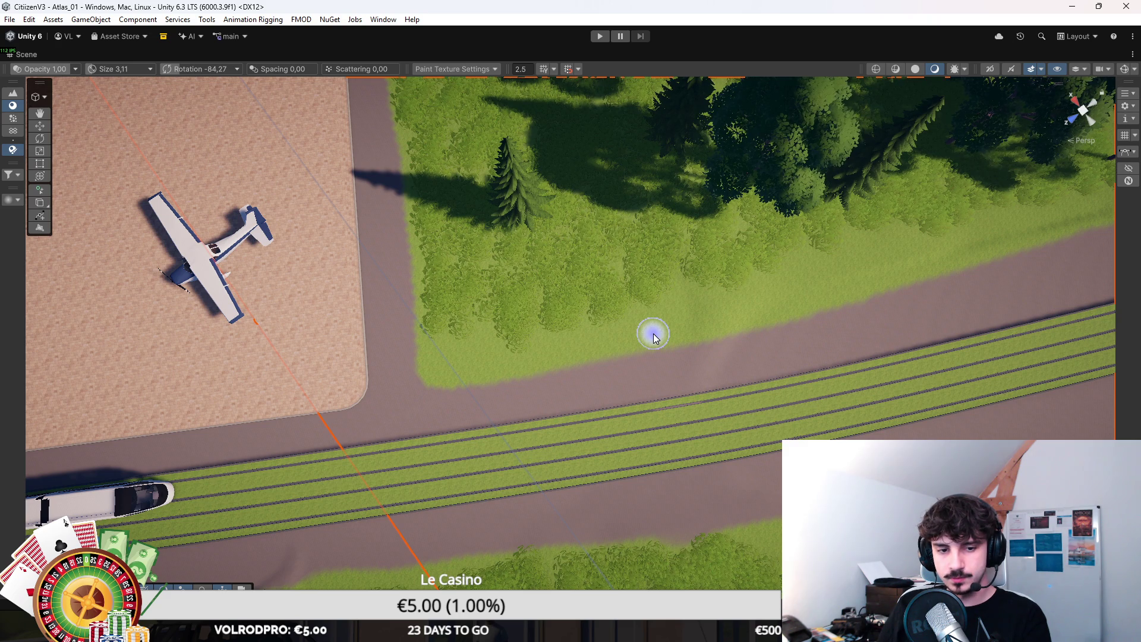
{"action": "left_click_drag", "start_coordinate": [653, 335], "coordinate": [526, 204]}
{"action": "scroll", "scroll_direction": "up", "scroll_amount": 3}
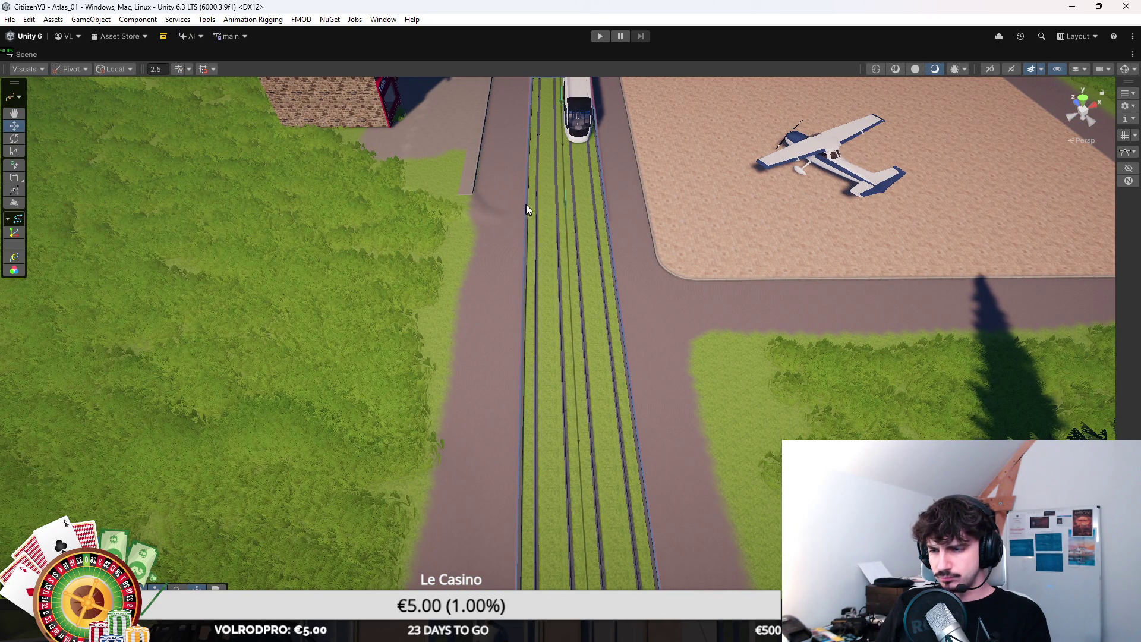
{"action": "left_click_drag", "start_coordinate": [521, 205], "coordinate": [516, 204]}
{"action": "scroll", "scroll_direction": "down", "scroll_amount": 3}
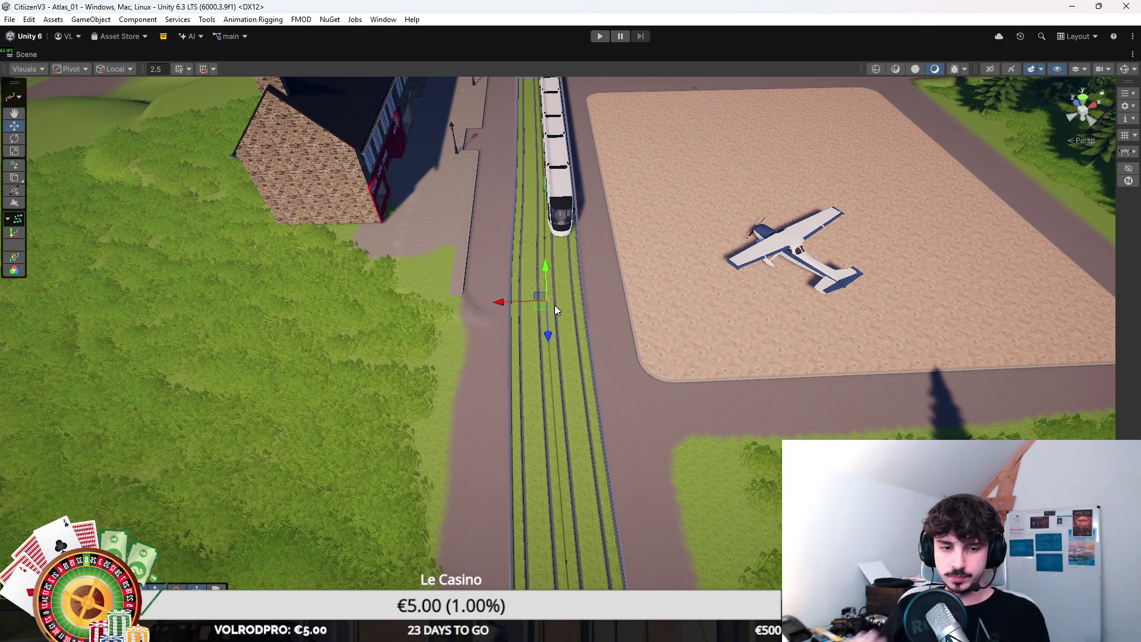
{"action": "left_click_drag", "start_coordinate": [504, 301], "coordinate": [486, 379]}
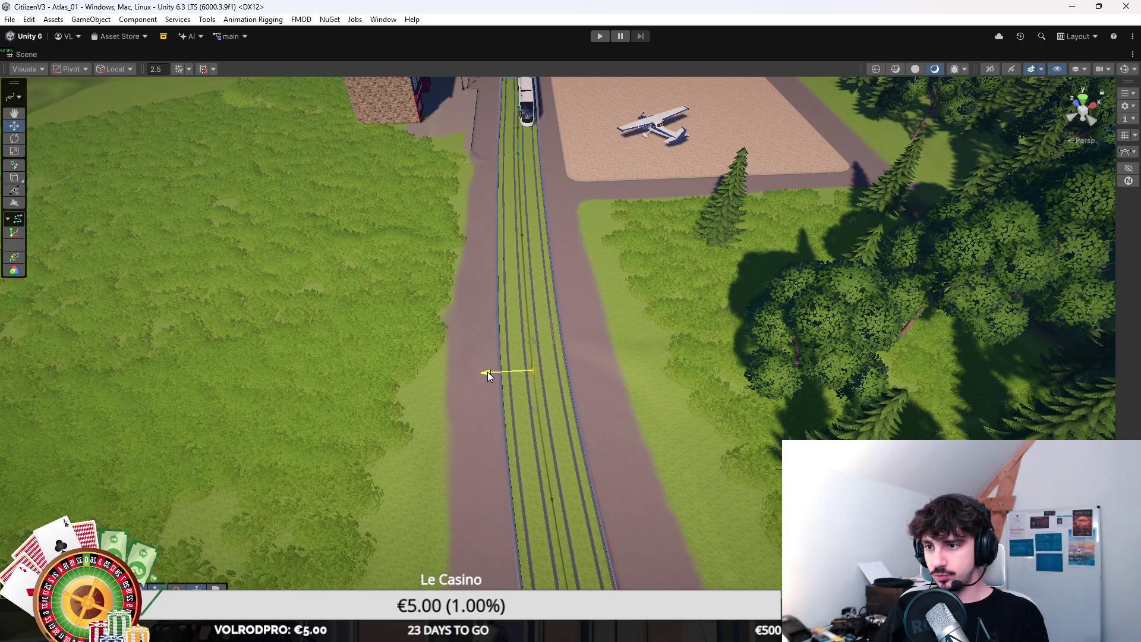
{"action": "left_click_drag", "start_coordinate": [575, 502], "coordinate": [789, 350]}
{"action": "key", "text": "f"}
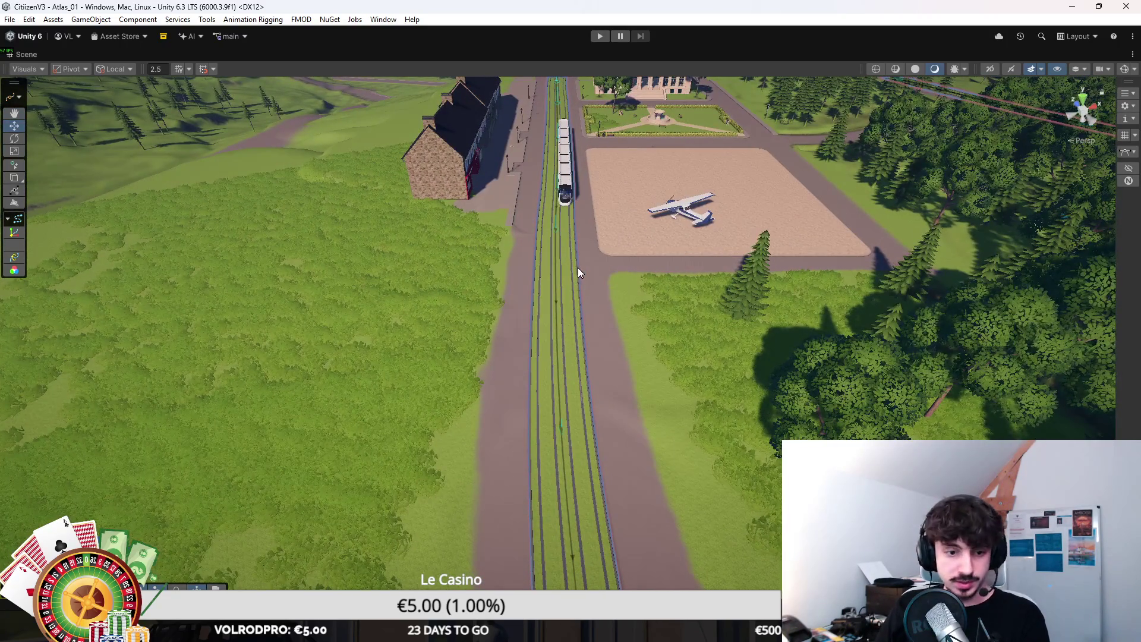
{"action": "scroll", "scroll_direction": "down", "scroll_amount": 3}
{"action": "left_click_drag", "start_coordinate": [565, 259], "coordinate": [543, 273]}
{"action": "key", "text": "w"}
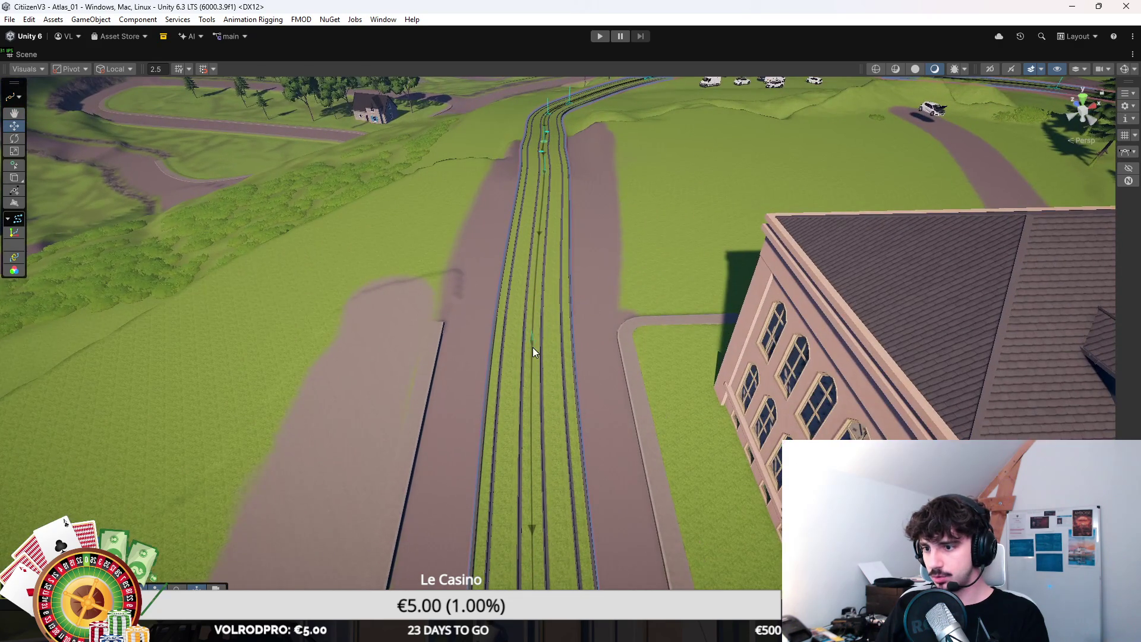
{"action": "right_click", "coordinate": [696, 373]}
{"action": "key", "text": "Escape"}
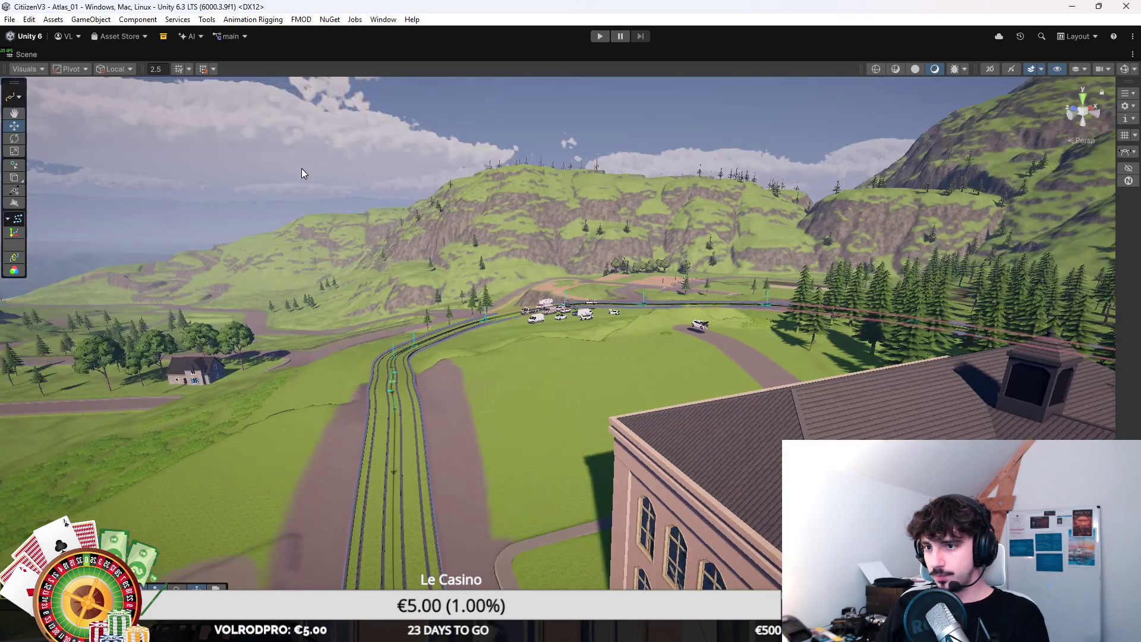
{"action": "key", "text": "f"}
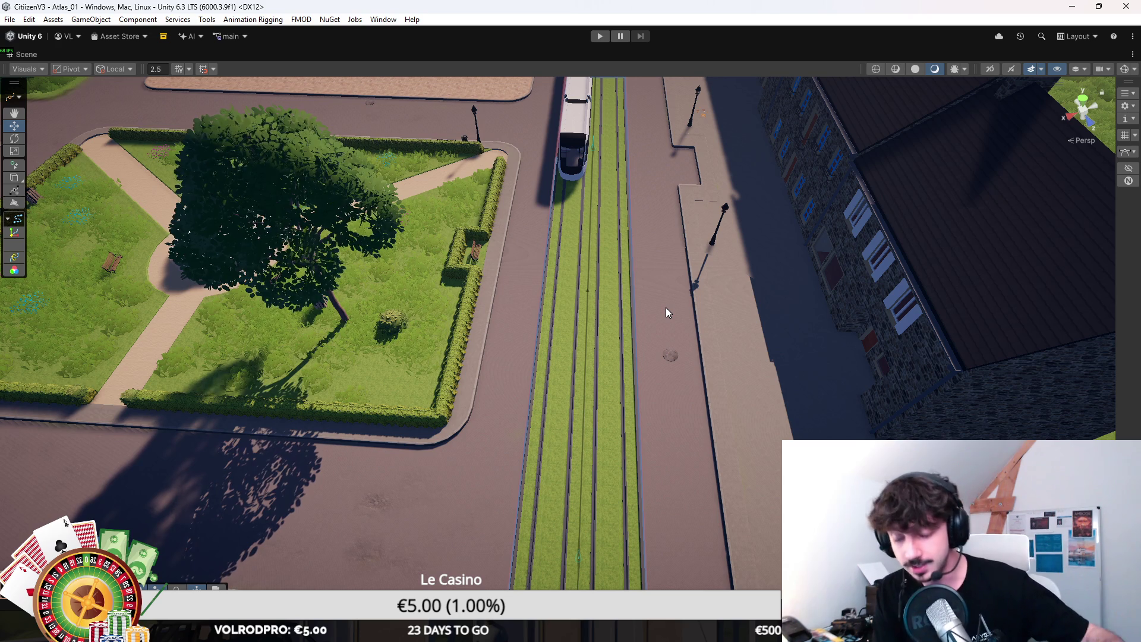
Step: Orbit to look down the valley along the tram tracks and select the terrain for texture painting
{"action": "scroll", "scroll_direction": "down", "scroll_amount": 3}
{"action": "left_click_drag", "start_coordinate": [666, 308], "coordinate": [584, 200]}
{"action": "scroll", "scroll_direction": "up", "scroll_amount": 3}
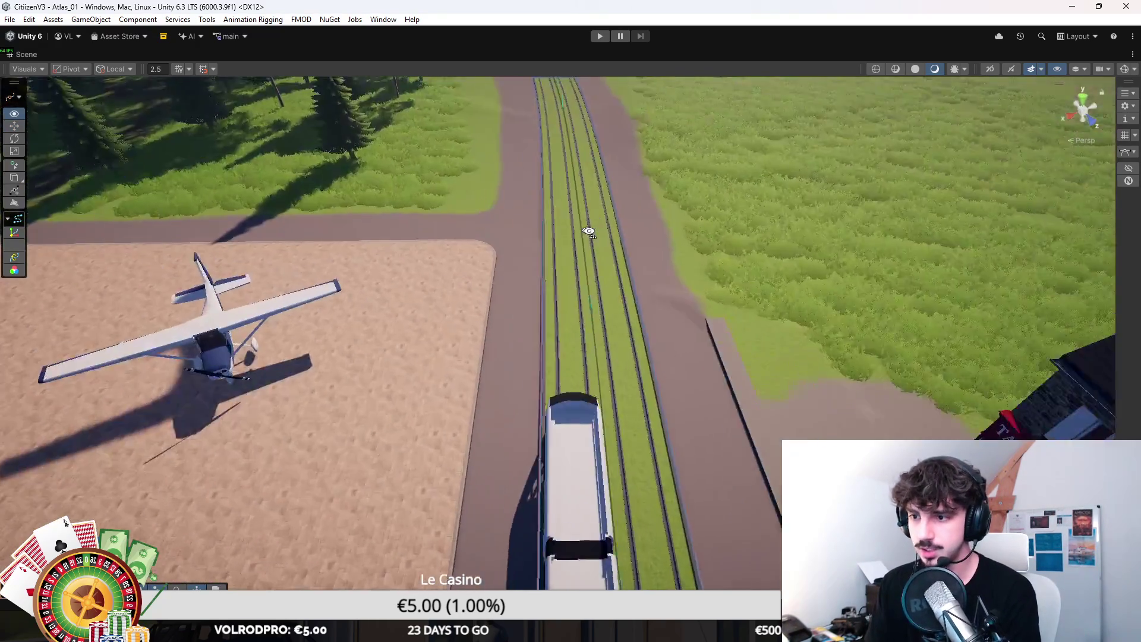
{"action": "left_click_drag", "start_coordinate": [712, 300], "coordinate": [611, 269]}
{"action": "scroll", "scroll_direction": "down", "scroll_amount": 3}
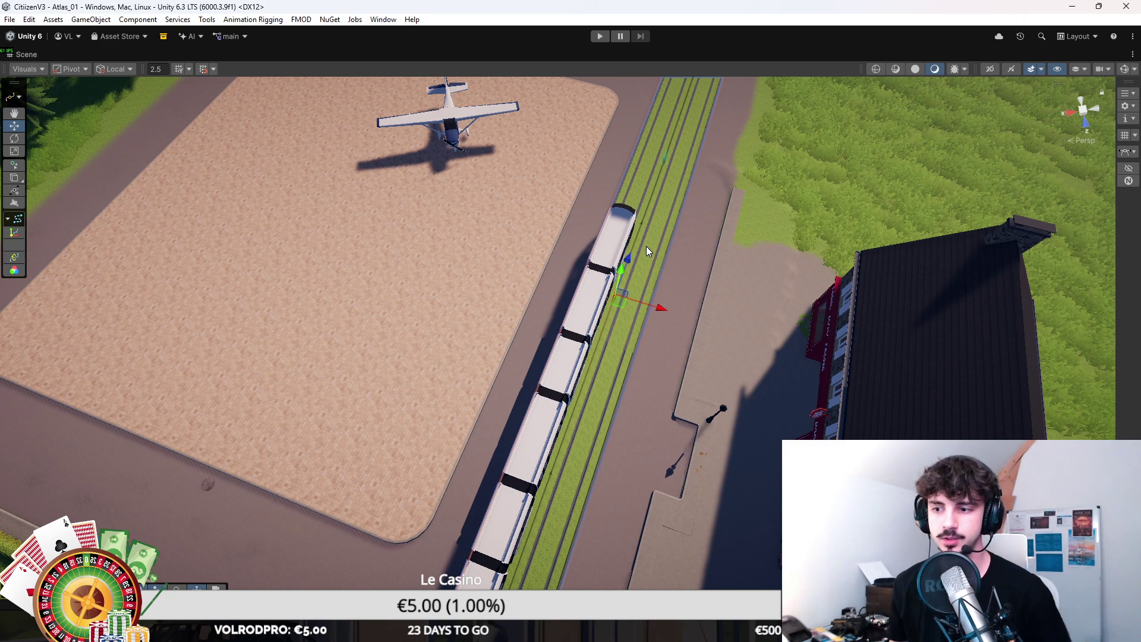
{"action": "left_click_drag", "start_coordinate": [646, 246], "coordinate": [645, 280]}
{"action": "scroll", "scroll_direction": "up", "scroll_amount": 3}
{"action": "left_click_drag", "start_coordinate": [815, 229], "coordinate": [683, 187]}
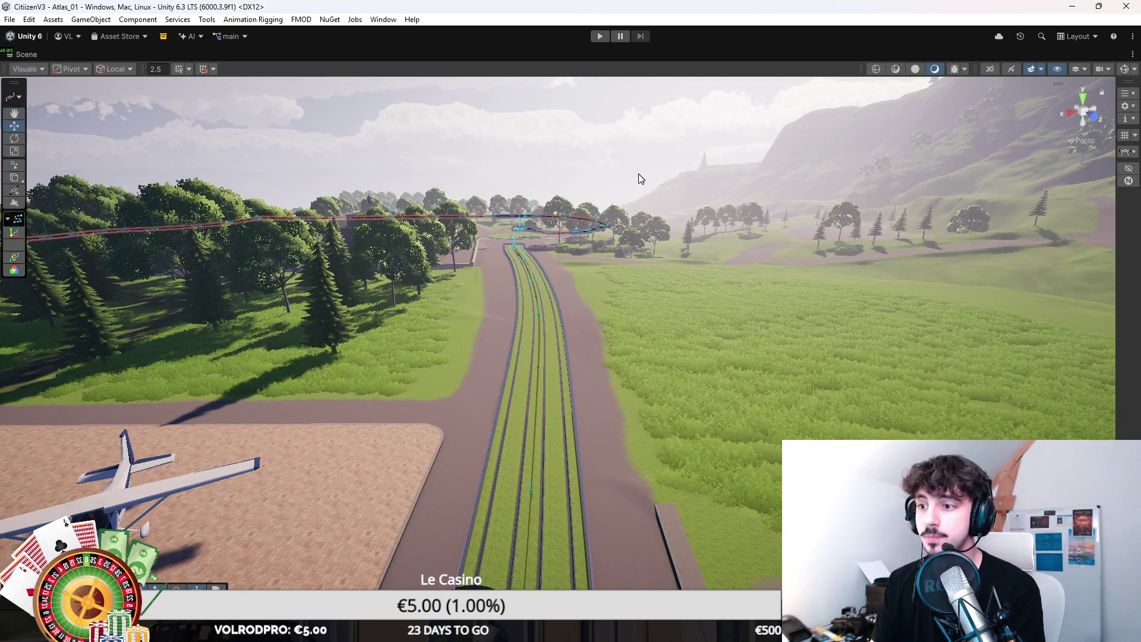
{"action": "left_click", "coordinate": [641, 178]}
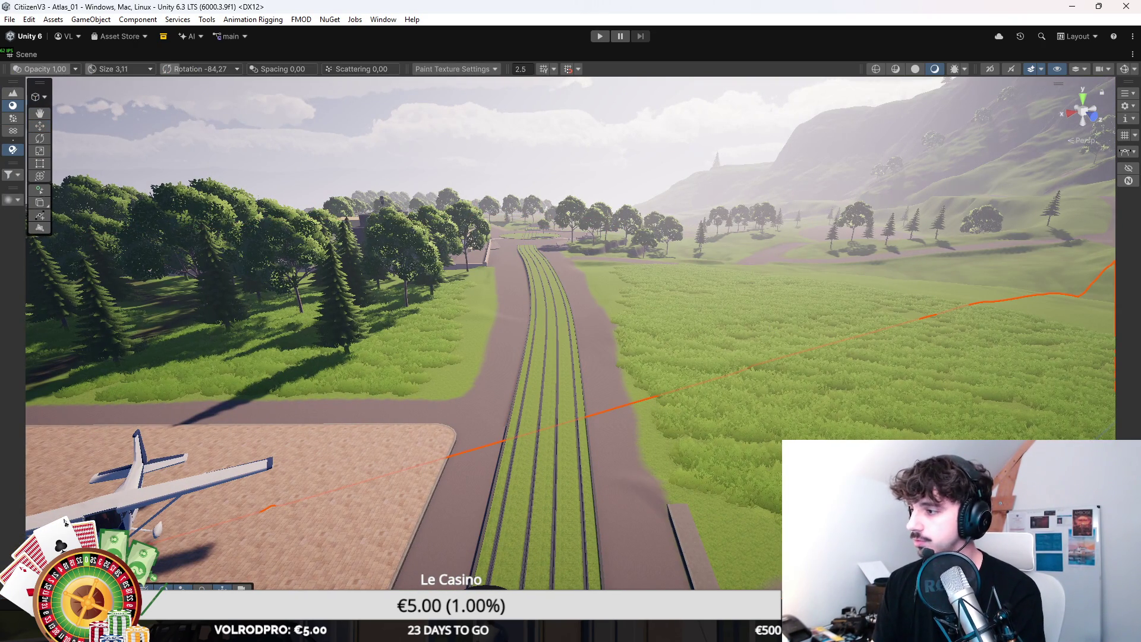
{"action": "key", "text": "shift+F3"}
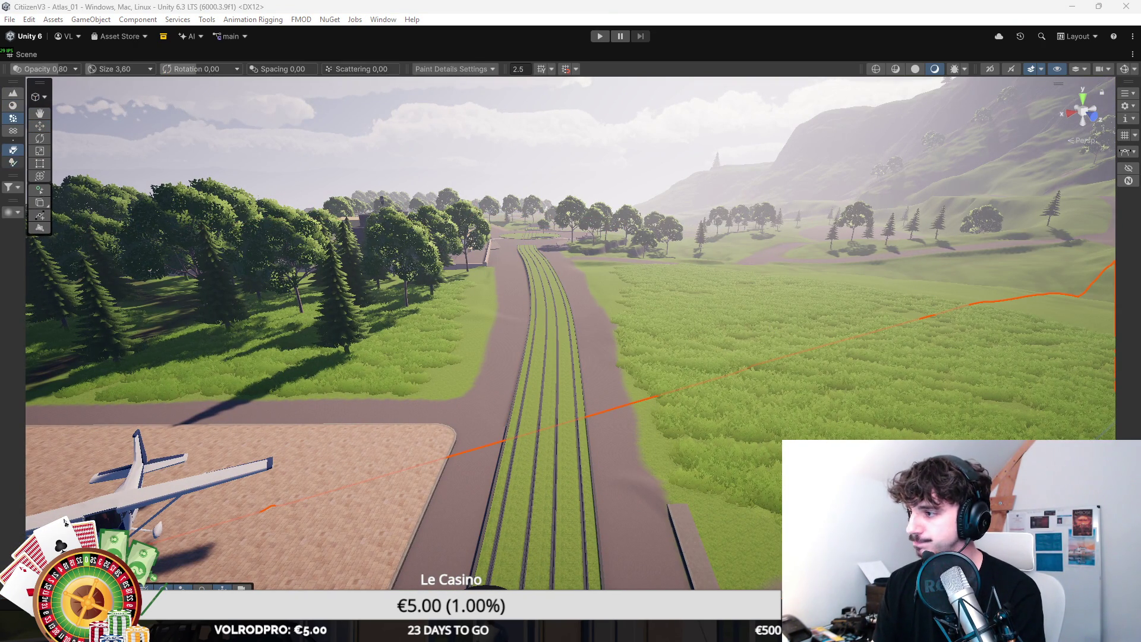
{"action": "key", "text": "shift+F2"}
{"action": "key", "text": "shift+F1"}
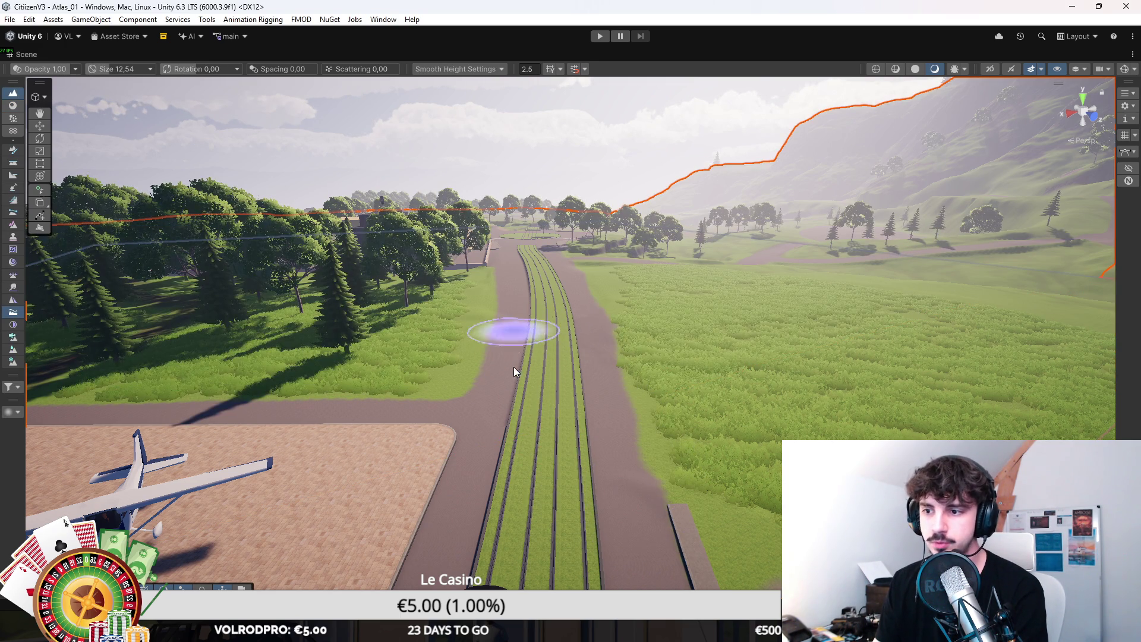
{"action": "key", "text": "w"}
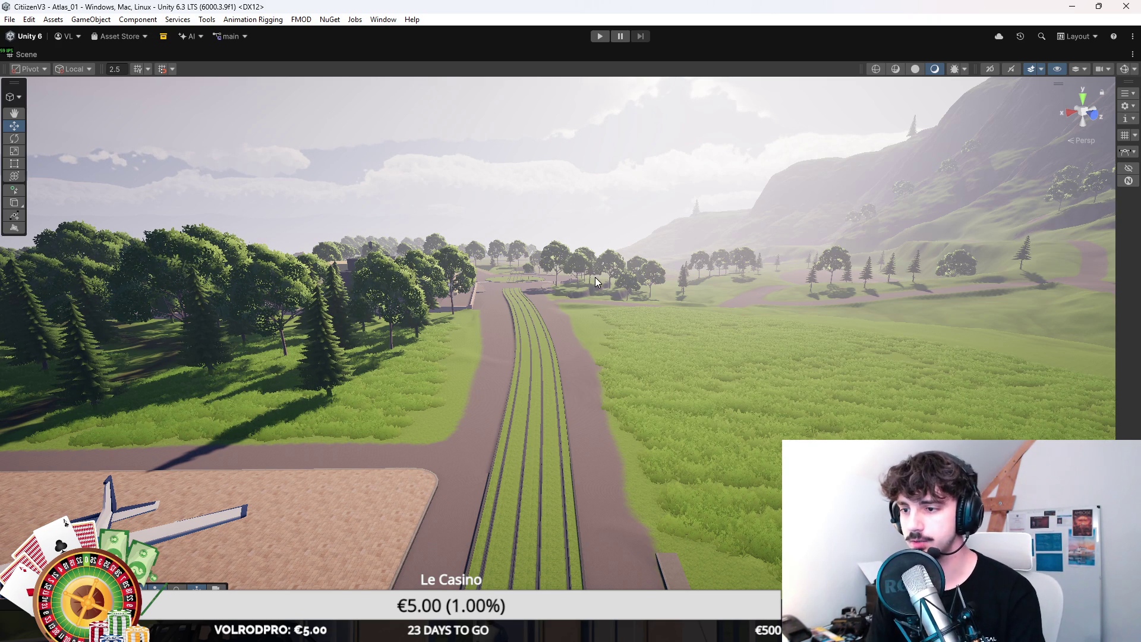
{"action": "left_click_drag", "start_coordinate": [586, 145], "coordinate": [530, 252]}
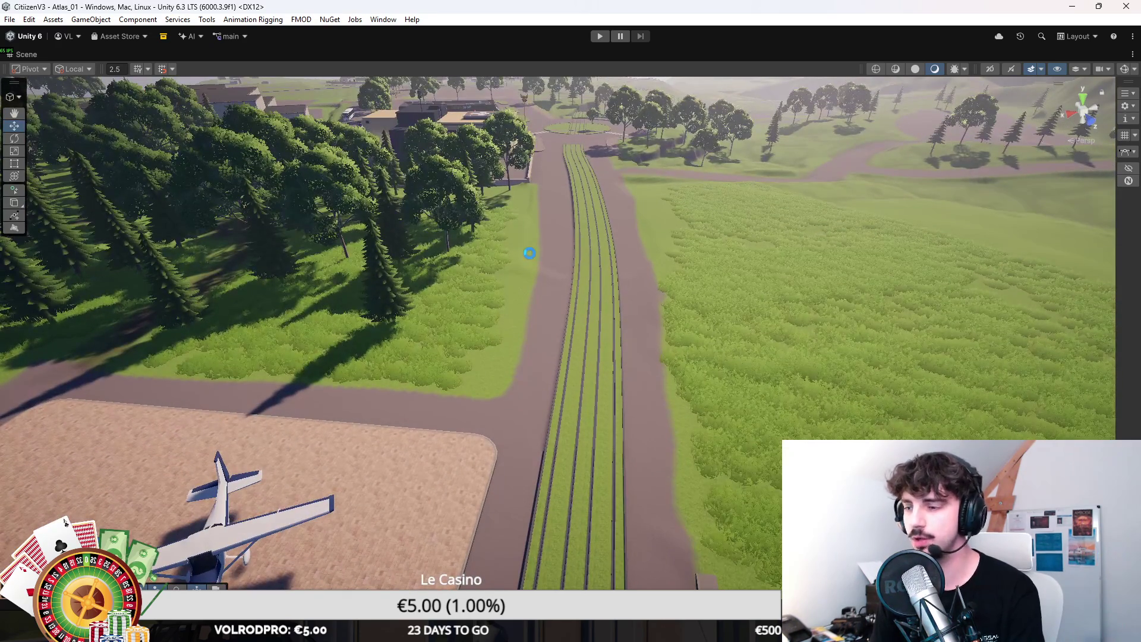
{"action": "left_click", "coordinate": [553, 261]}
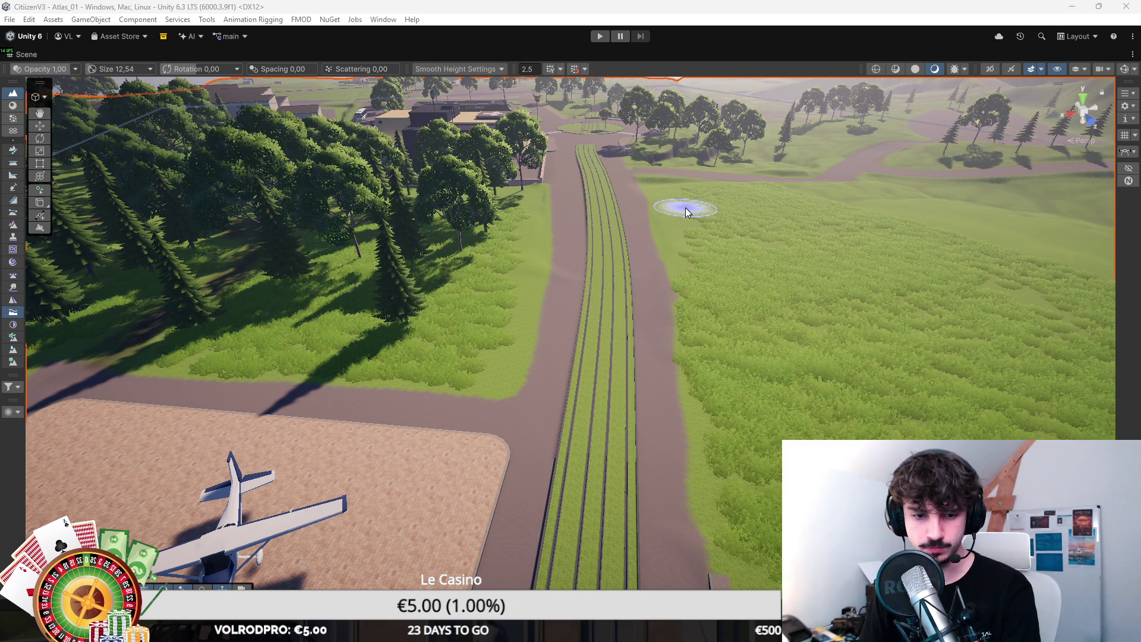
{"action": "scroll", "scroll_direction": "up", "scroll_amount": 3}
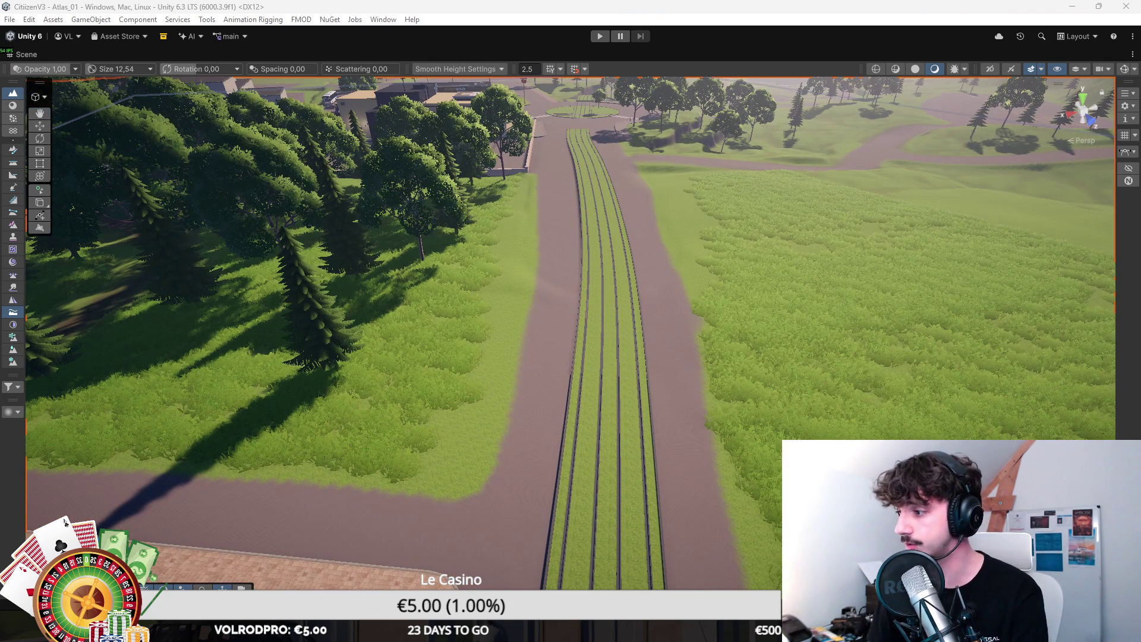
{"action": "left_click", "coordinate": [13, 105]}
{"action": "scroll", "scroll_direction": "up", "scroll_amount": 3}
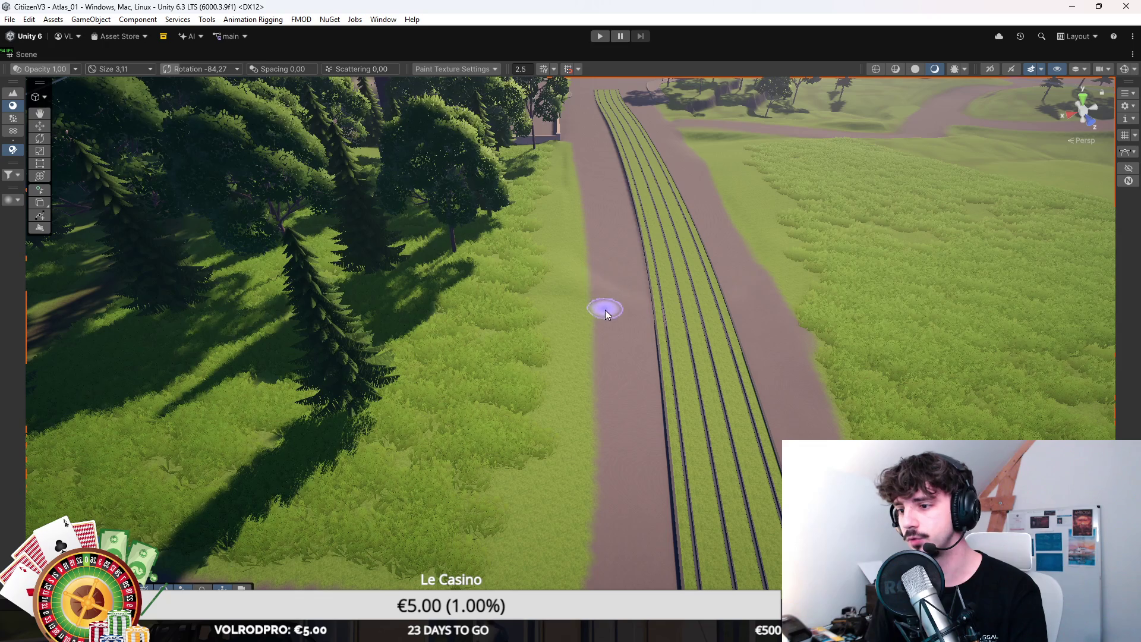
Step: Look down the road junction, briefly toggle Paint Details, return to Paint Texture and dismiss a stray menu
{"action": "key", "text": "Down"}
{"action": "key", "text": "Down"}
{"action": "key", "text": "Down"}
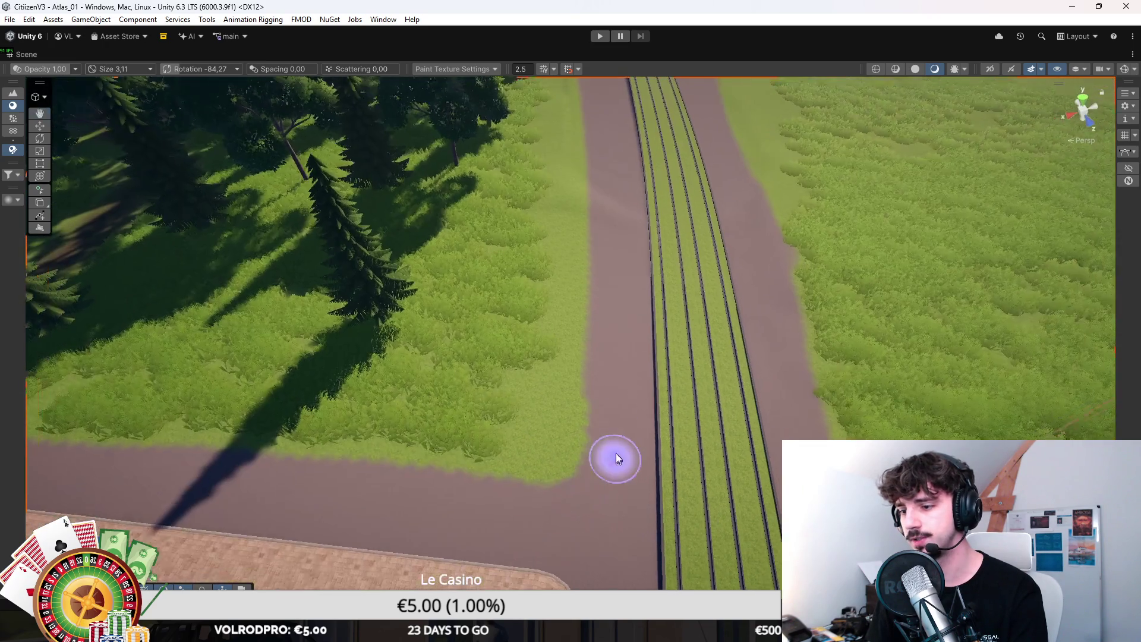
{"action": "left_click_drag", "start_coordinate": [597, 511], "coordinate": [611, 172]}
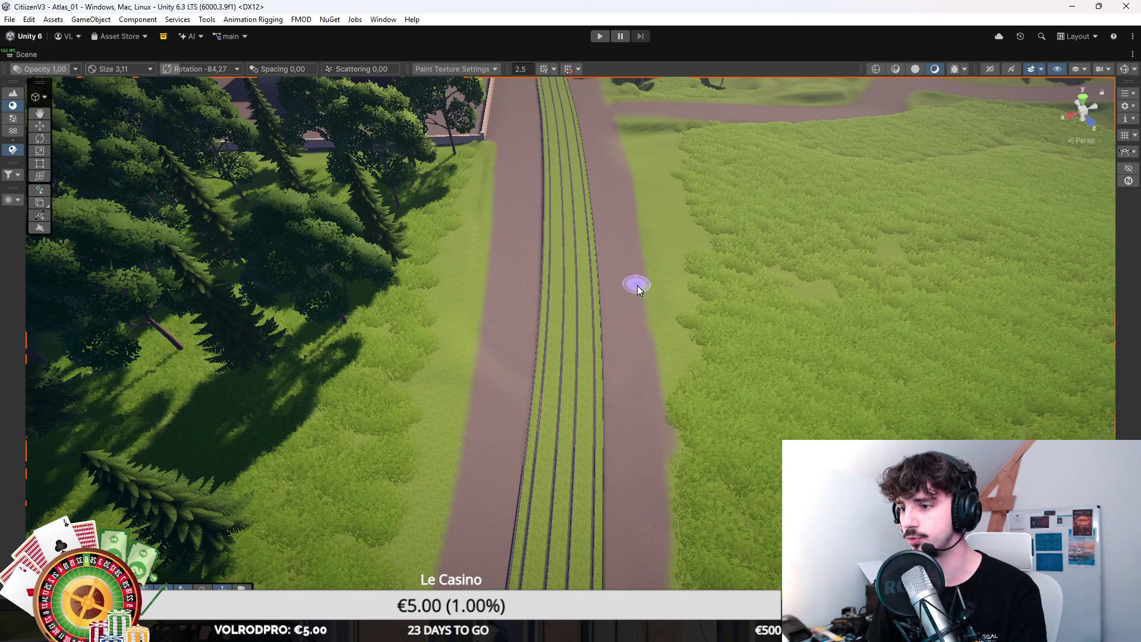
{"action": "left_click_drag", "start_coordinate": [654, 574], "coordinate": [624, 416]}
{"action": "key", "text": "F6"}
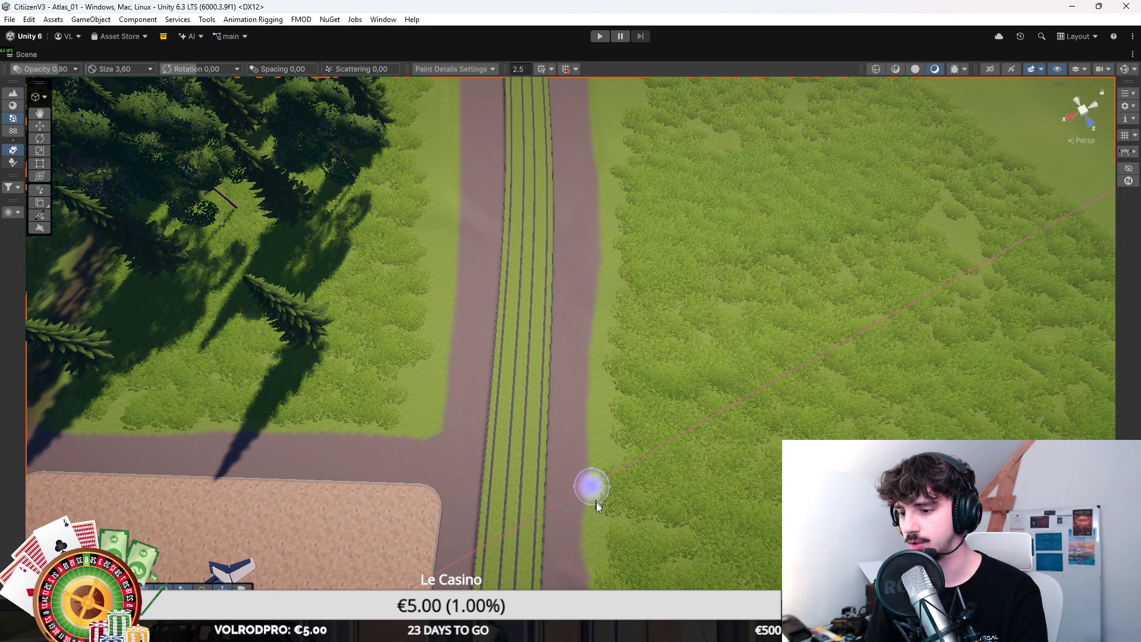
{"action": "key", "text": "Down"}
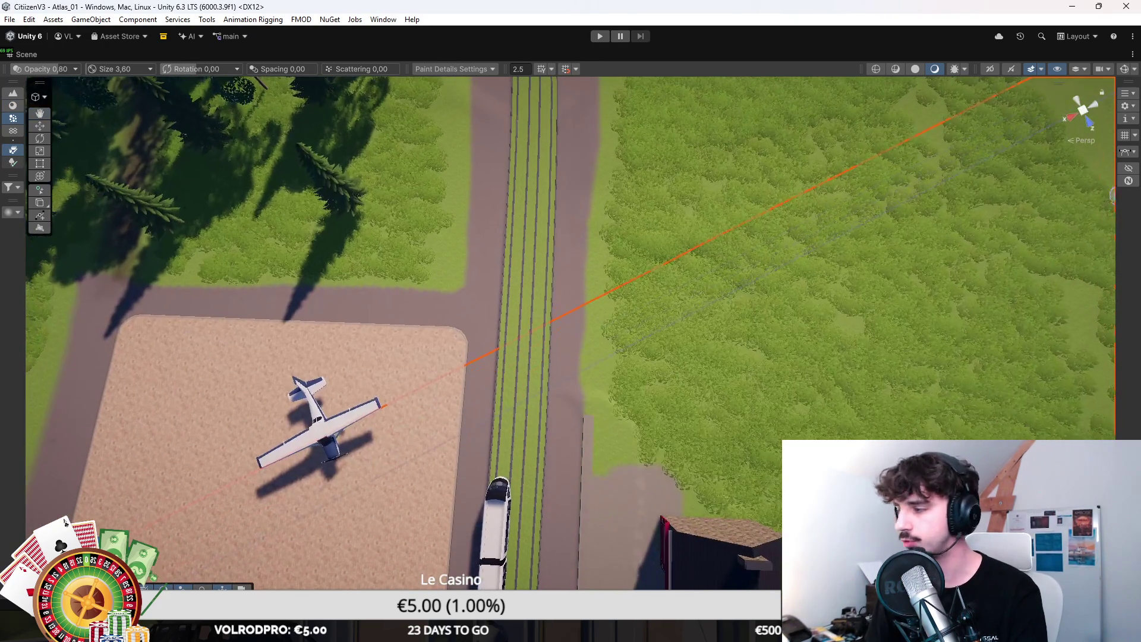
{"action": "left_click", "coordinate": [13, 105]}
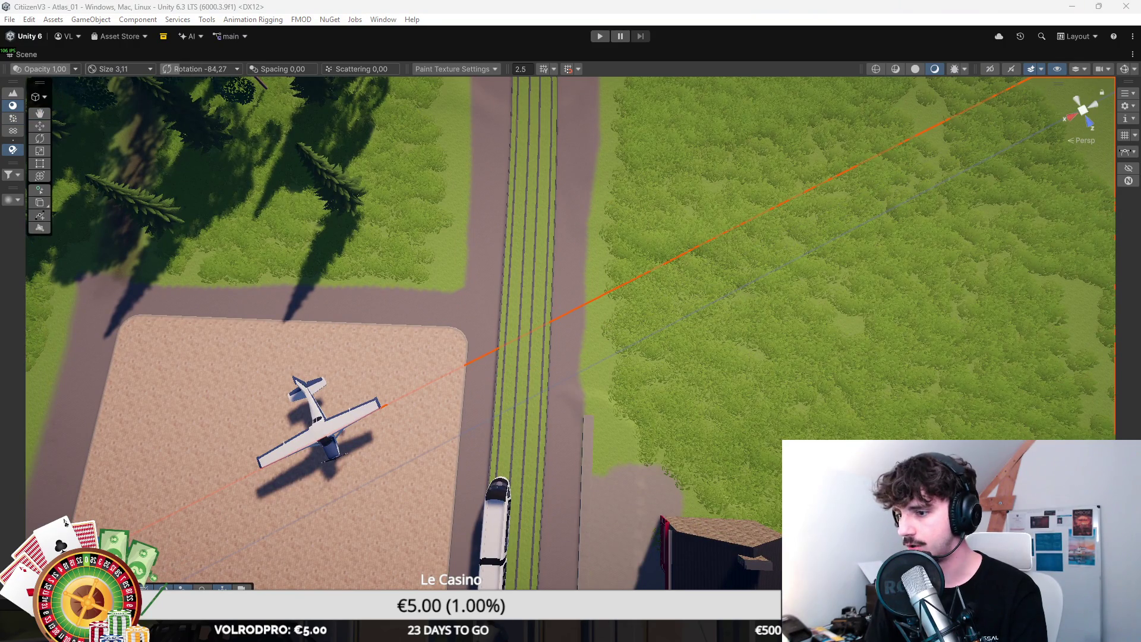
{"action": "right_click", "coordinate": [595, 354]}
{"action": "left_click", "coordinate": [576, 412]}
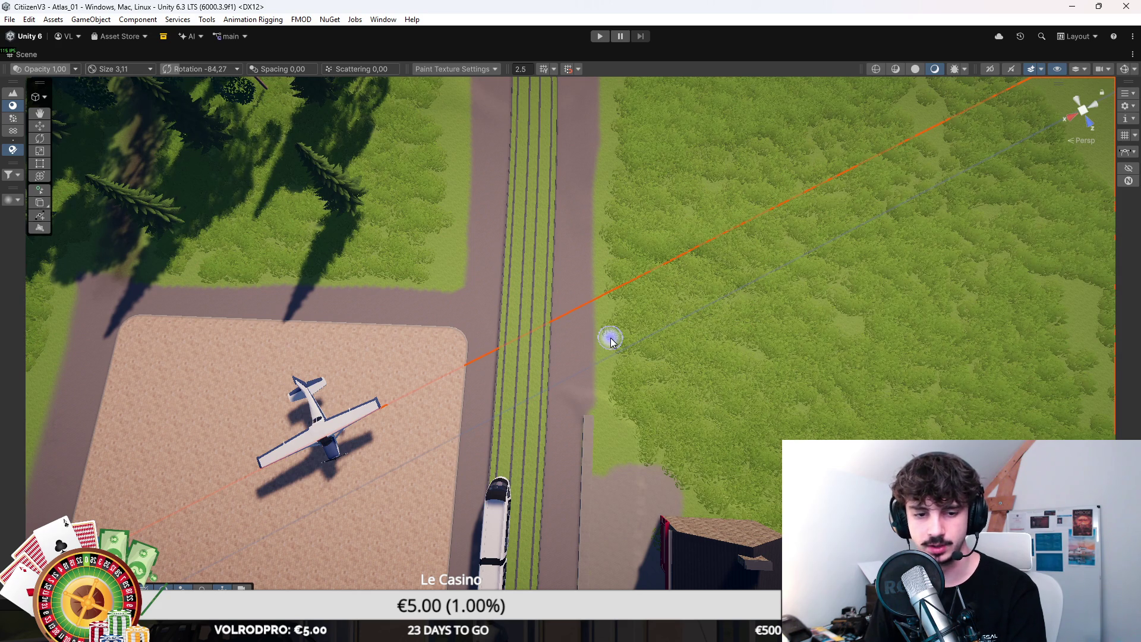
Step: Tilt over the road junction toward the treeline and select the plane on the paved square
{"action": "scroll", "scroll_direction": "up", "scroll_amount": 3}
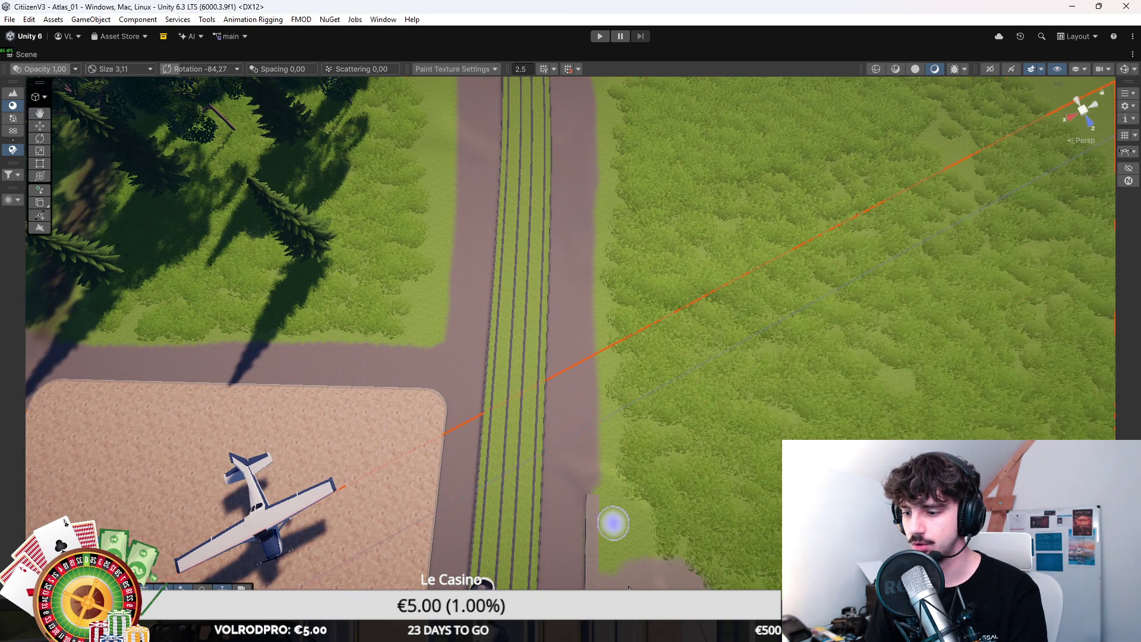
{"action": "left_click_drag", "start_coordinate": [611, 523], "coordinate": [571, 269]}
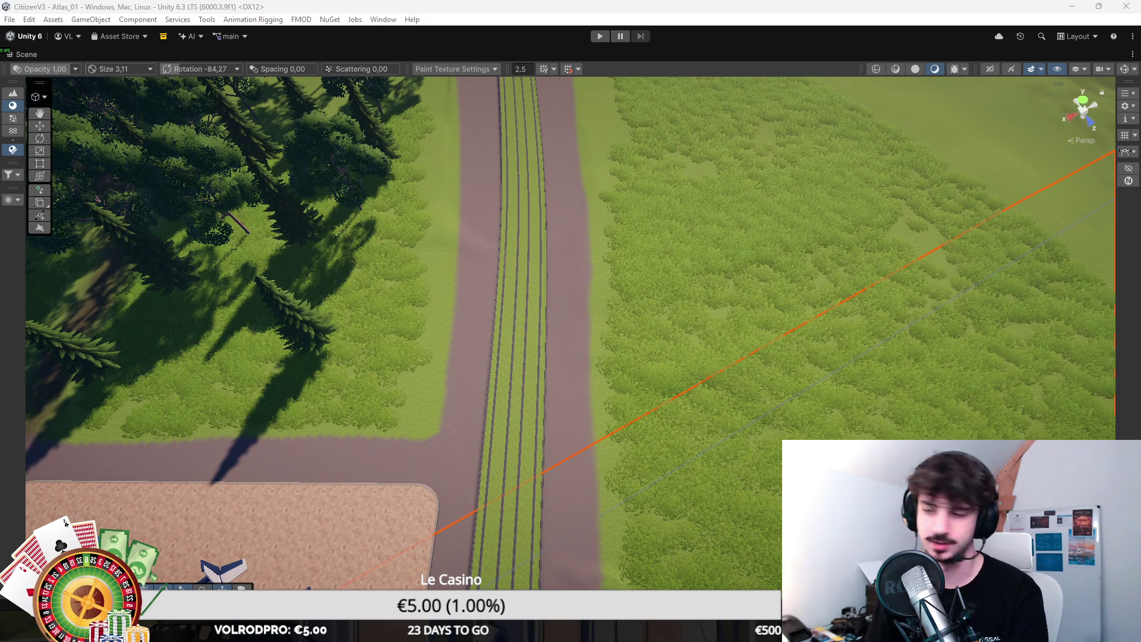
{"action": "left_click_drag", "start_coordinate": [682, 273], "coordinate": [672, 297]}
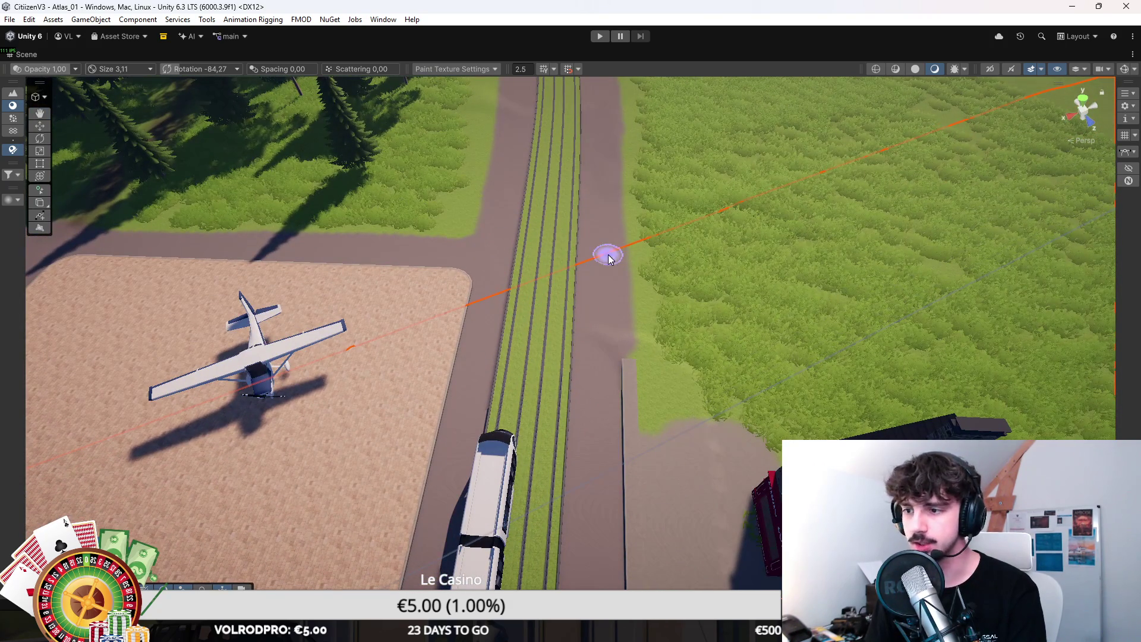
{"action": "scroll", "scroll_direction": "up", "scroll_amount": 3}
{"action": "left_click_drag", "start_coordinate": [555, 328], "coordinate": [594, 308]}
{"action": "left_click", "coordinate": [838, 309]}
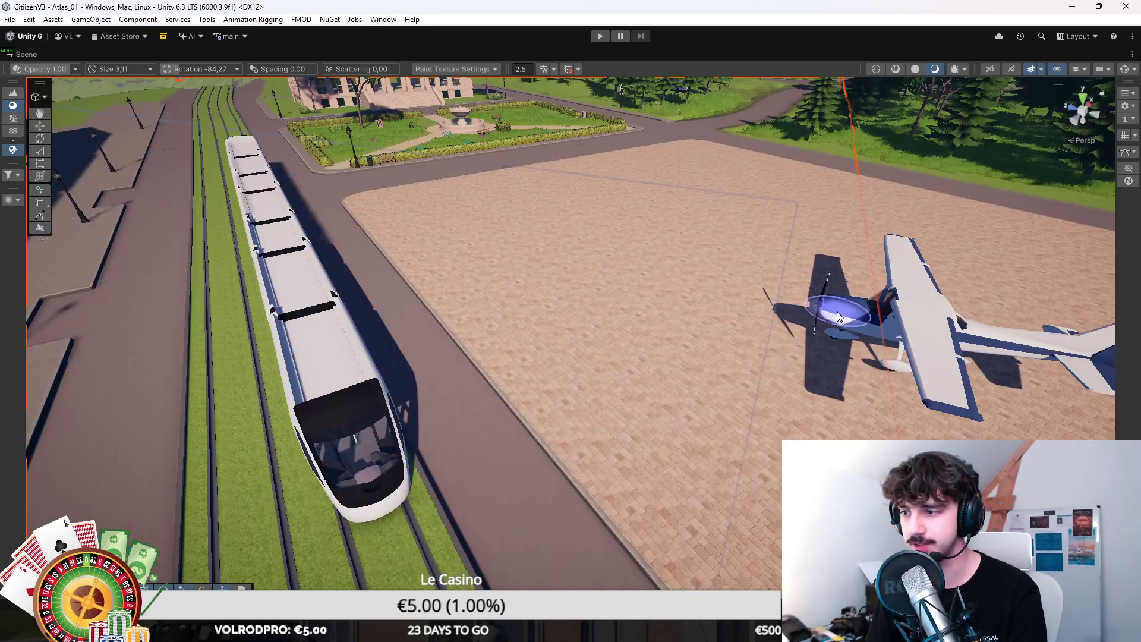
Step: Try moving, rotating and scaling the plane, then undo back to its original placement
{"action": "left_click_drag", "start_coordinate": [838, 309], "coordinate": [749, 364]}
{"action": "left_click_drag", "start_coordinate": [850, 244], "coordinate": [494, 437]}
{"action": "key", "text": "e"}
{"action": "key", "text": "r"}
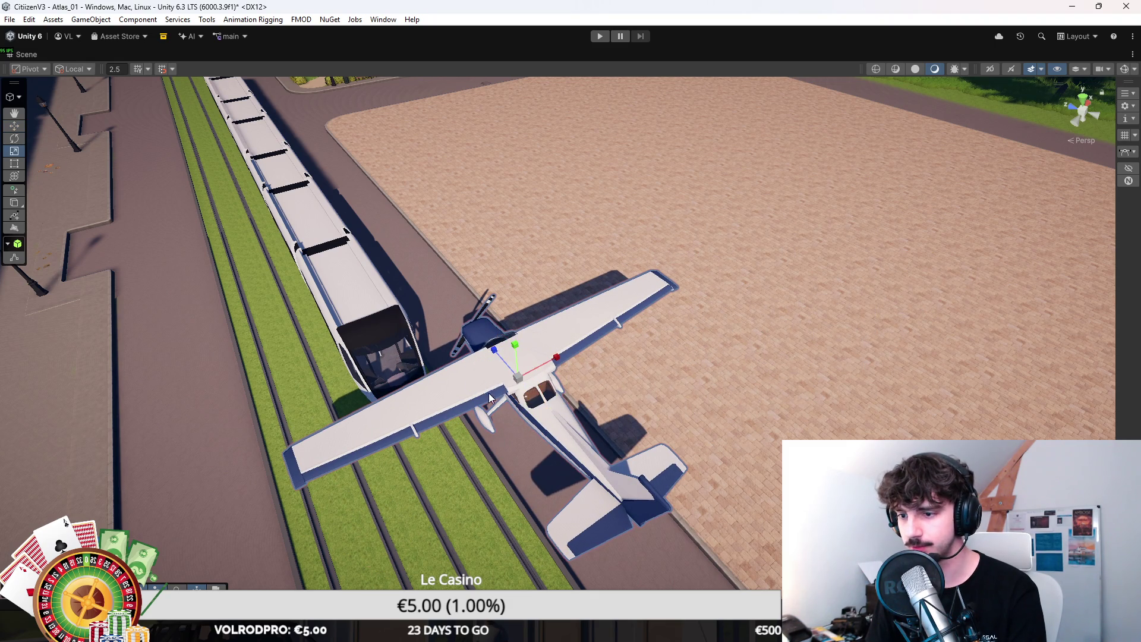
{"action": "left_click_drag", "start_coordinate": [523, 380], "coordinate": [528, 385]}
{"action": "key", "text": "ctrl+z"}
{"action": "key", "text": "w"}
{"action": "key", "text": "ctrl+z"}
{"action": "key", "text": "ctrl+z"}
Step: Orbit around the paved square and restore the normal editor layout with the Project panel
{"action": "left_click_drag", "start_coordinate": [511, 379], "coordinate": [568, 284]}
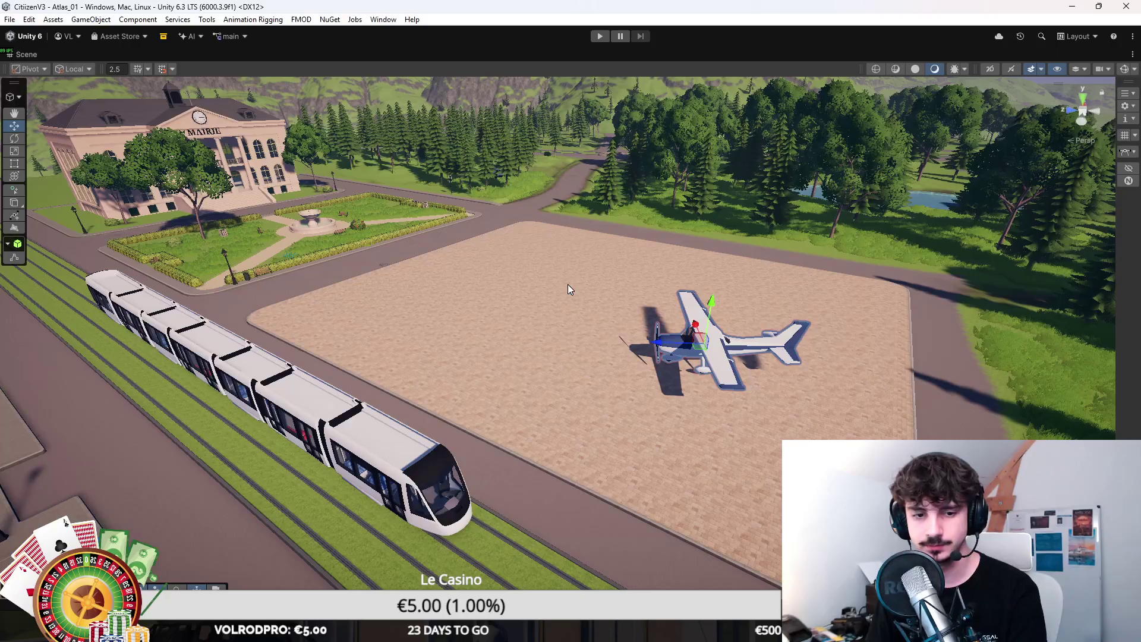
{"action": "left_click_drag", "start_coordinate": [498, 275], "coordinate": [407, 193]}
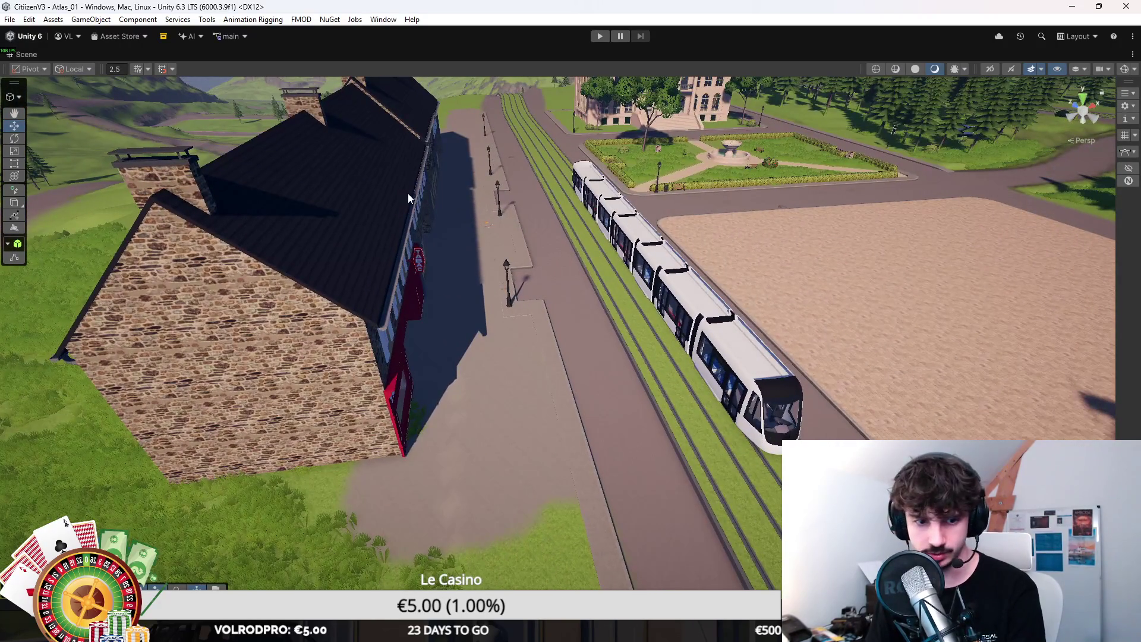
{"action": "left_click_drag", "start_coordinate": [478, 220], "coordinate": [538, 225]}
{"action": "key", "text": "shift+space"}
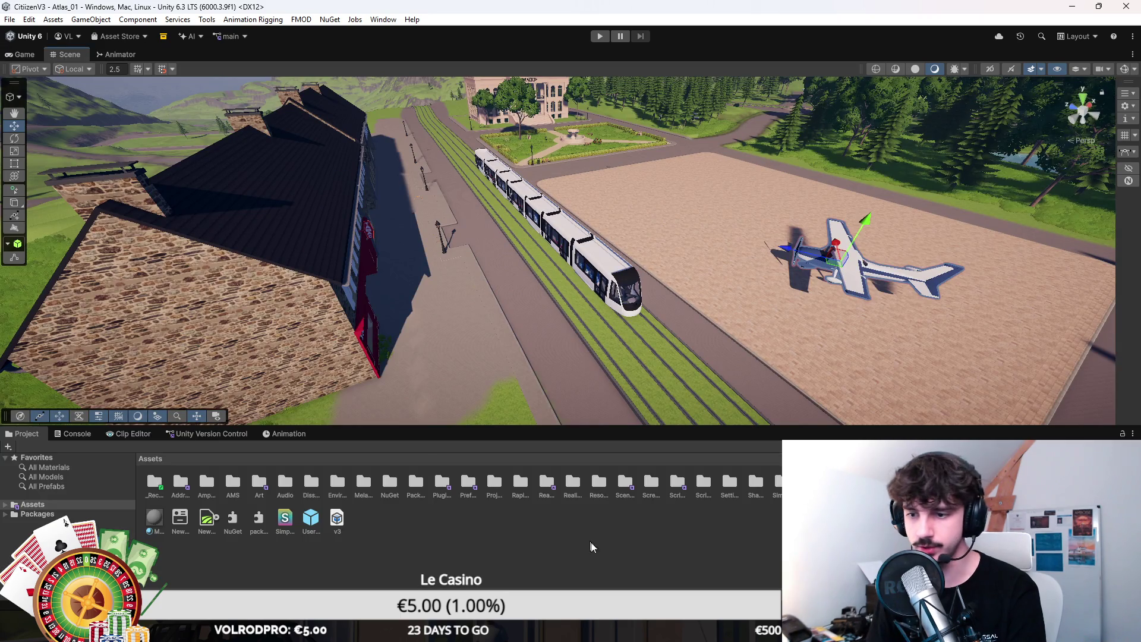
{"action": "left_click", "coordinate": [34, 51]}
Step: Enter play mode and join the Citizen RP server from Mes serveurs with the existing character
{"action": "key", "text": "shift+space"}
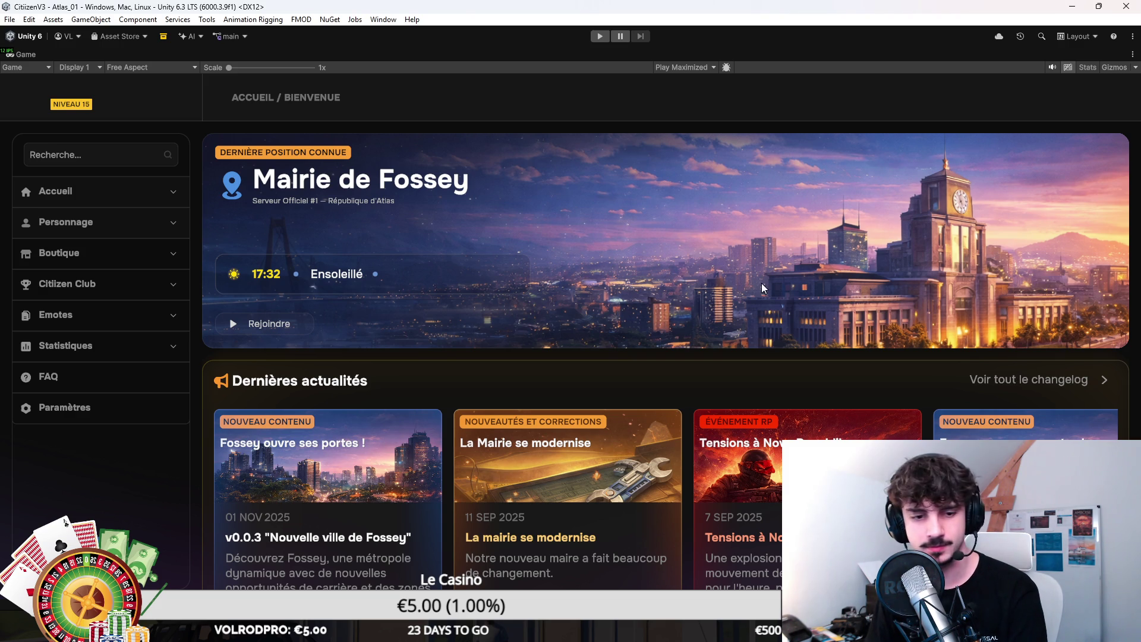
{"action": "left_click", "coordinate": [600, 36]}
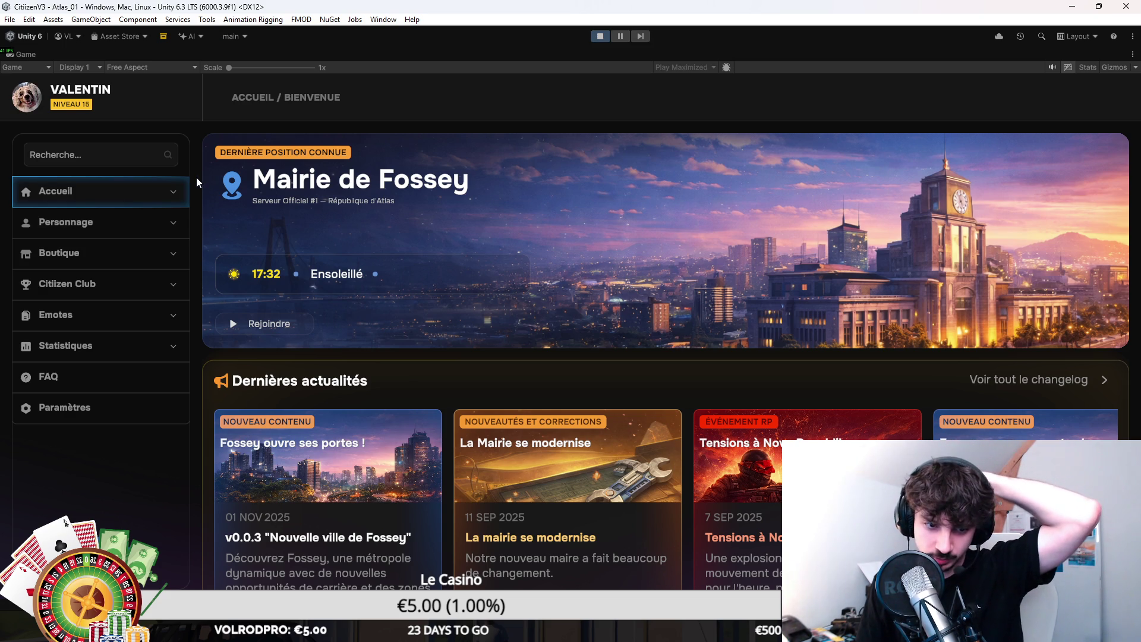
{"action": "left_click", "coordinate": [181, 196]}
{"action": "left_click", "coordinate": [162, 286]}
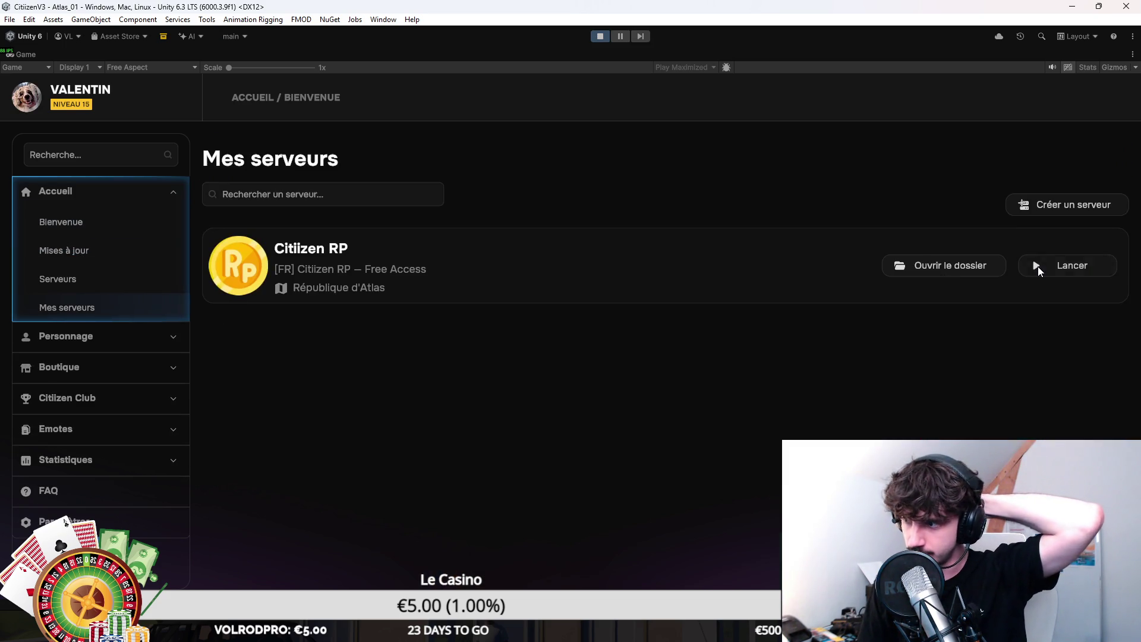
{"action": "left_click", "coordinate": [1038, 265]}
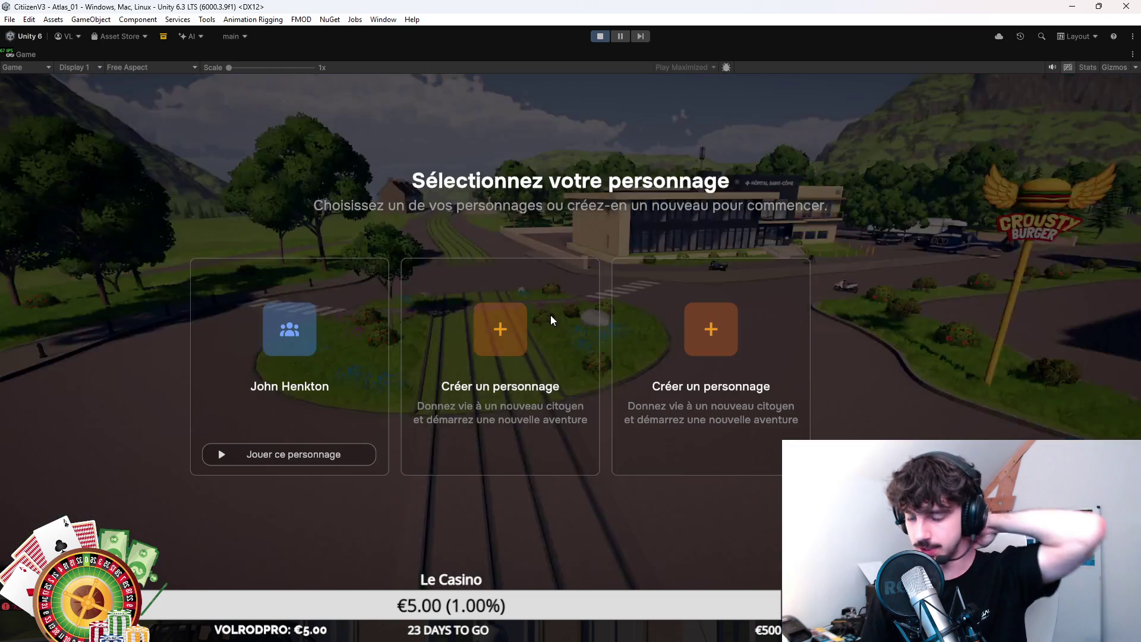
{"action": "left_click", "coordinate": [257, 457]}
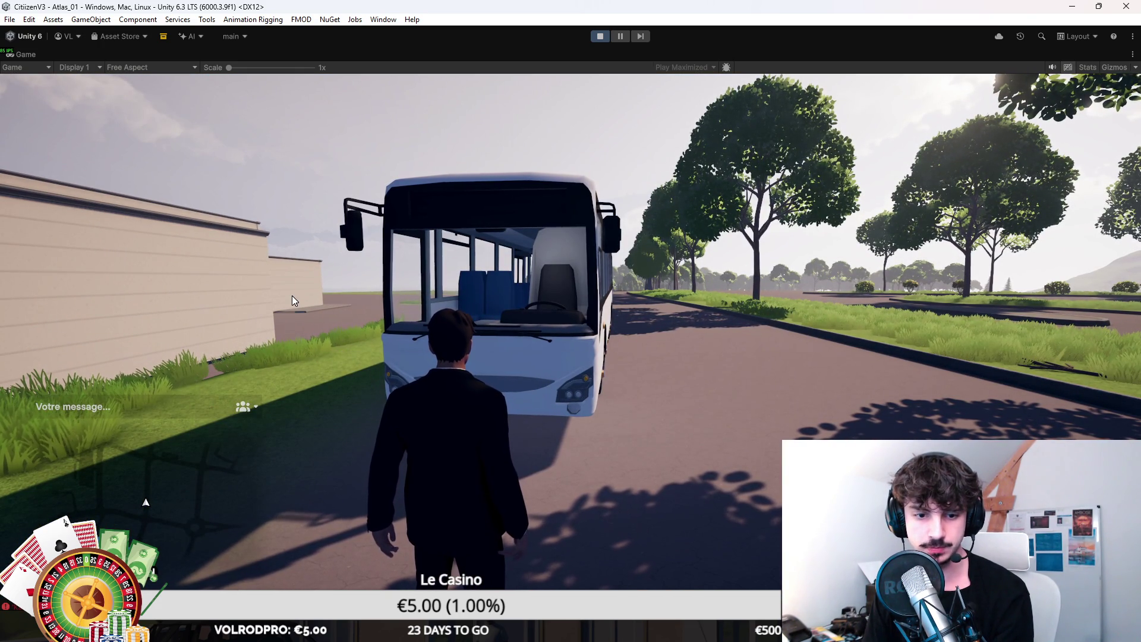
Step: Walk the character to the STARA bus, through its front door, and into the driver's seat
{"action": "key", "text": "w"}
{"action": "key", "text": "s"}
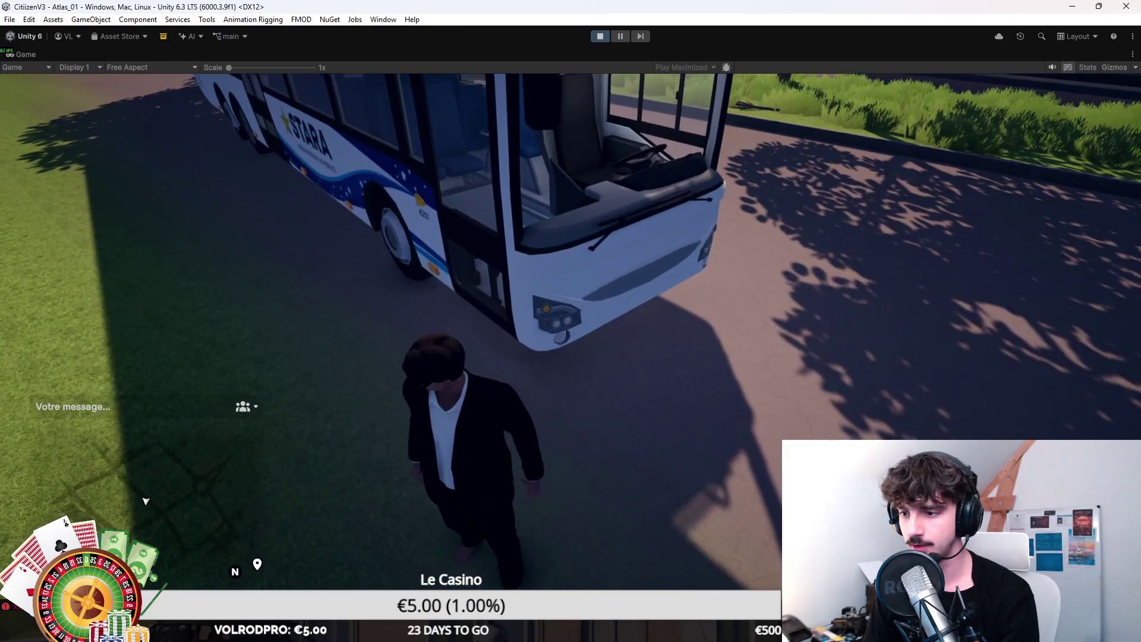
{"action": "key", "text": "w"}
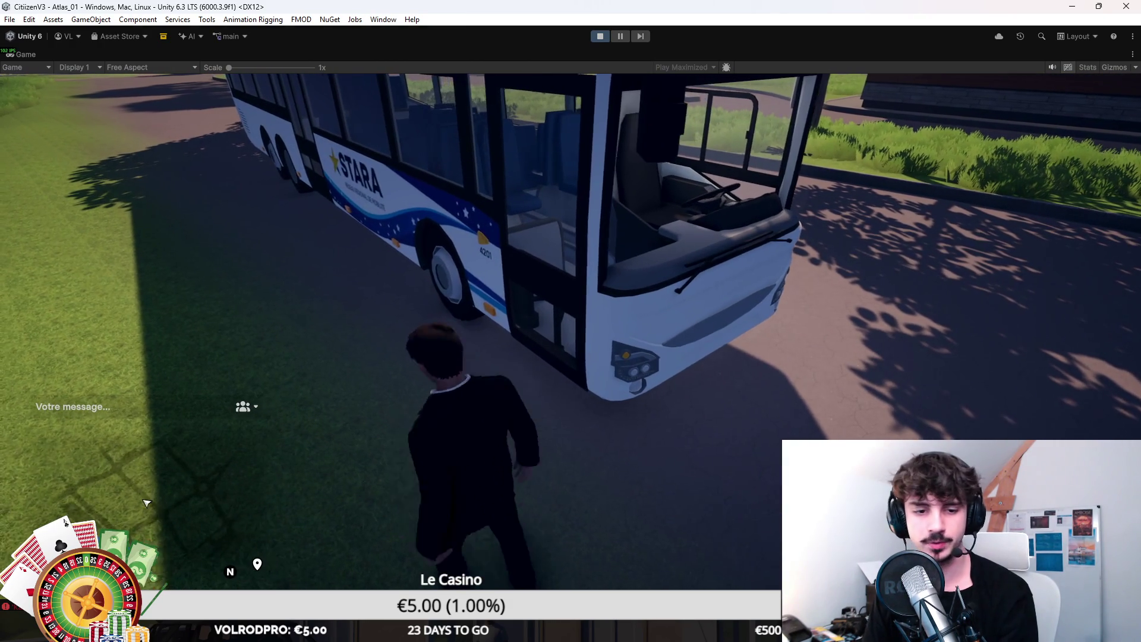
{"action": "key", "text": "w"}
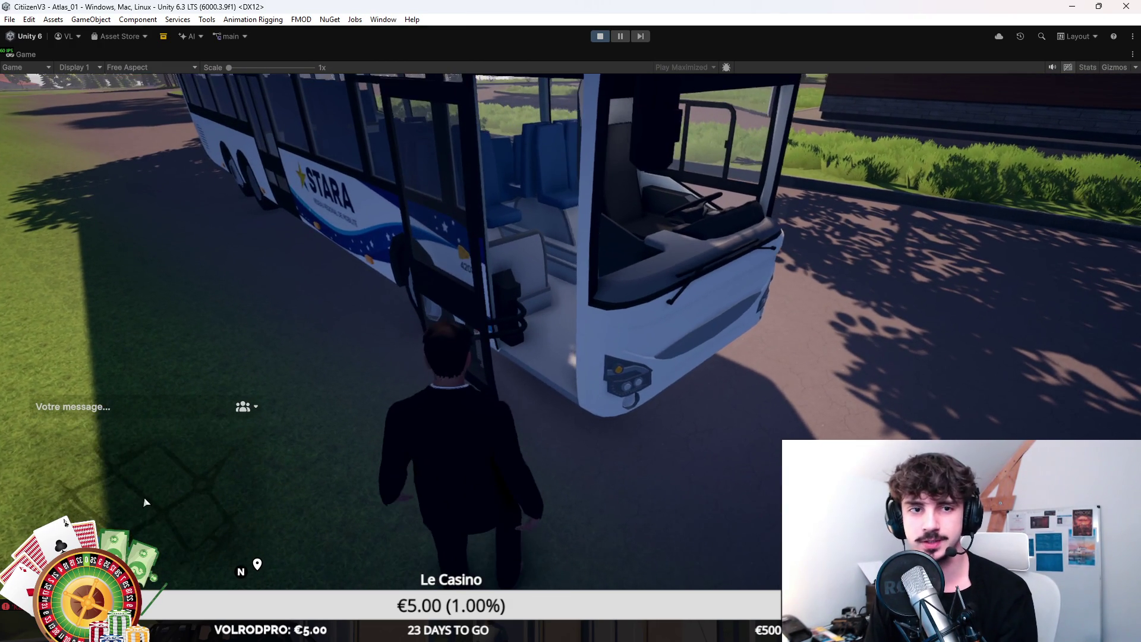
{"action": "key", "text": "w"}
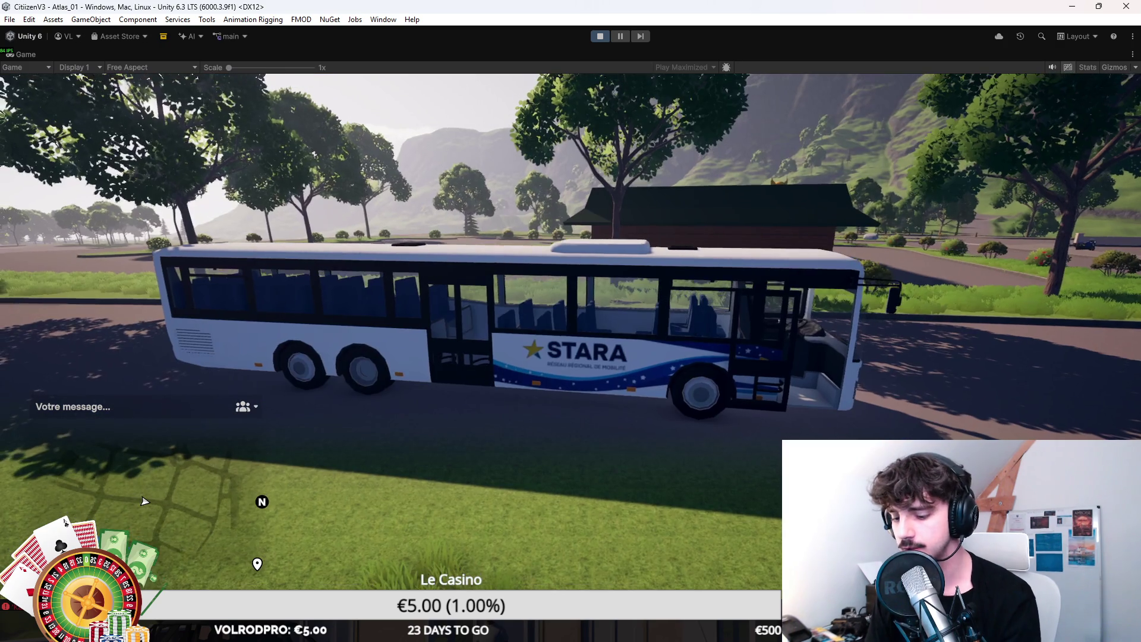
Step: Drive the bus along the road to the hospital beside the helicopter, switching to a ground-level camera
{"action": "key", "text": "w"}
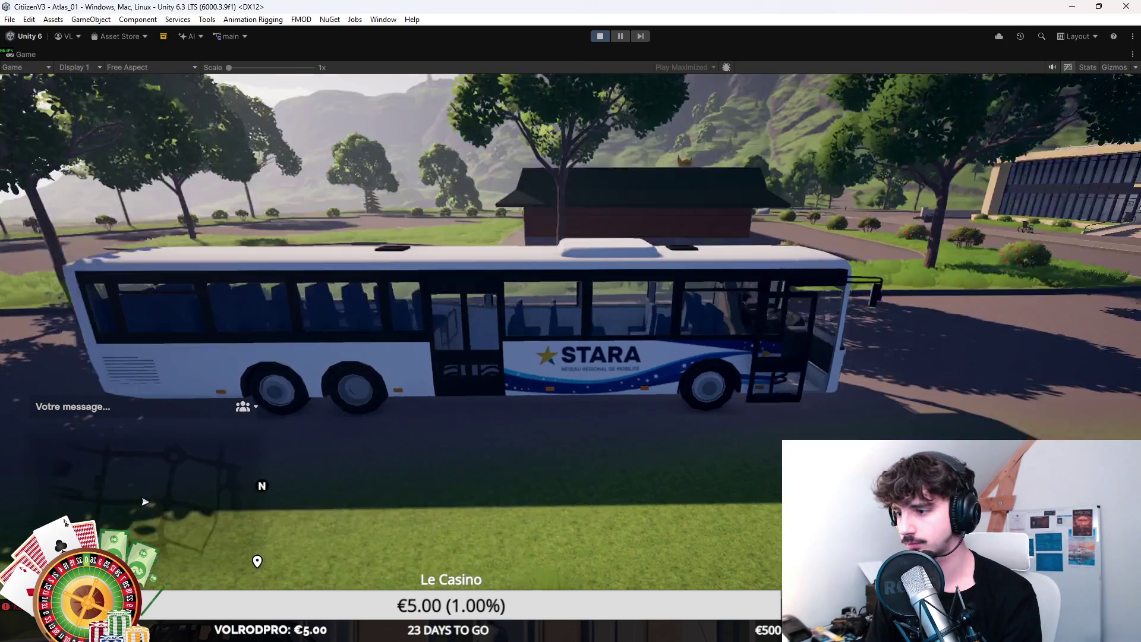
{"action": "key", "text": "w"}
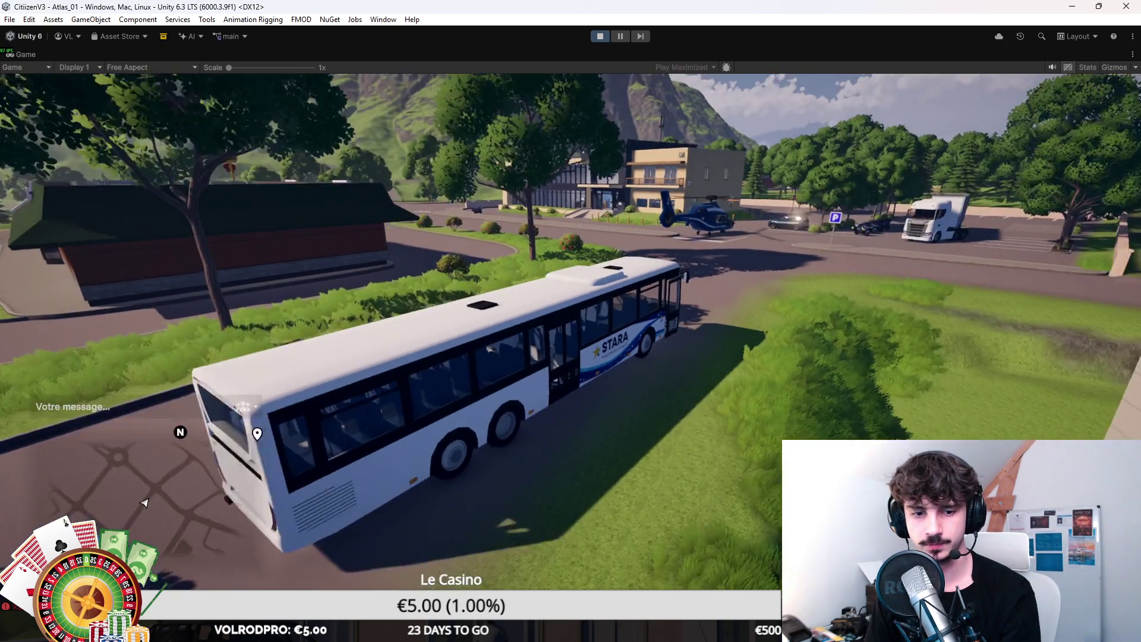
{"action": "key", "text": "a"}
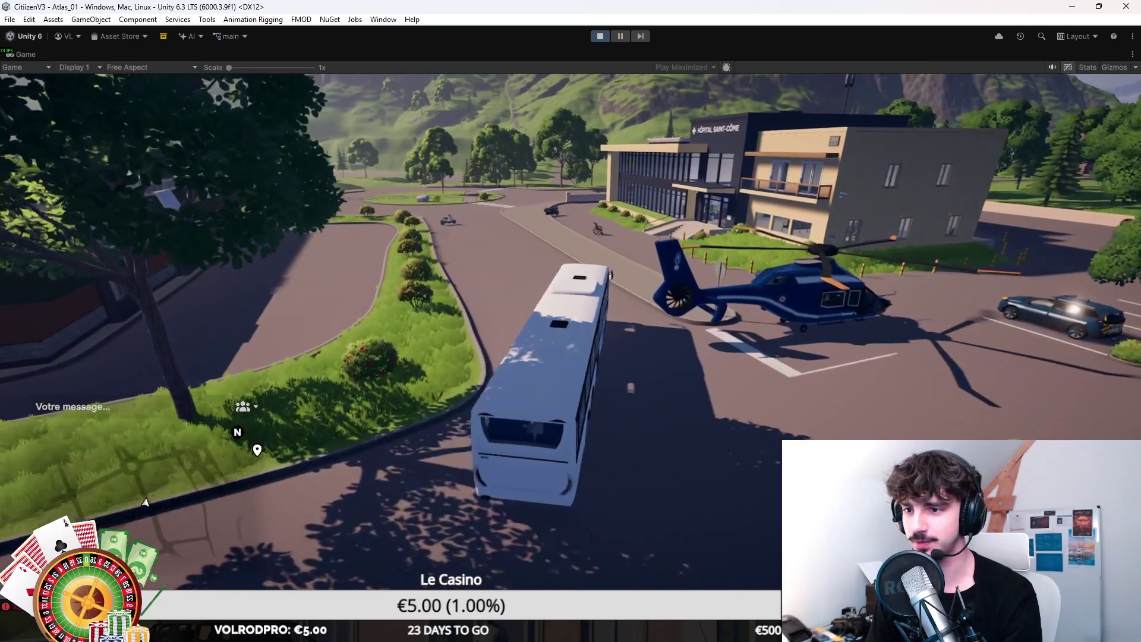
{"action": "key", "text": "w"}
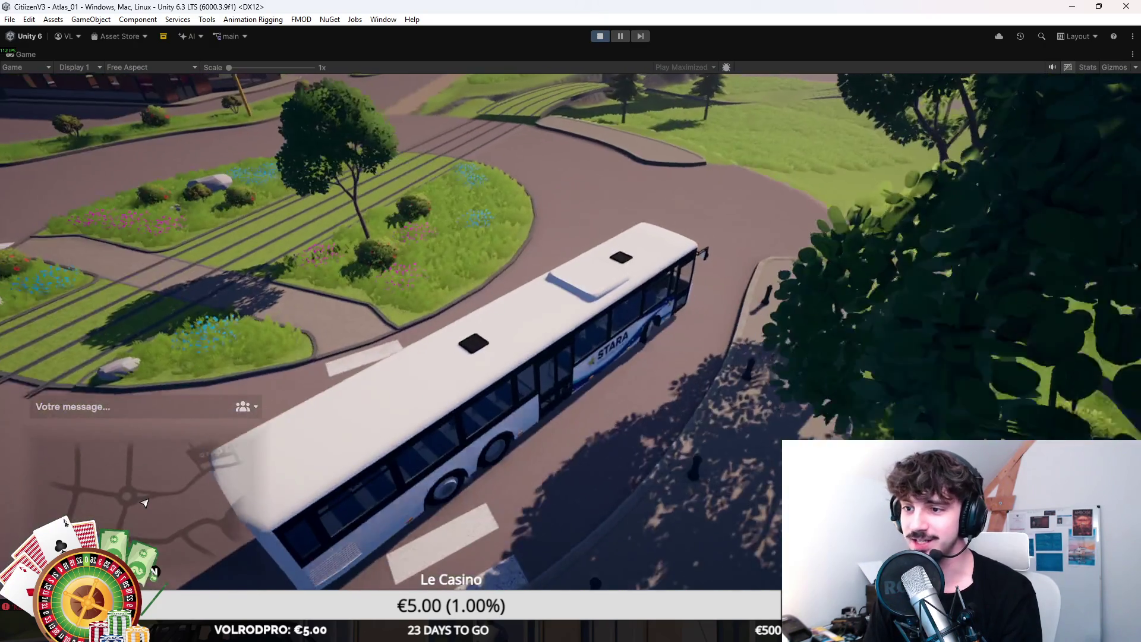
{"action": "key", "text": "v"}
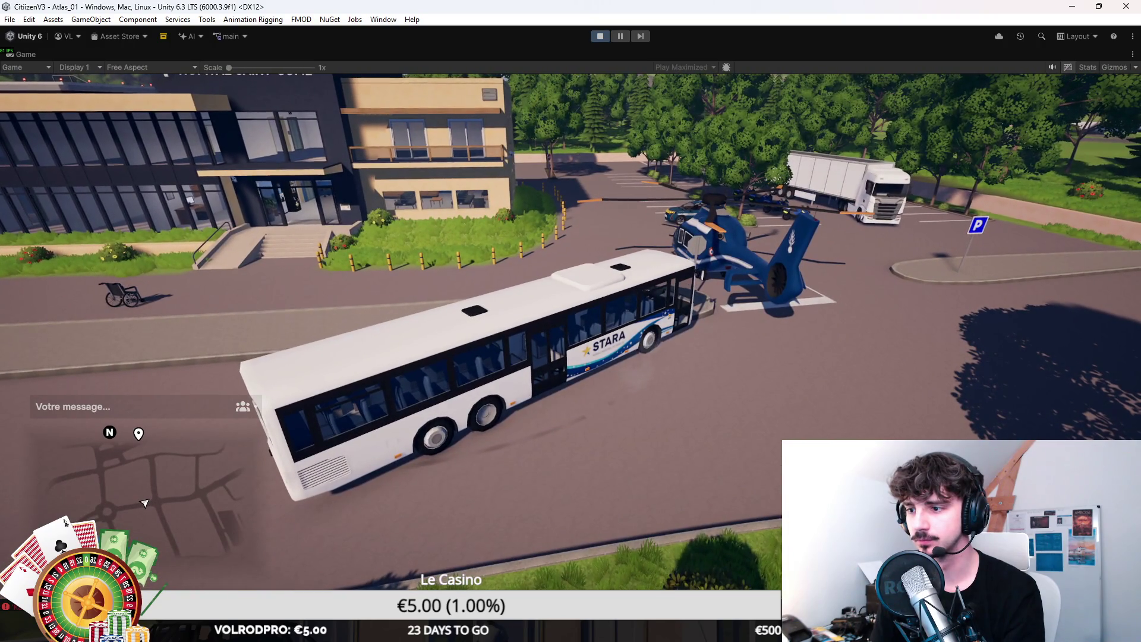
Step: Get the character off the bus in third-person view and run toward the hospital entrance
{"action": "key", "text": "v"}
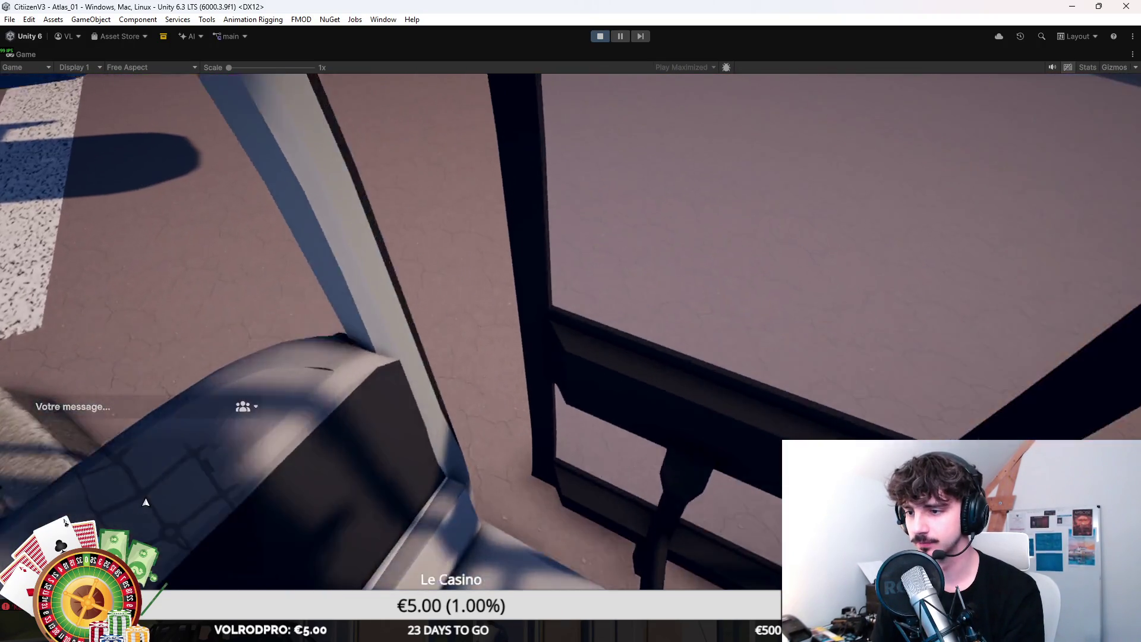
{"action": "key", "text": "f"}
{"action": "key", "text": "v"}
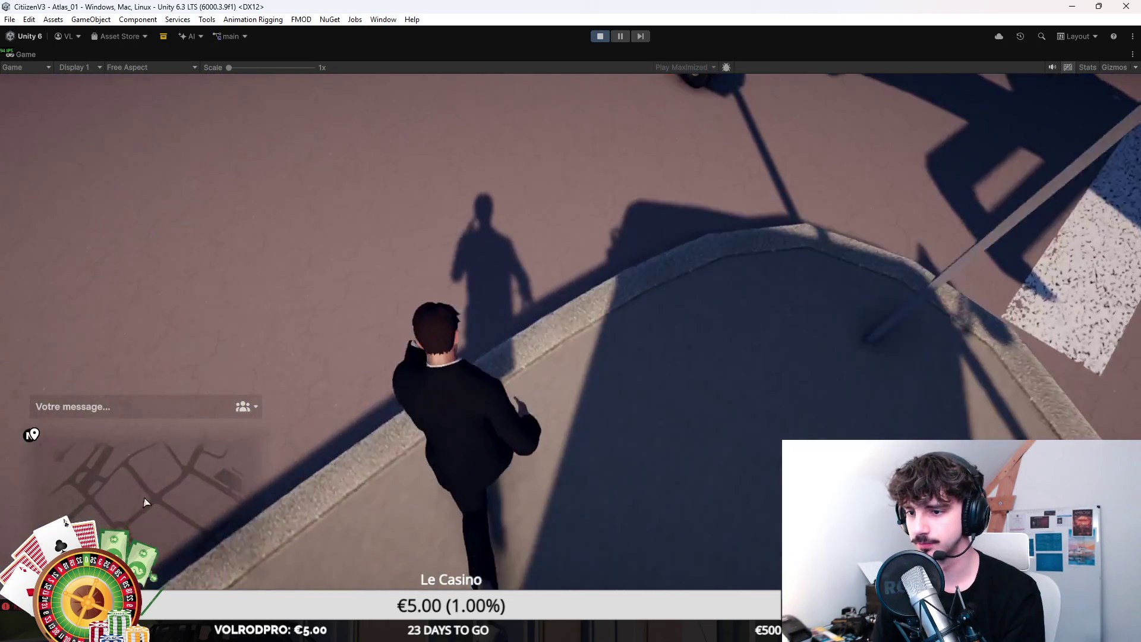
{"action": "key", "text": "space"}
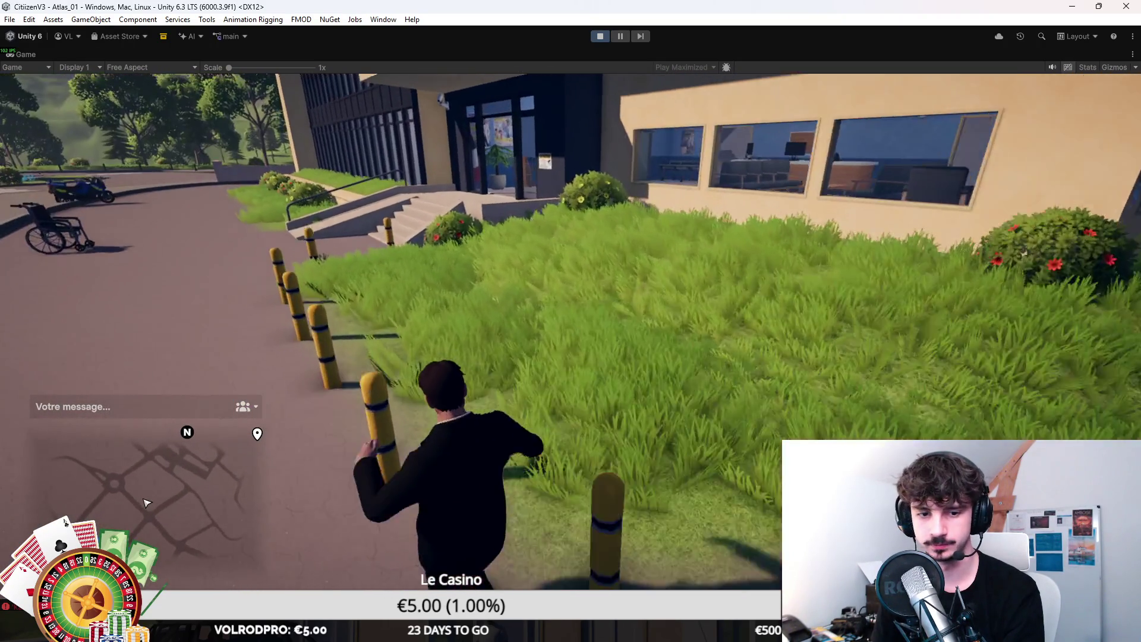
{"action": "key", "text": "space"}
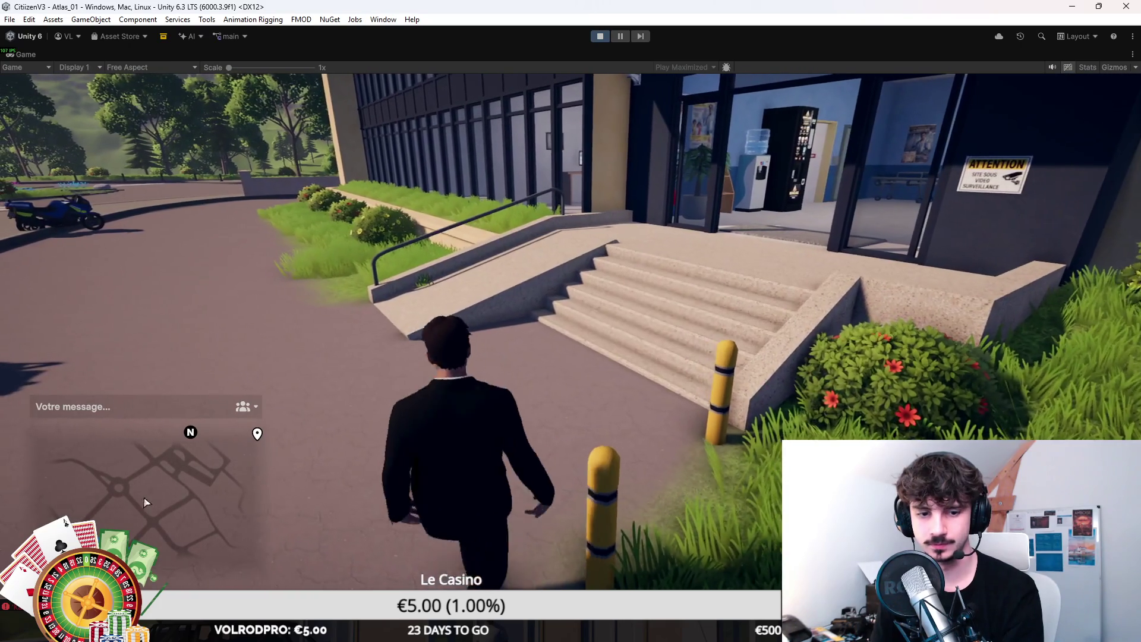
Step: Climb the stairs into the Hôpital Saint-Côme lobby and look around toward the corridor
{"action": "key", "text": "w"}
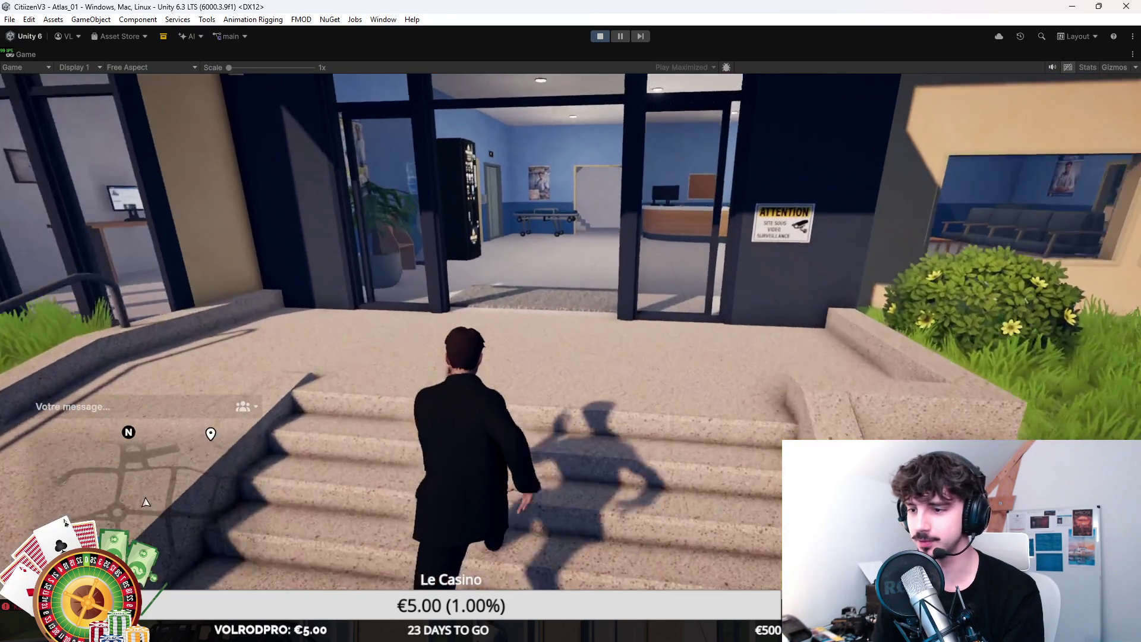
{"action": "key", "text": "w"}
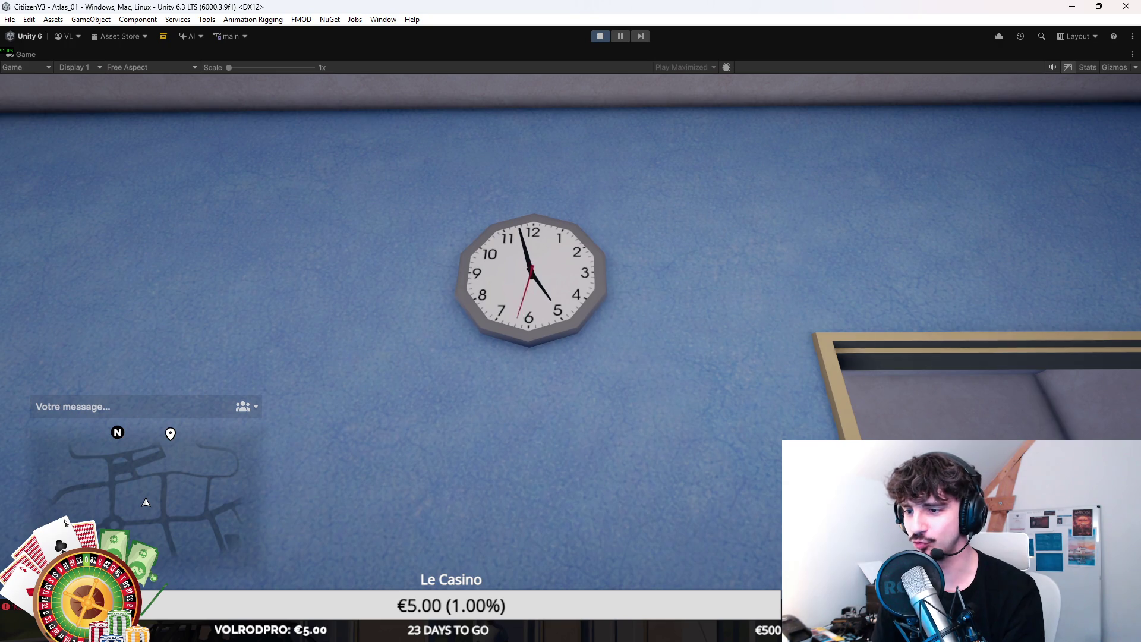
{"action": "key", "text": "w"}
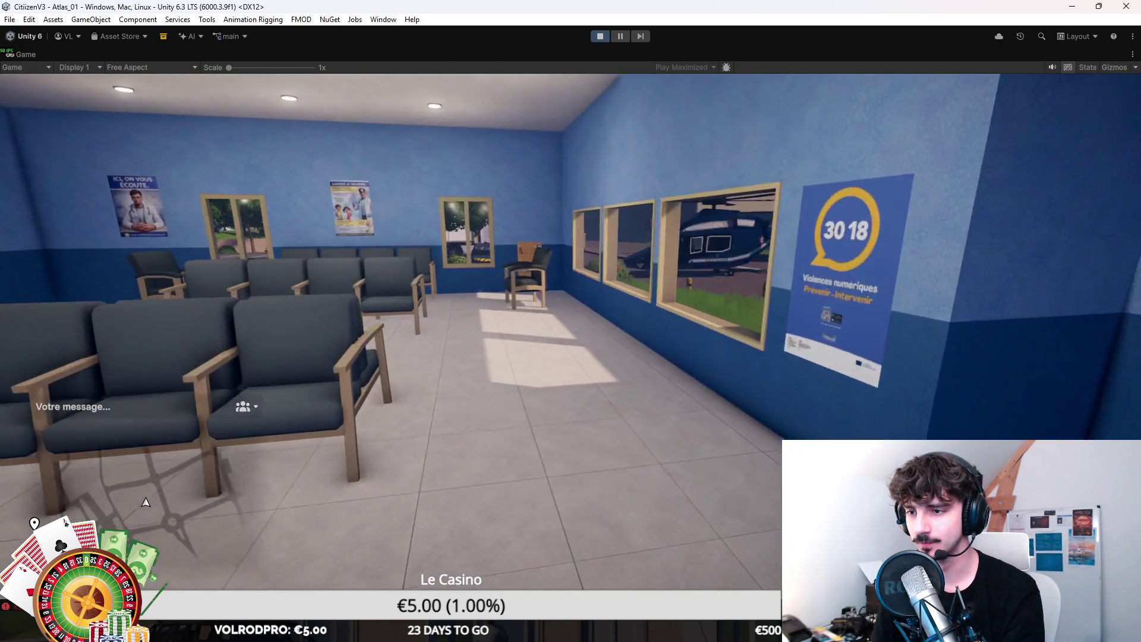
{"action": "mouse_move", "coordinate": [571, 321]}
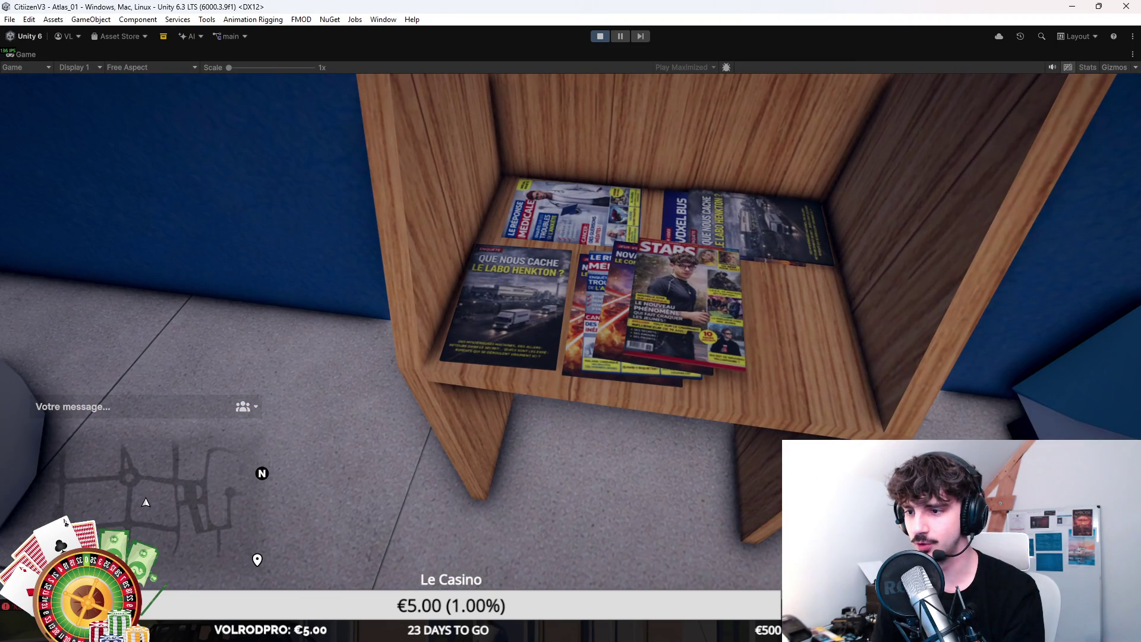
{"action": "key", "text": "v"}
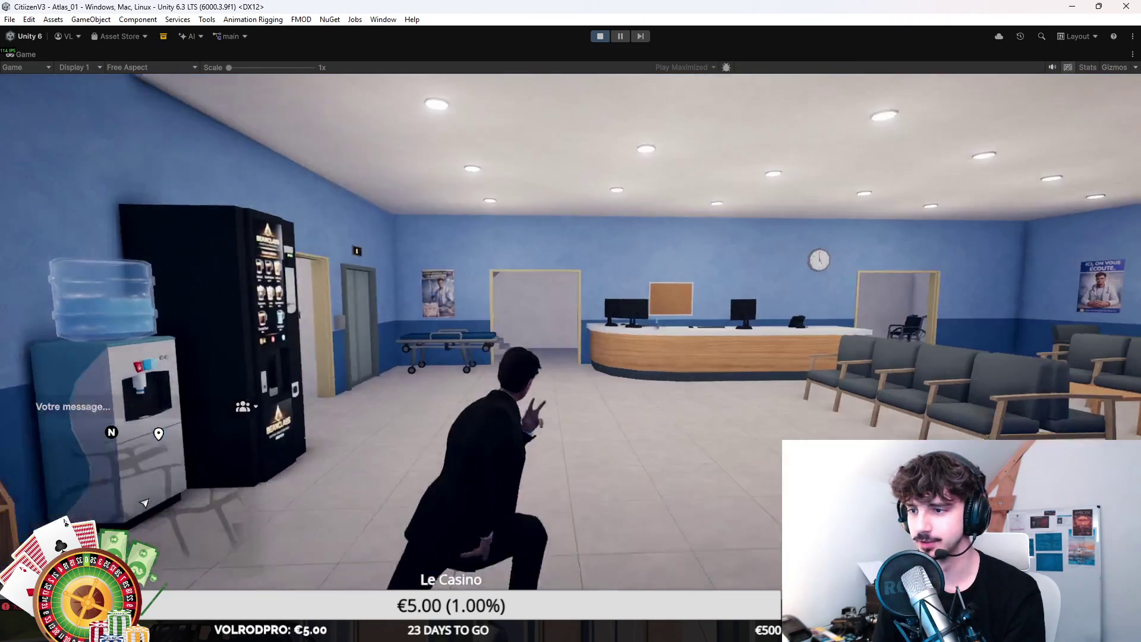
Step: Walk to the elevator beside the corridor and step inside
{"action": "key", "text": "w"}
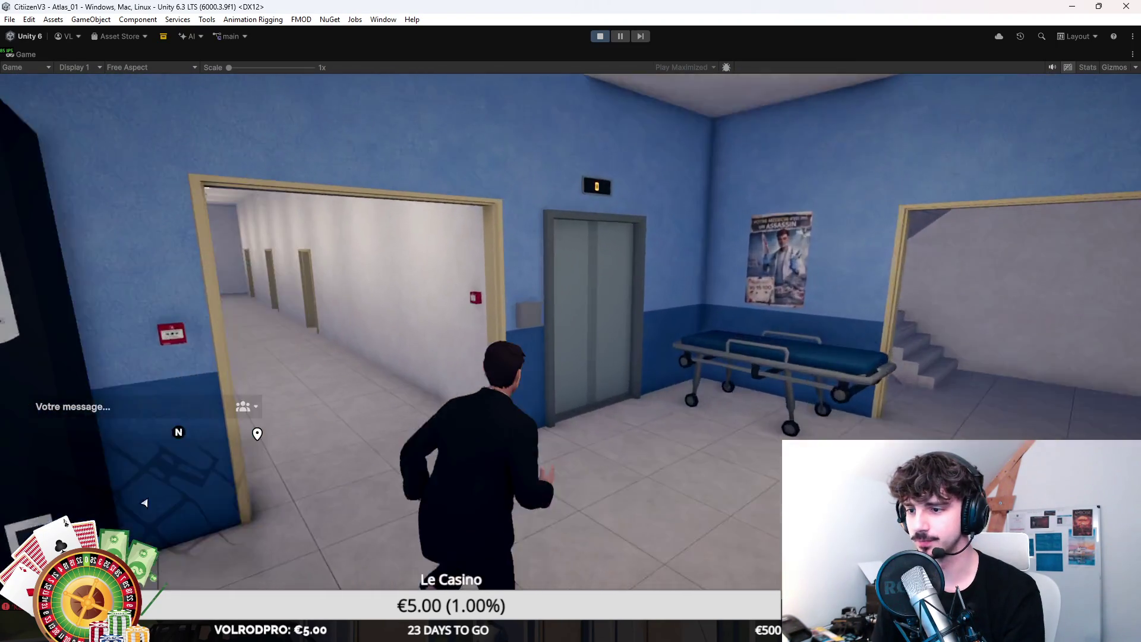
{"action": "key", "text": "w"}
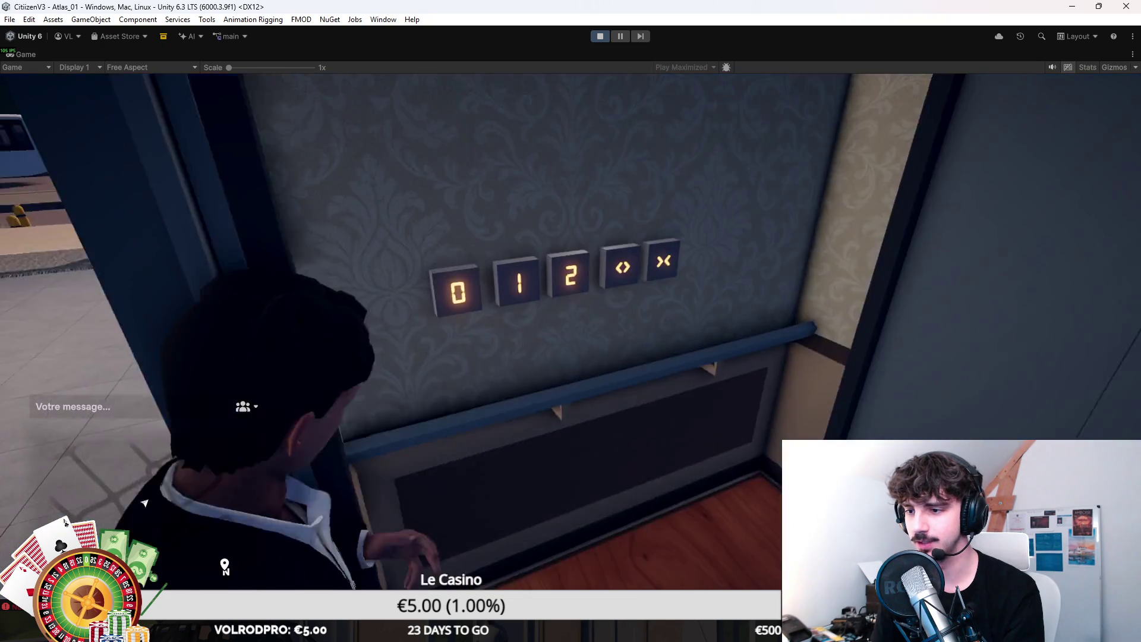
{"action": "key", "text": "a"}
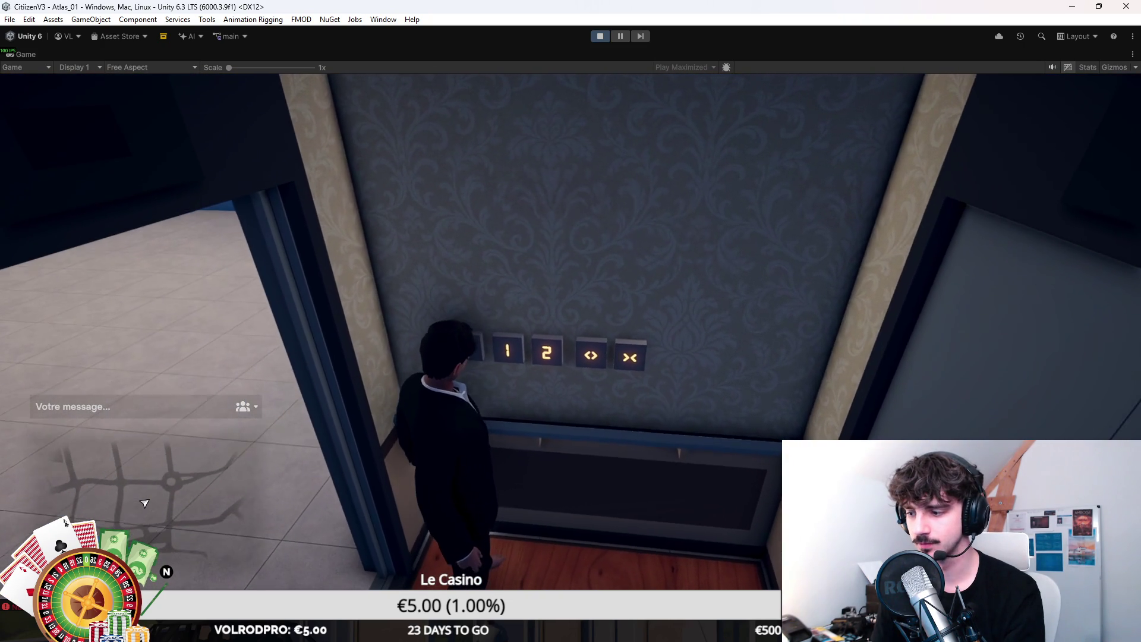
Step: Leave the building and cross the grass to the Gendarmerie car in the parking lot
{"action": "key", "text": "w"}
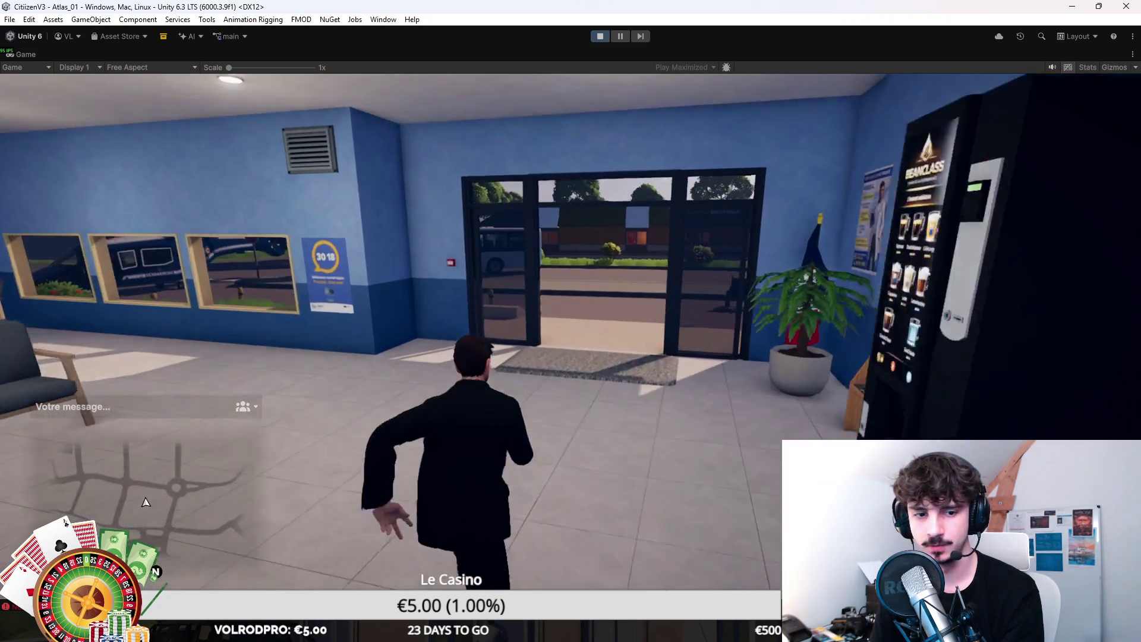
{"action": "key", "text": "a"}
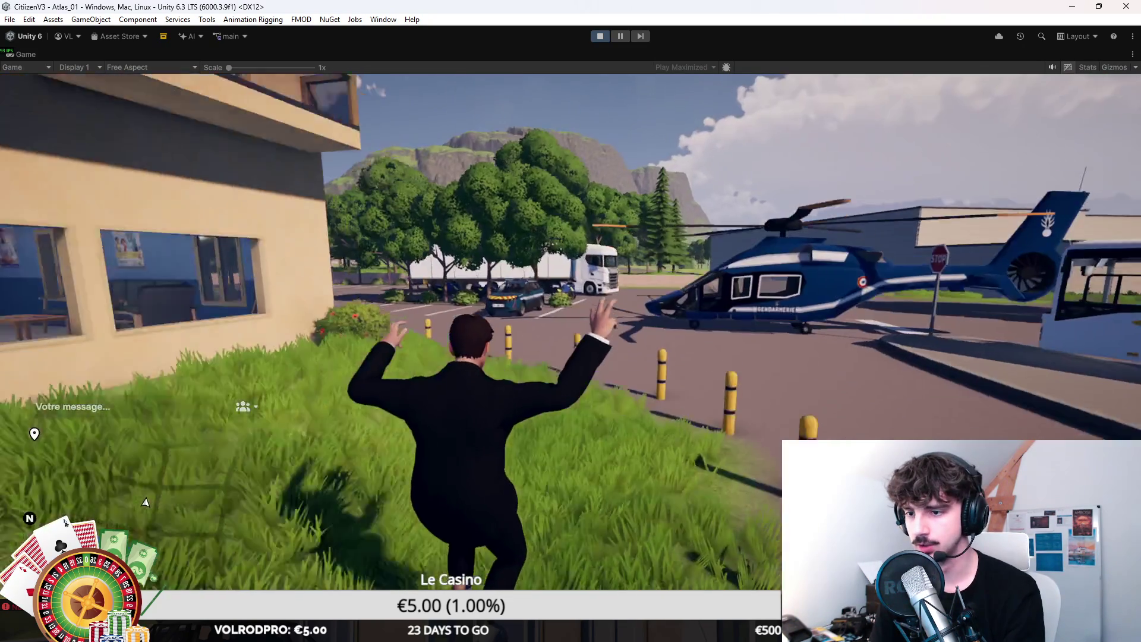
{"action": "key", "text": "w"}
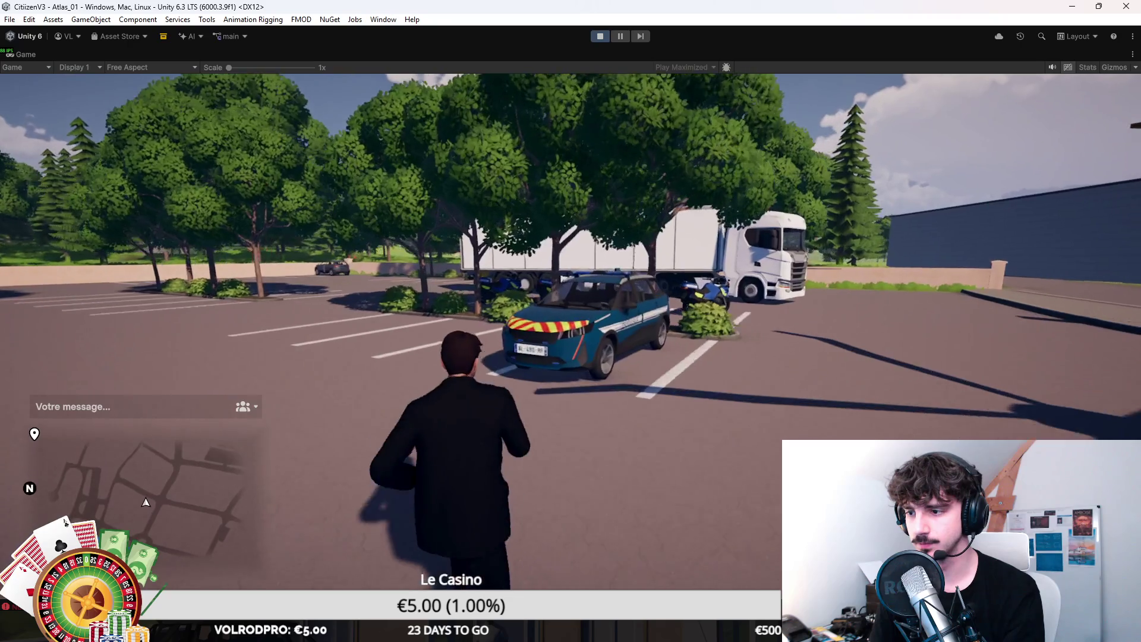
{"action": "scroll", "scroll_direction": "down", "scroll_amount": 3}
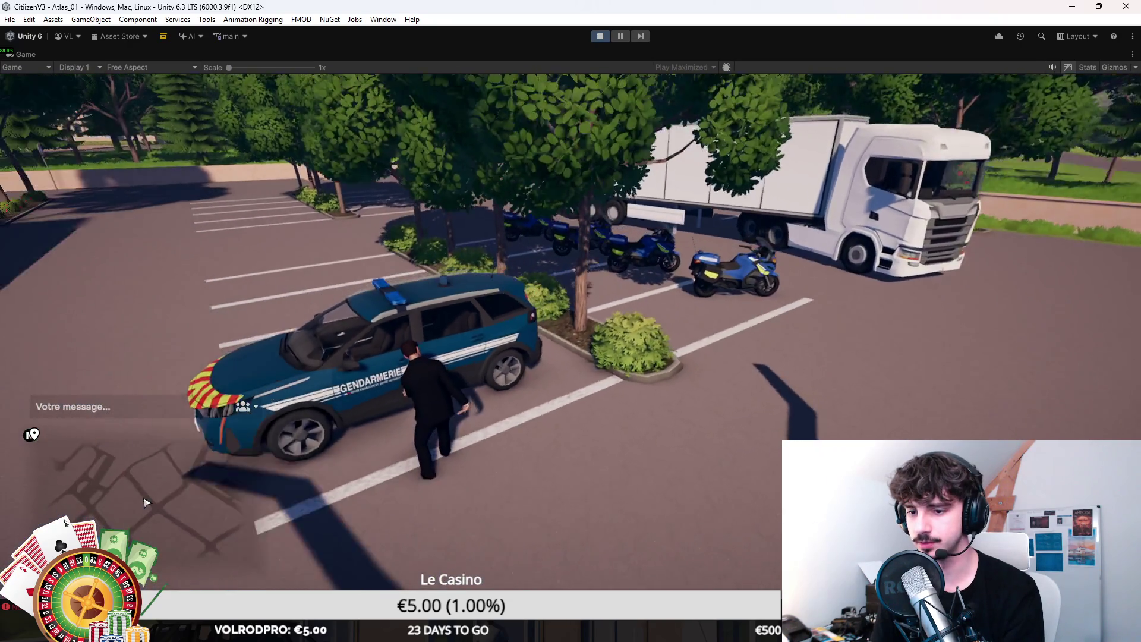
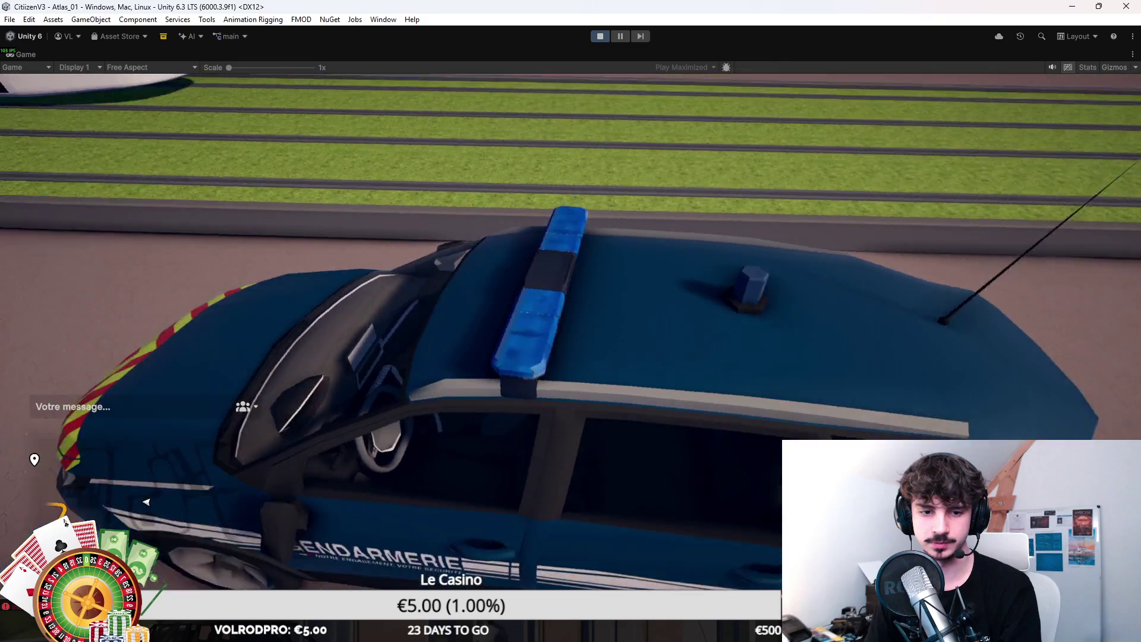
Step: Run the character onto the tracks, board the tram and take the driver's seat
{"action": "key", "text": "w"}
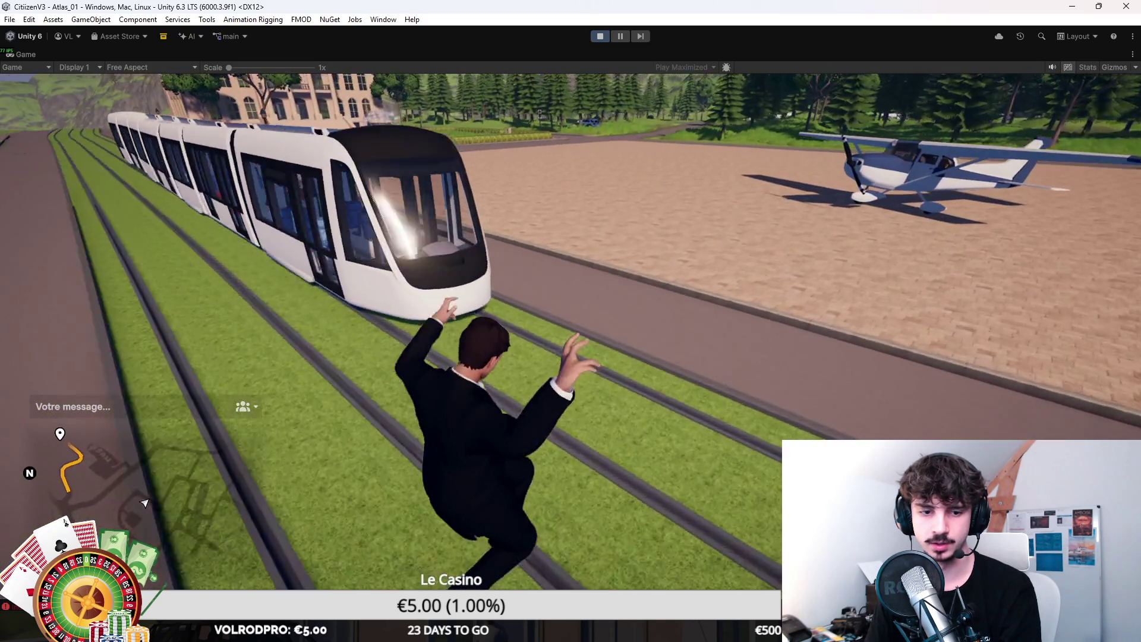
{"action": "key", "text": "f"}
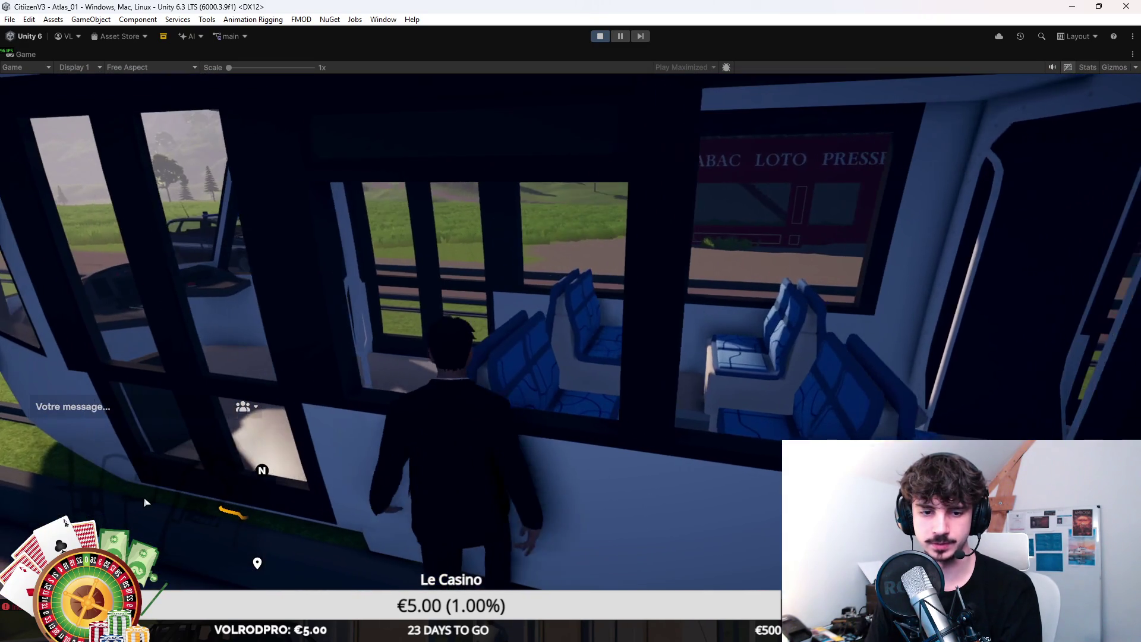
{"action": "key", "text": "w"}
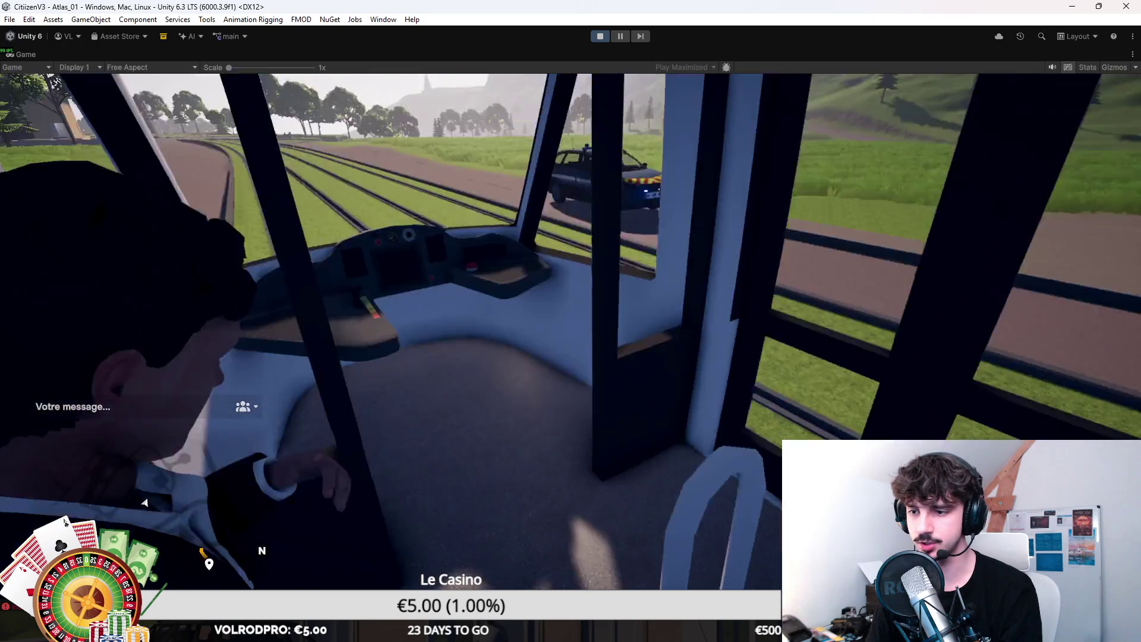
{"action": "key", "text": "f"}
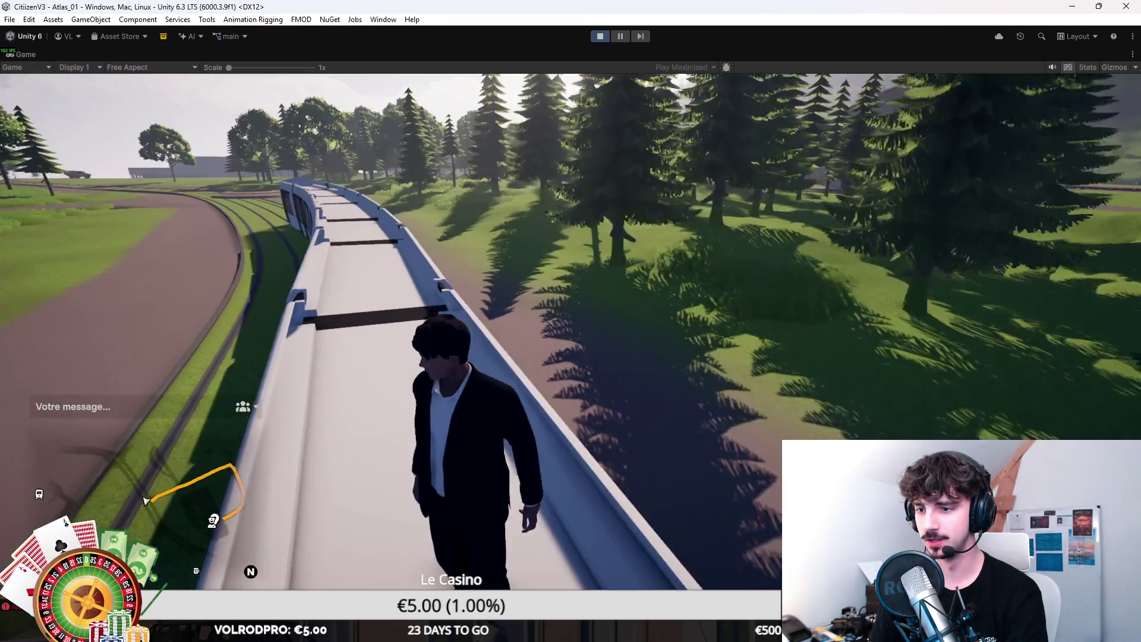
Step: Switch the game camera view for the tram ride, then stop the playtest
{"action": "key", "text": "v"}
{"action": "key", "text": "v"}
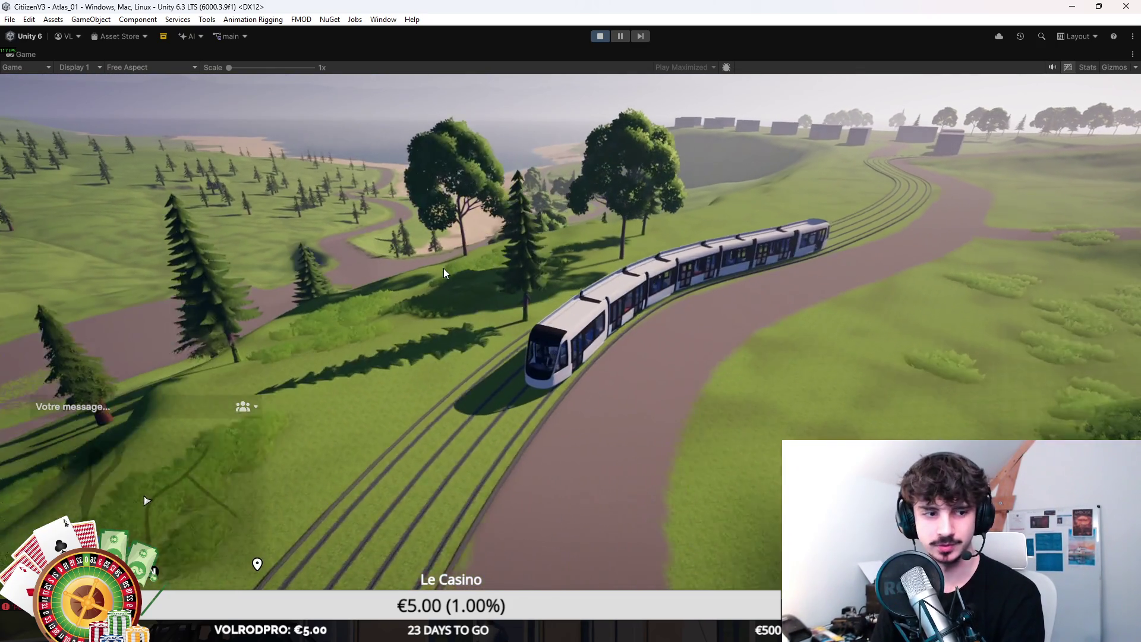
{"action": "left_click", "coordinate": [600, 37]}
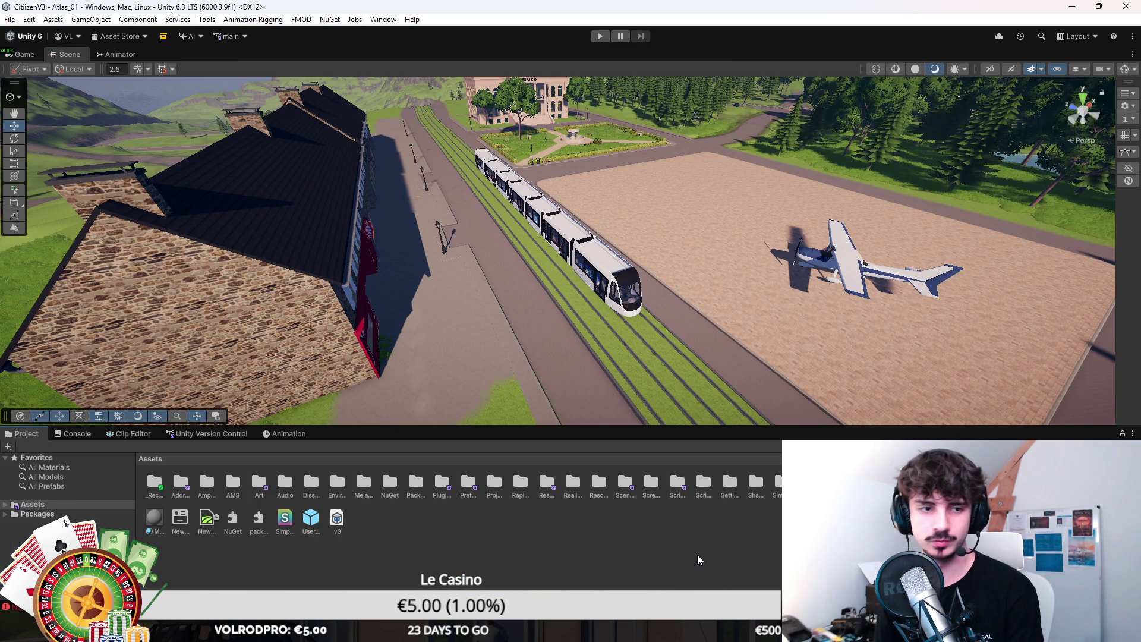
Step: Search 'fmod' in the system search, dismiss it, and close the Screenshots folder window
{"action": "key", "text": "super"}
{"action": "type", "text": "fmod"}
{"action": "key", "text": "Return"}
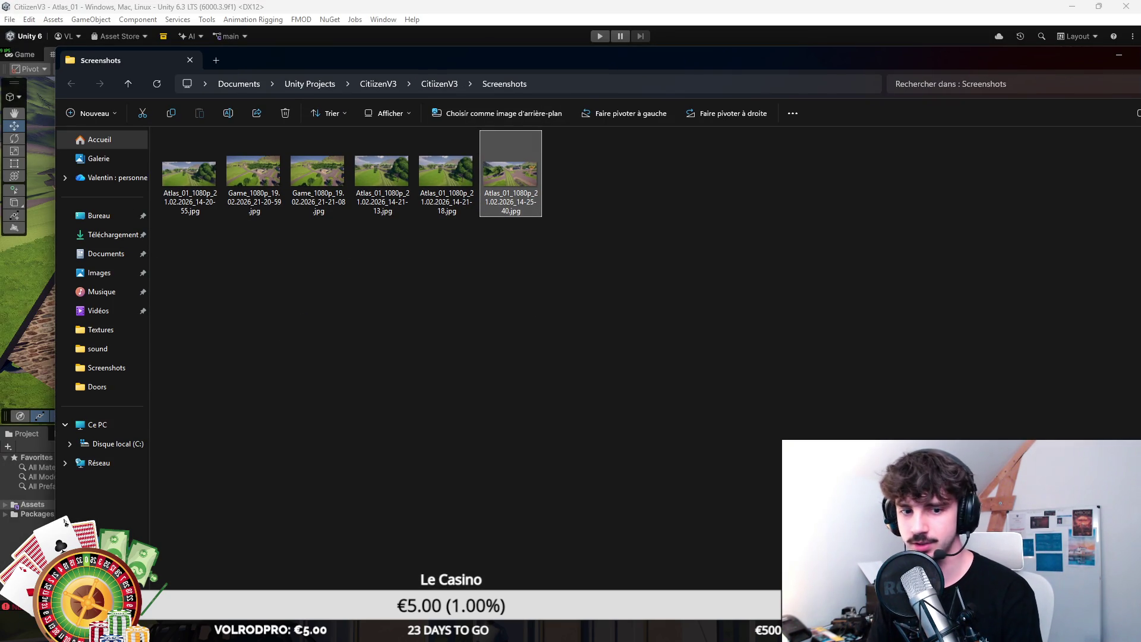
{"action": "key", "text": "ctrl+w"}
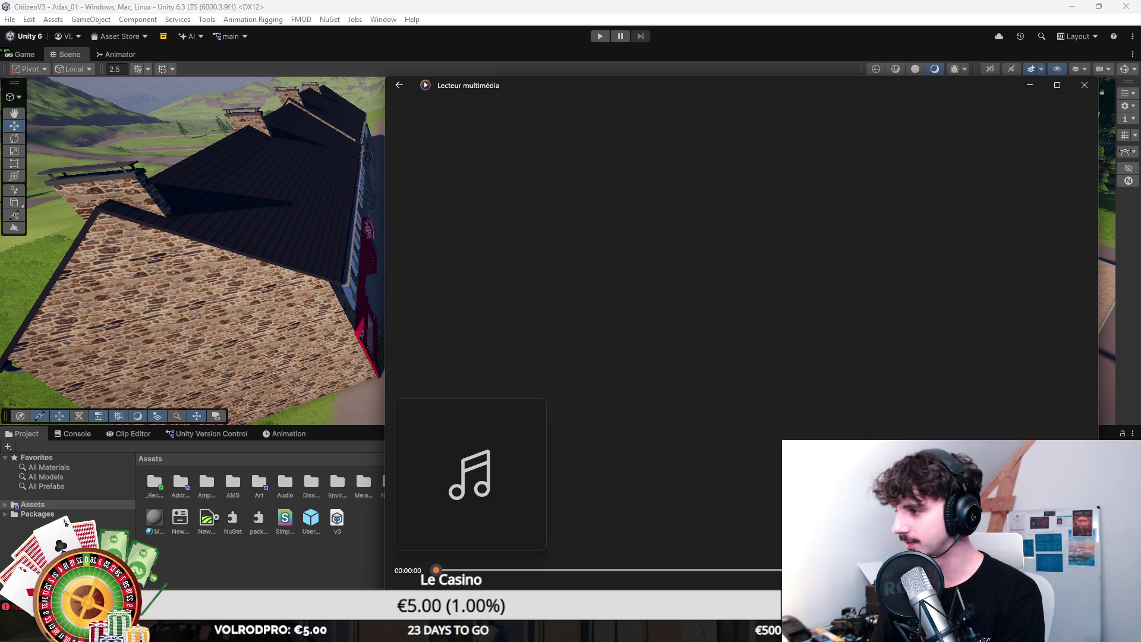
Step: Close the media player, fly the Scene view to the roundabout, and bring up Building Modules in Blender
{"action": "left_click", "coordinate": [648, 570]}
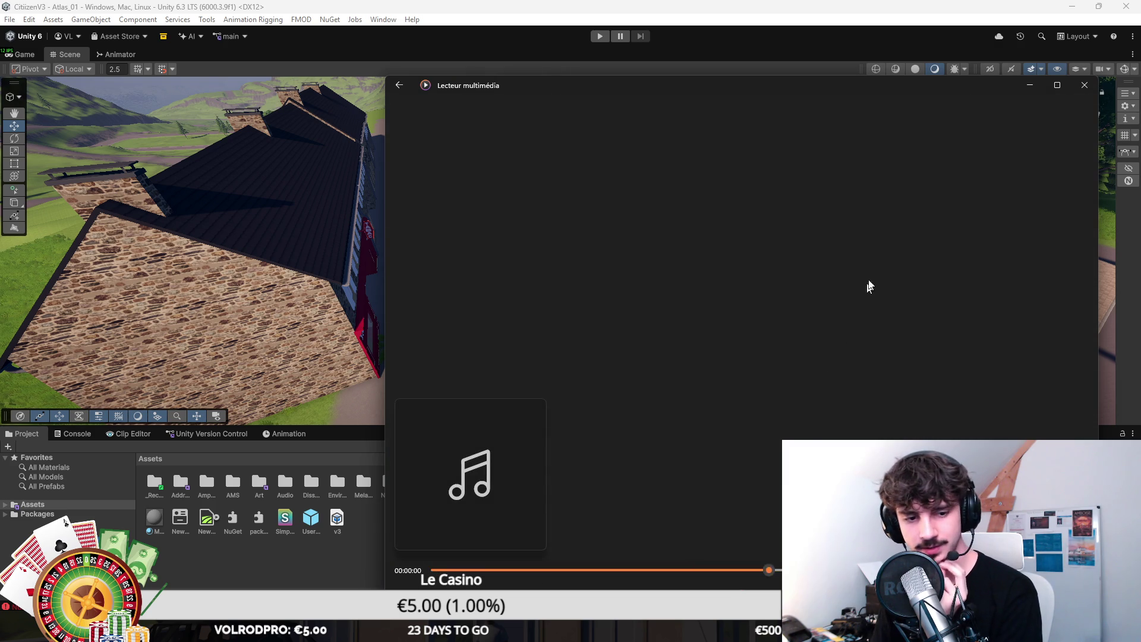
{"action": "left_click", "coordinate": [1084, 85]}
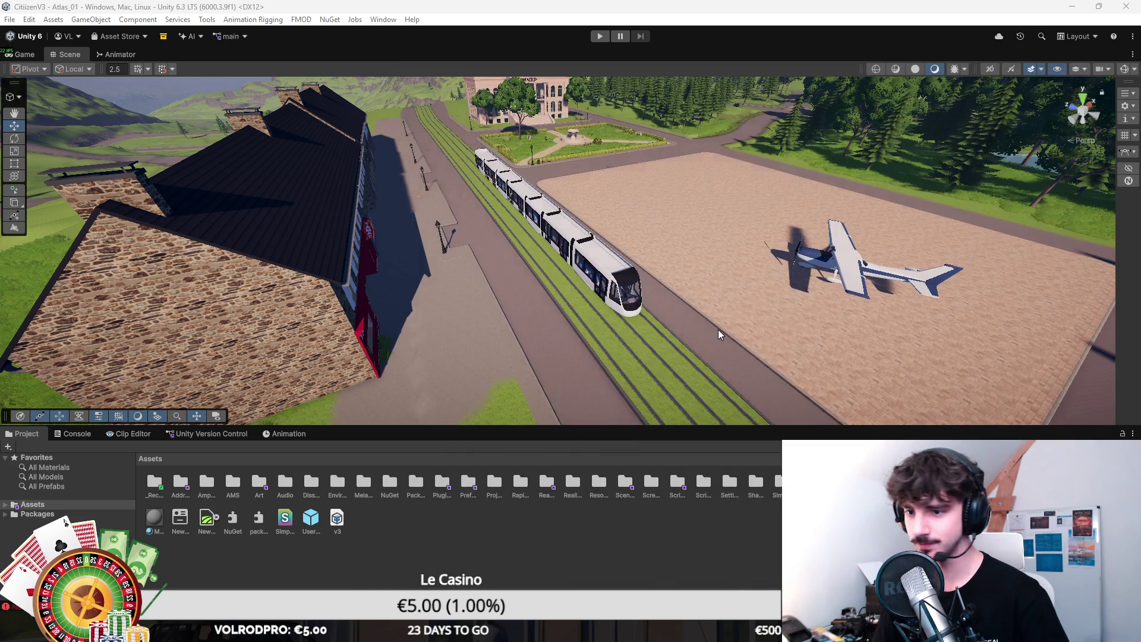
{"action": "left_click_drag", "start_coordinate": [535, 305], "coordinate": [757, 298]}
{"action": "key", "text": "shift+space"}
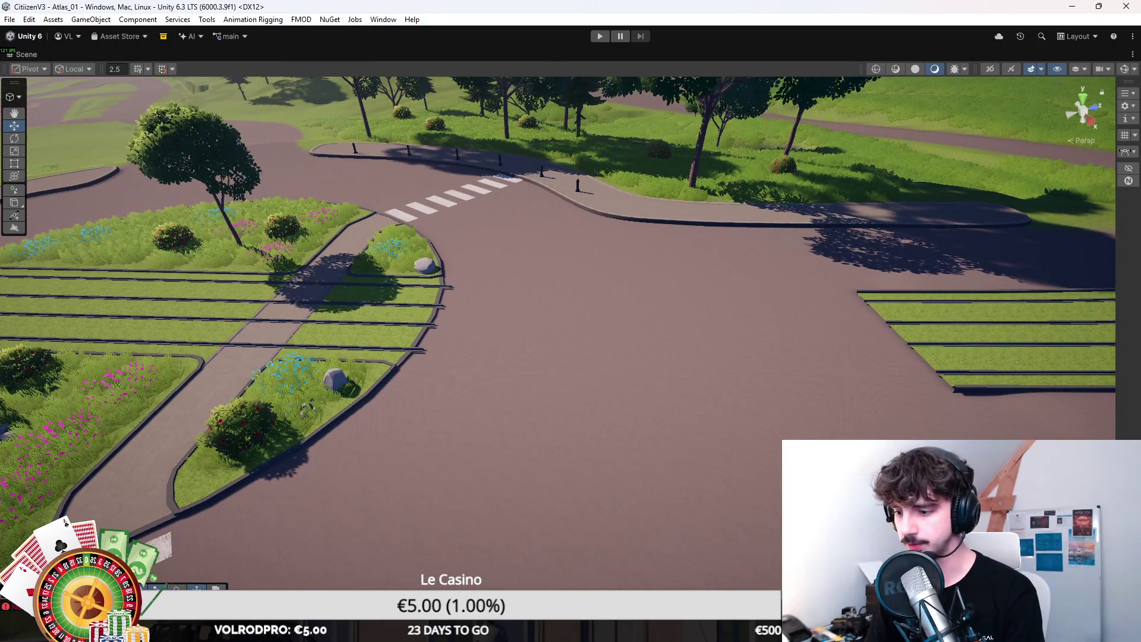
{"action": "left_click", "coordinate": [643, 539]}
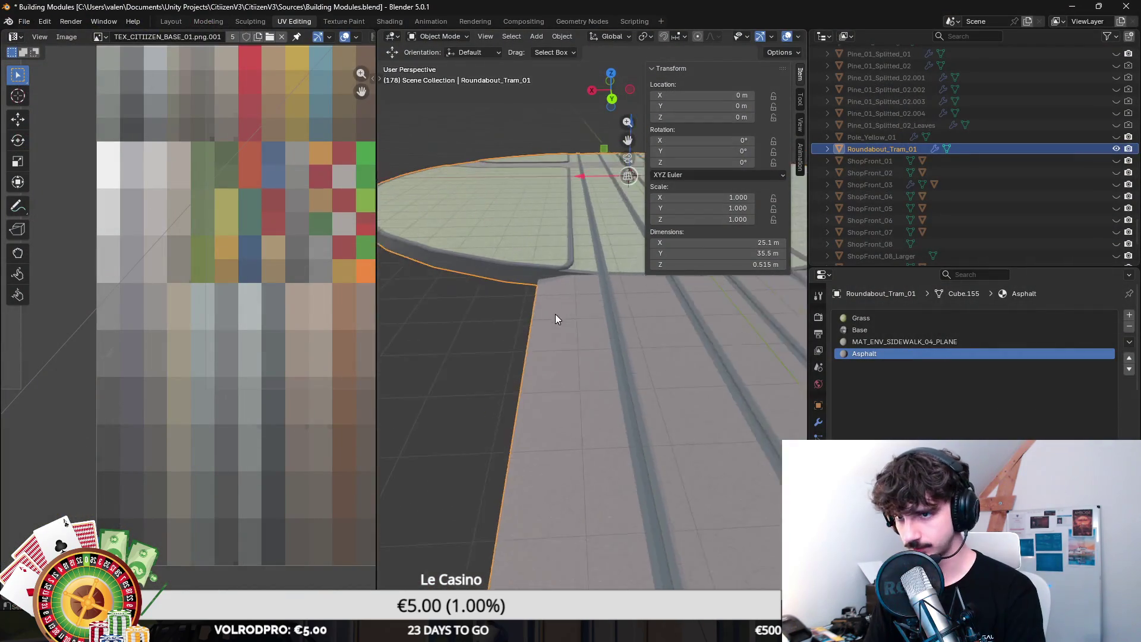
Step: Enter Edit Mode on the roundabout in the Modeling workspace, framing the selected track strip
{"action": "scroll", "scroll_direction": "down", "scroll_amount": 3}
{"action": "key", "text": "ctrl+Page_Up"}
{"action": "left_click_drag", "start_coordinate": [465, 269], "coordinate": [571, 324]}
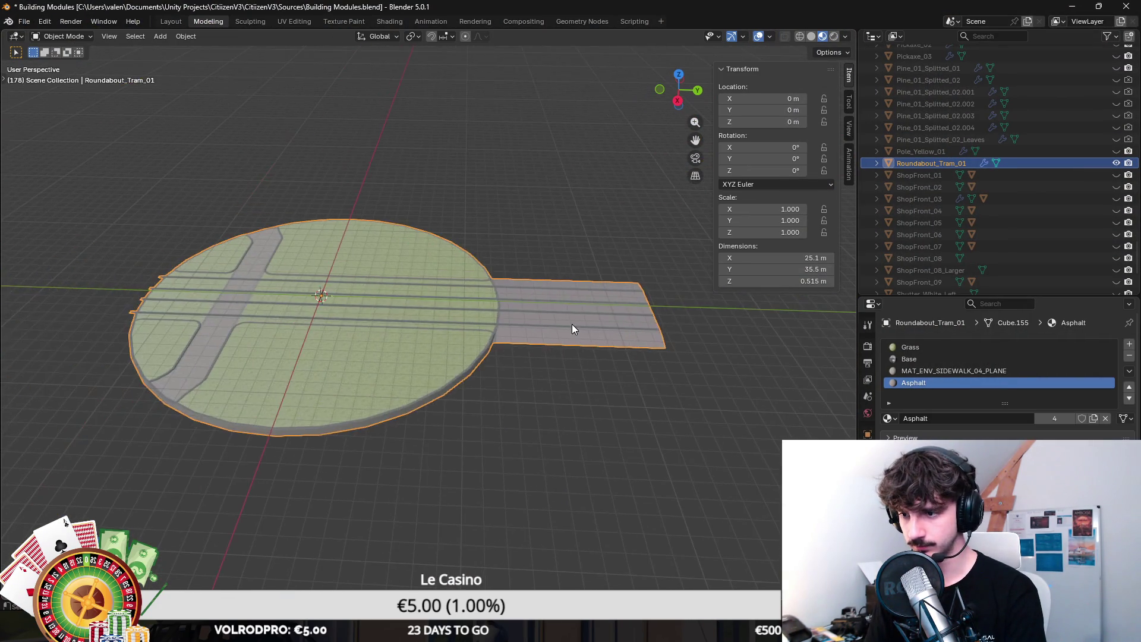
{"action": "scroll", "scroll_direction": "up", "scroll_amount": 3}
{"action": "key", "text": "Tab"}
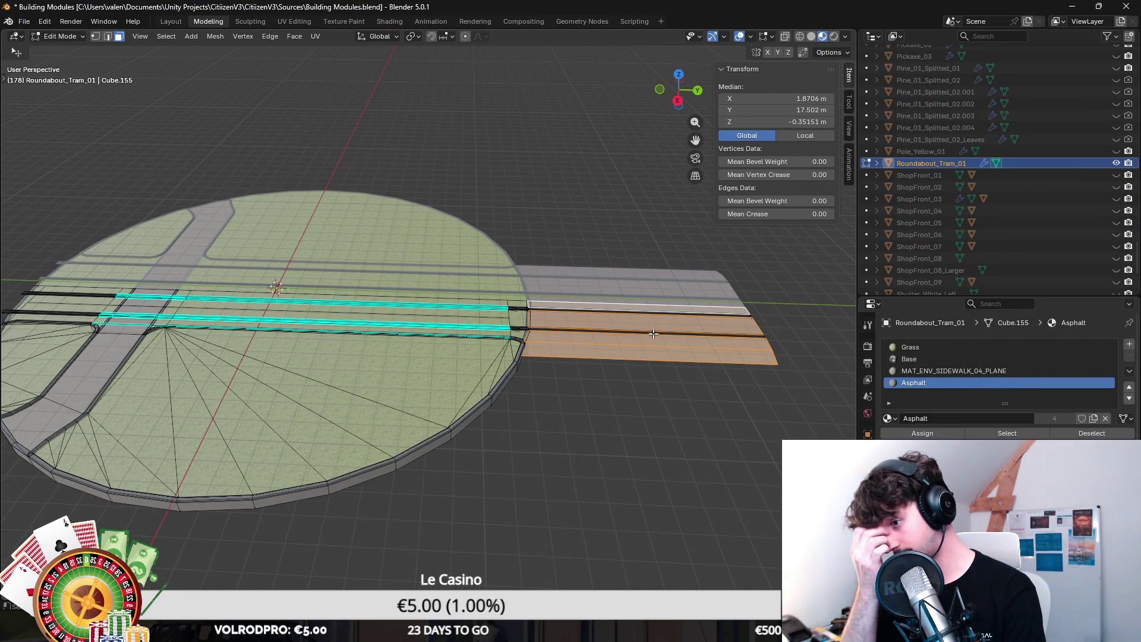
{"action": "left_click_drag", "start_coordinate": [477, 309], "coordinate": [453, 324]}
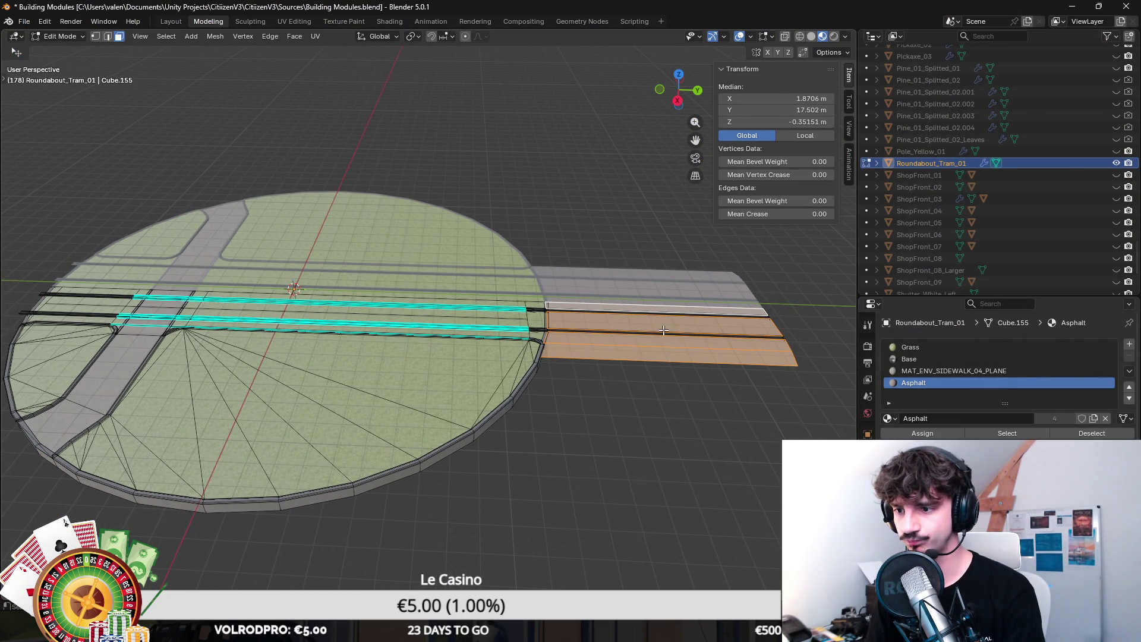
{"action": "left_click_drag", "start_coordinate": [663, 330], "coordinate": [493, 298]}
{"action": "scroll", "scroll_direction": "up", "scroll_amount": 3}
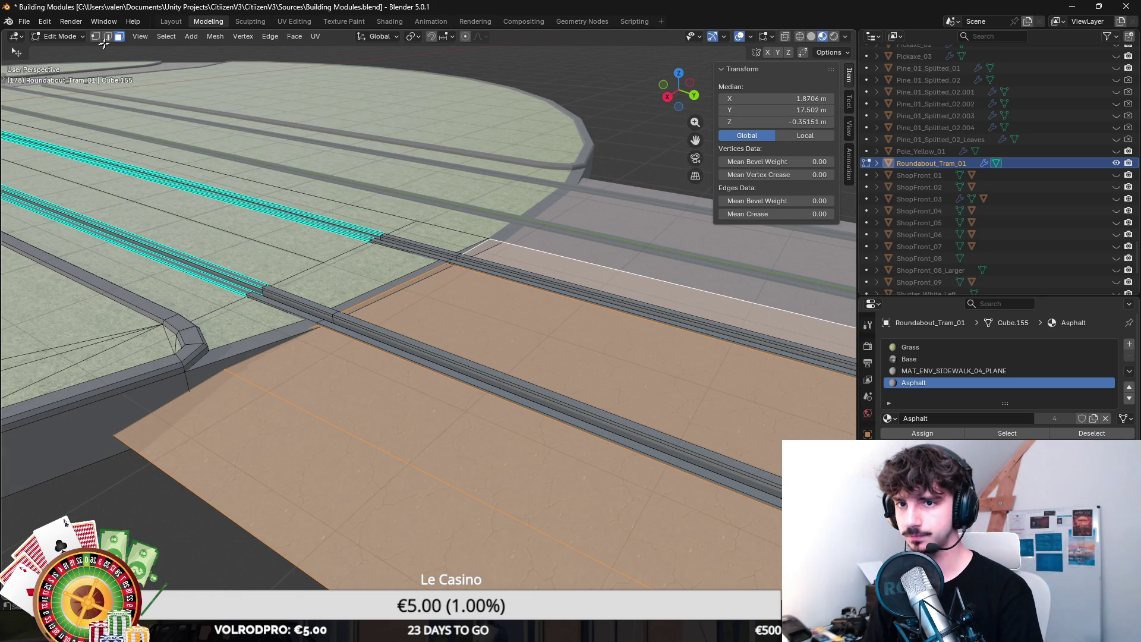
Step: Show the roundabout mesh in wireframe and return to face selection
{"action": "left_click", "coordinate": [107, 36]}
{"action": "left_click_drag", "start_coordinate": [594, 332], "coordinate": [604, 382]}
{"action": "key", "text": "z"}
{"action": "left_click", "coordinate": [537, 383]}
{"action": "key", "text": "3"}
{"action": "scroll", "scroll_direction": "down", "scroll_amount": 3}
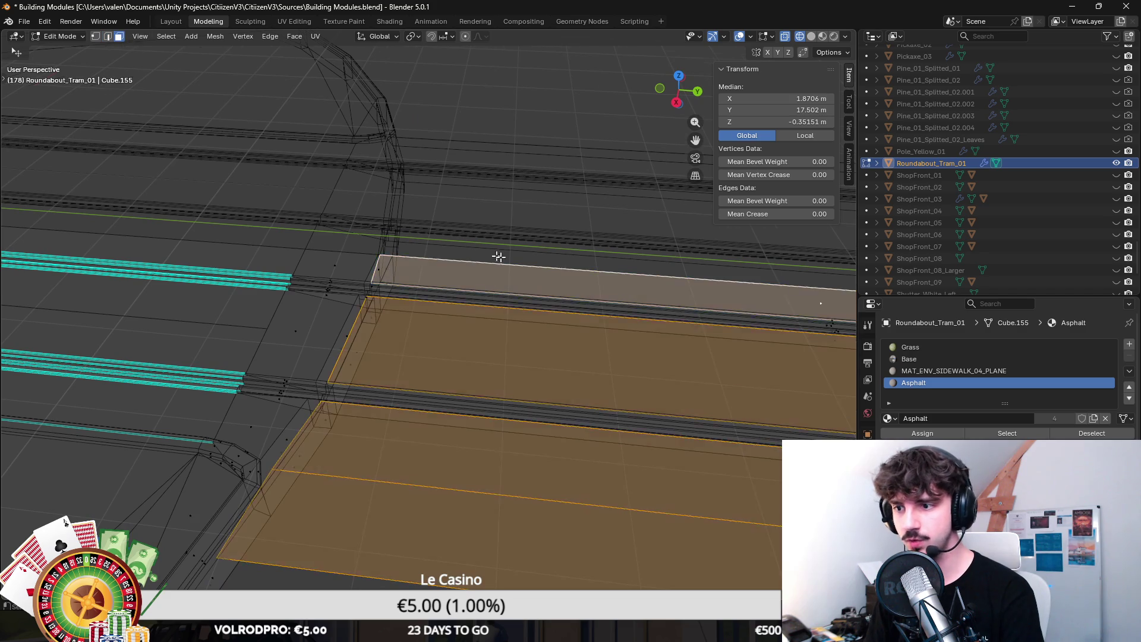
Step: Duplicate the asphalt strip and move it across, snug against the roundabout edge
{"action": "key", "text": "g"}
{"action": "key", "text": "Escape"}
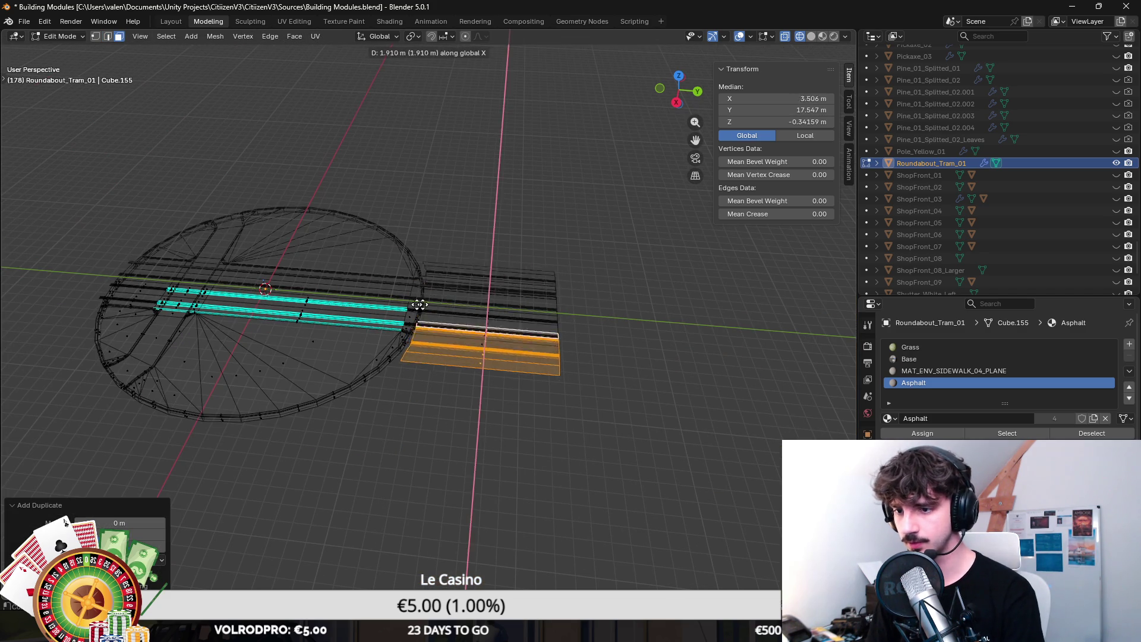
{"action": "key", "text": "g"}
{"action": "left_click", "coordinate": [211, 255]}
{"action": "scroll", "scroll_direction": "up", "scroll_amount": 3}
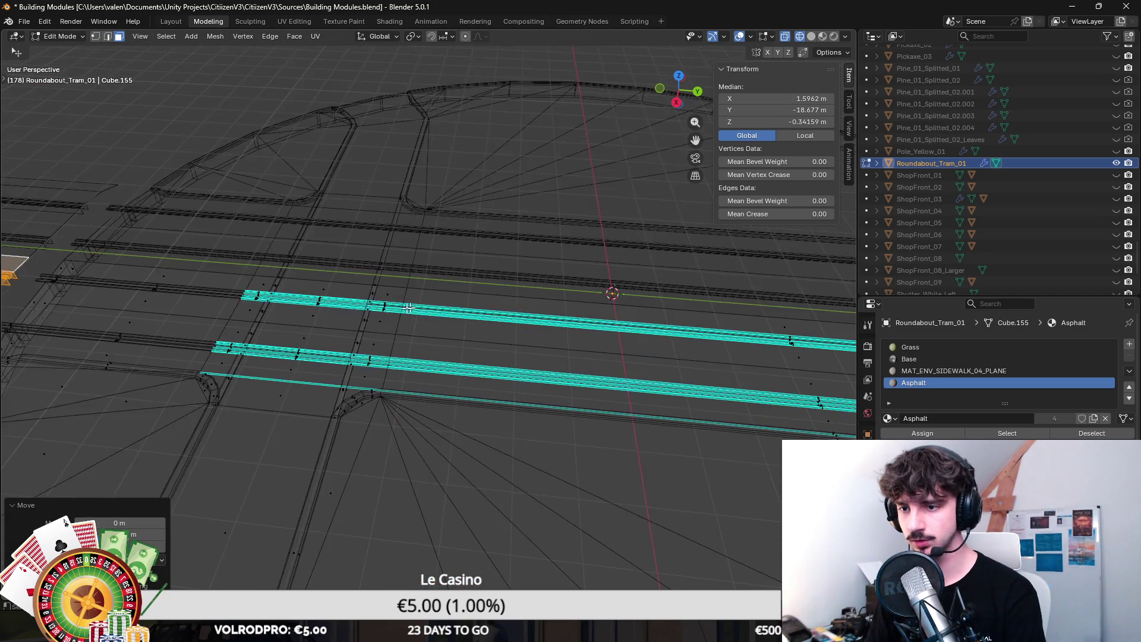
{"action": "key", "text": "g"}
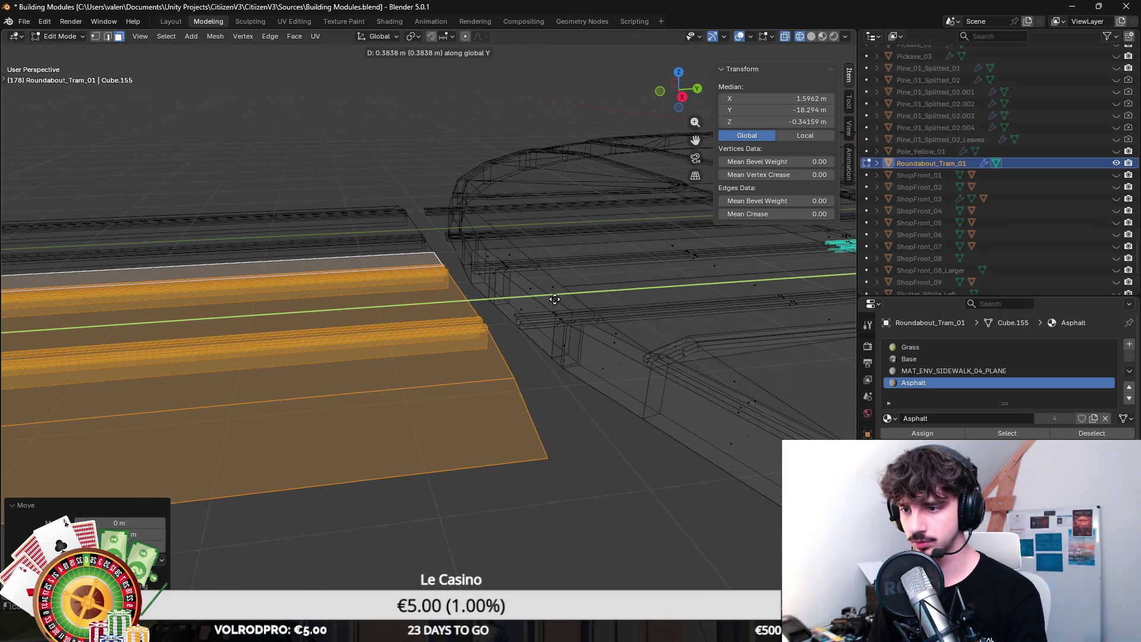
{"action": "left_click", "coordinate": [565, 266]}
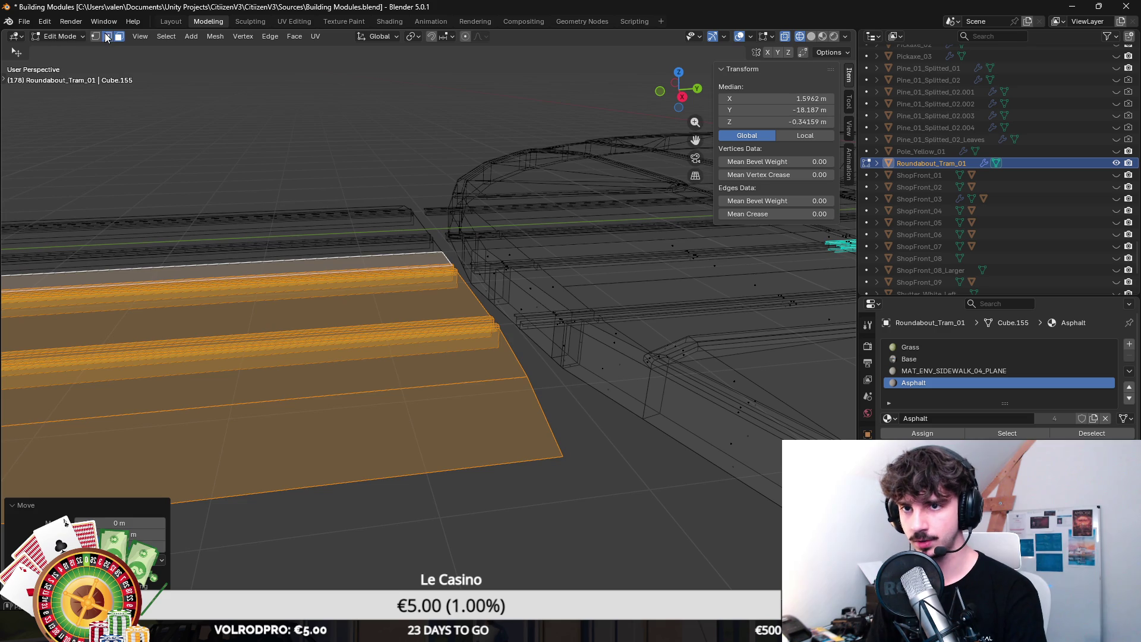
Step: Switch to edge select and Material Preview shading, then select a rail edge
{"action": "left_click", "coordinate": [107, 37]}
{"action": "key", "text": "z"}
{"action": "left_click", "coordinate": [402, 334]}
{"action": "left_click", "coordinate": [480, 395]}
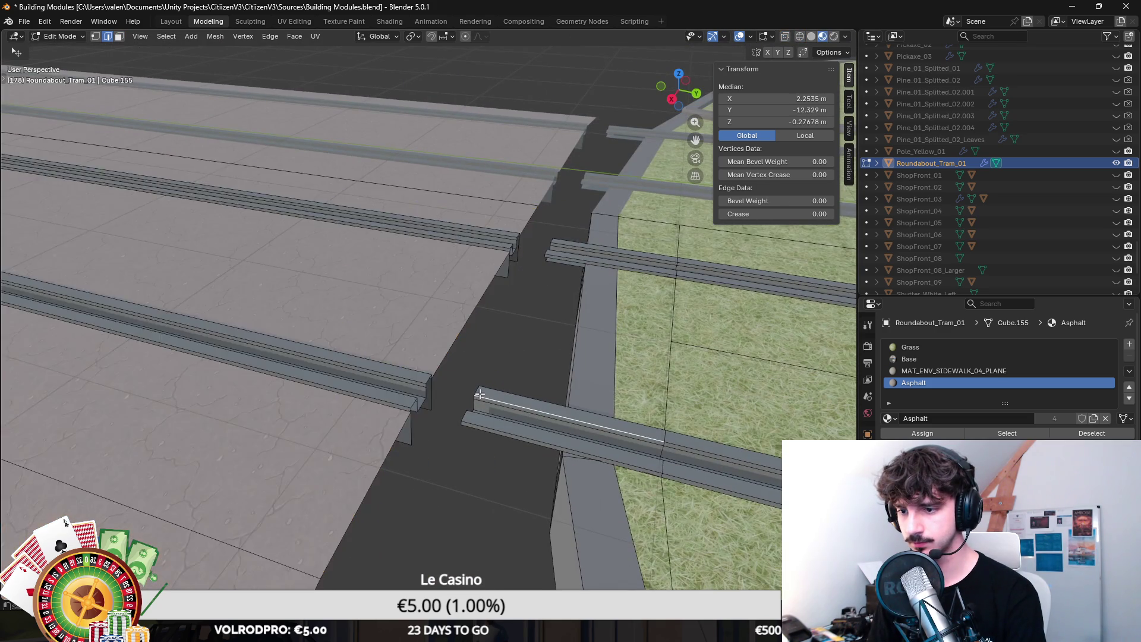
Step: Add a loop cut across the rail and try sliding it along Y, then cancel
{"action": "scroll", "scroll_direction": "up", "scroll_amount": 3}
{"action": "left_click", "coordinate": [483, 426]}
{"action": "scroll", "scroll_direction": "down", "scroll_amount": 3}
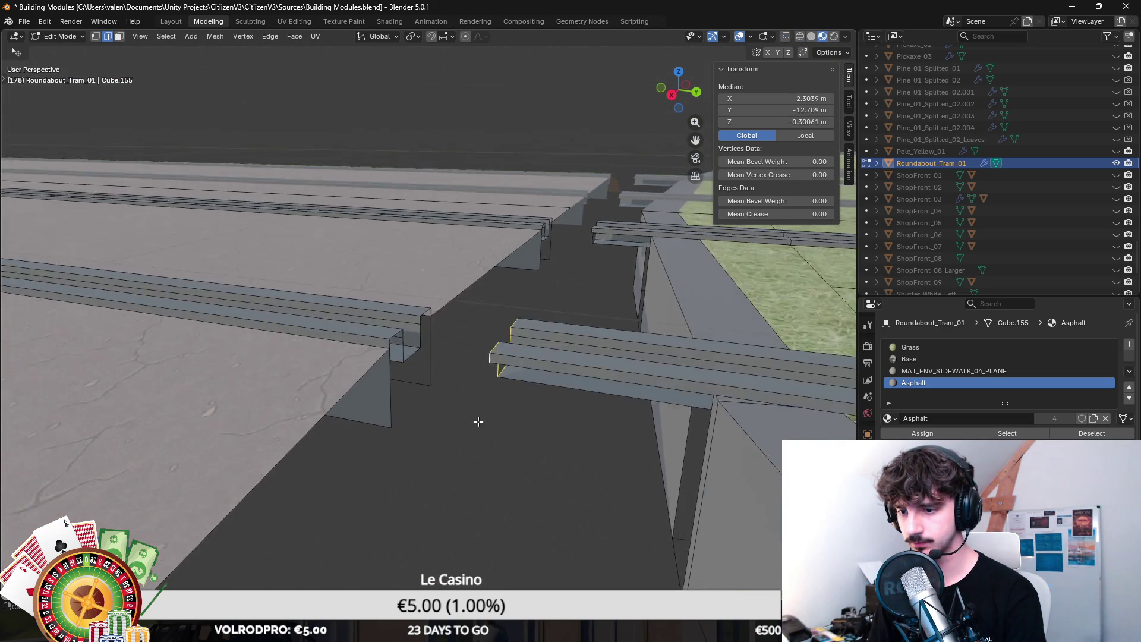
{"action": "key", "text": "ctrl+r"}
{"action": "left_click", "coordinate": [628, 325]}
{"action": "right_click", "coordinate": [627, 325]}
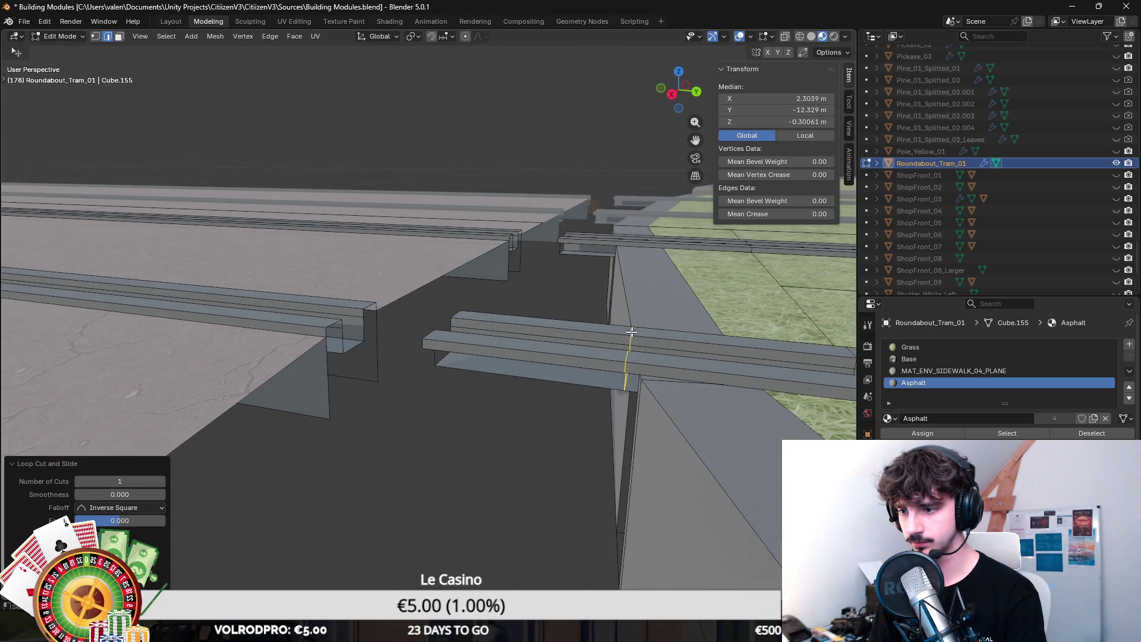
{"action": "scroll", "scroll_direction": "up", "scroll_amount": 3}
{"action": "key", "text": "g"}
{"action": "key", "text": "y"}
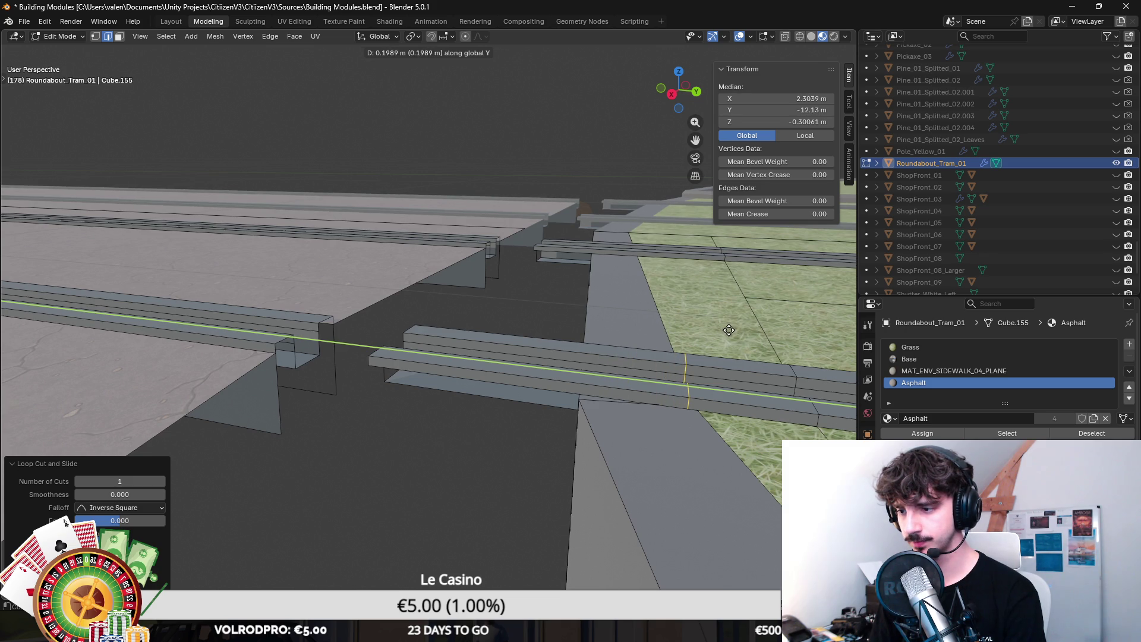
{"action": "right_click", "coordinate": [729, 331]}
Step: Shift the short rail edge along Y near the junction and select the curb edges
{"action": "left_click", "coordinate": [632, 247]}
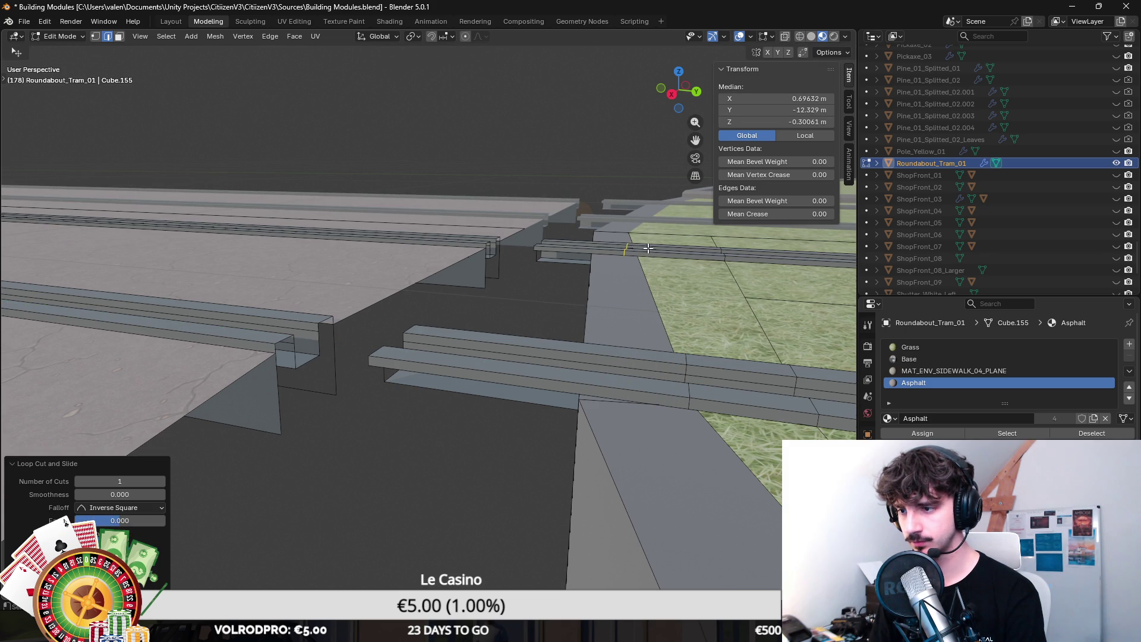
{"action": "key", "text": "g"}
{"action": "key", "text": "y"}
{"action": "left_click", "coordinate": [667, 251]}
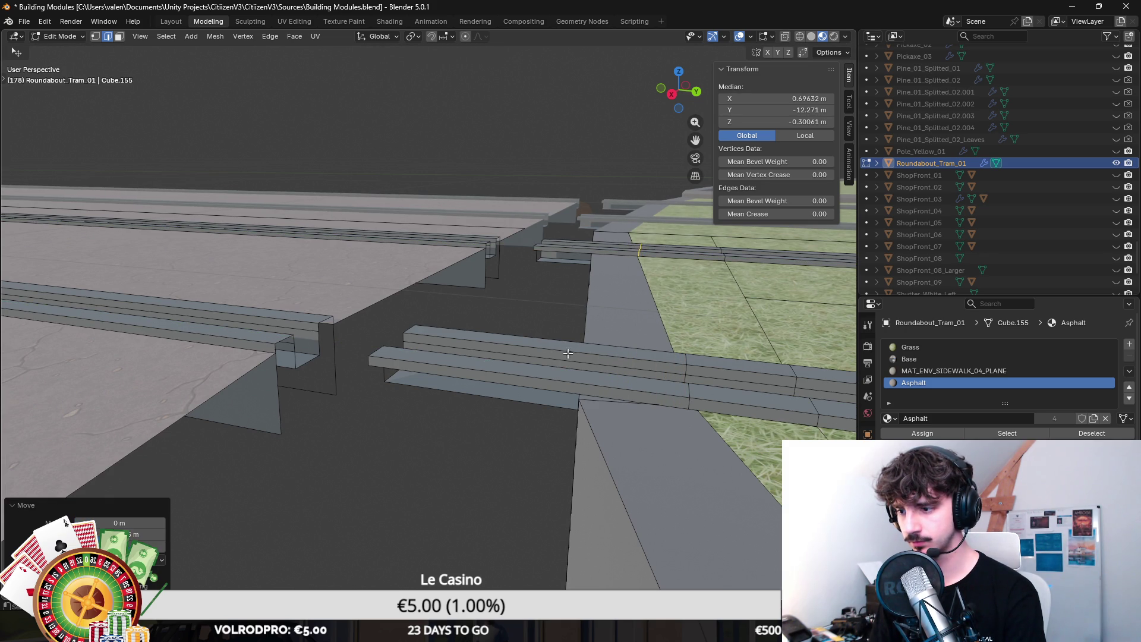
{"action": "left_click", "coordinate": [498, 375]}
{"action": "left_click_drag", "start_coordinate": [460, 377], "coordinate": [561, 262]}
{"action": "left_click", "coordinate": [148, 262]}
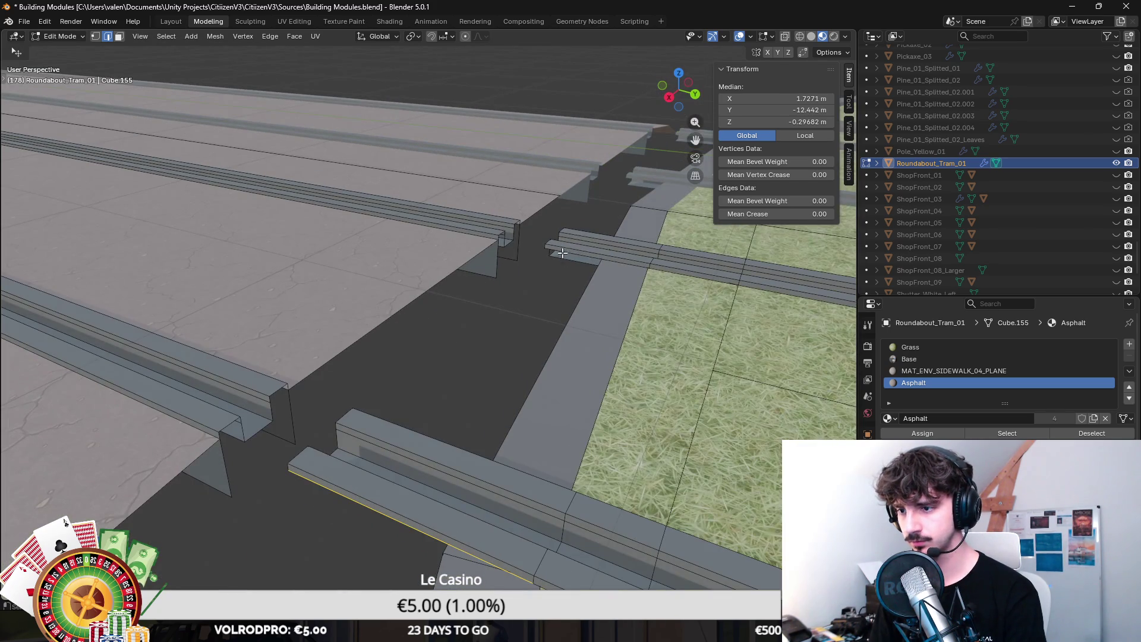
Step: Extrude the curb edge down along Z to road level
{"action": "key", "text": "e"}
{"action": "key", "text": "z"}
{"action": "left_click", "coordinate": [593, 237]}
{"action": "key", "text": "g"}
{"action": "key", "text": "z"}
{"action": "left_click", "coordinate": [591, 258]}
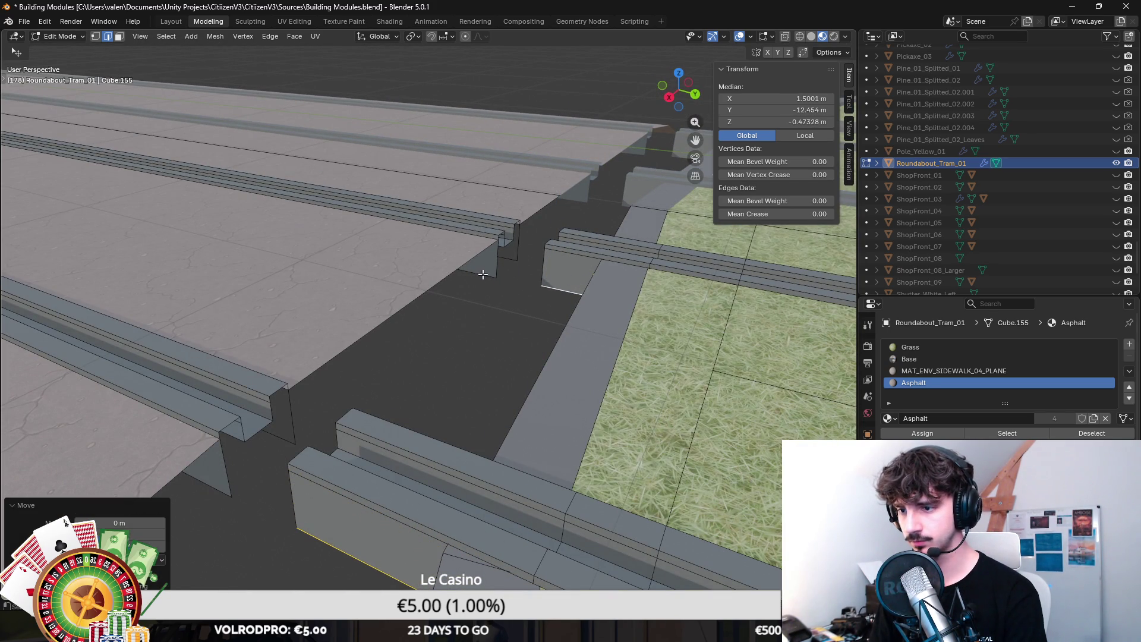
Step: Pick out the edges and vertices at the curb gap's corner
{"action": "left_click", "coordinate": [483, 274]}
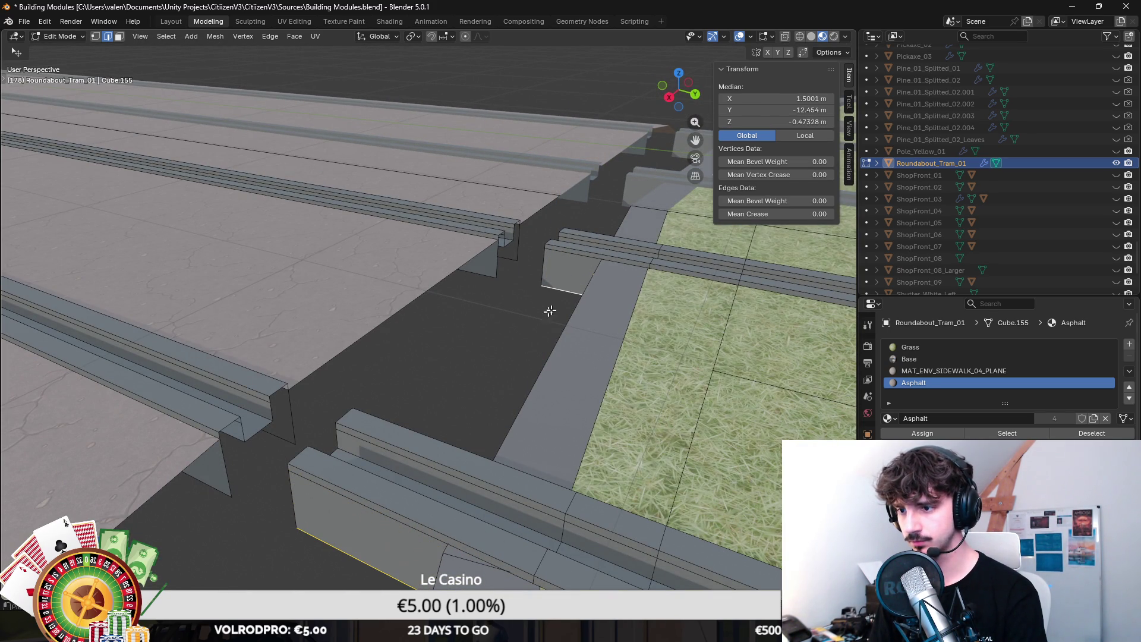
{"action": "scroll", "scroll_direction": "up", "scroll_amount": 3}
{"action": "left_click", "coordinate": [505, 305]}
{"action": "left_click", "coordinate": [491, 330]}
{"action": "scroll", "scroll_direction": "down", "scroll_amount": 3}
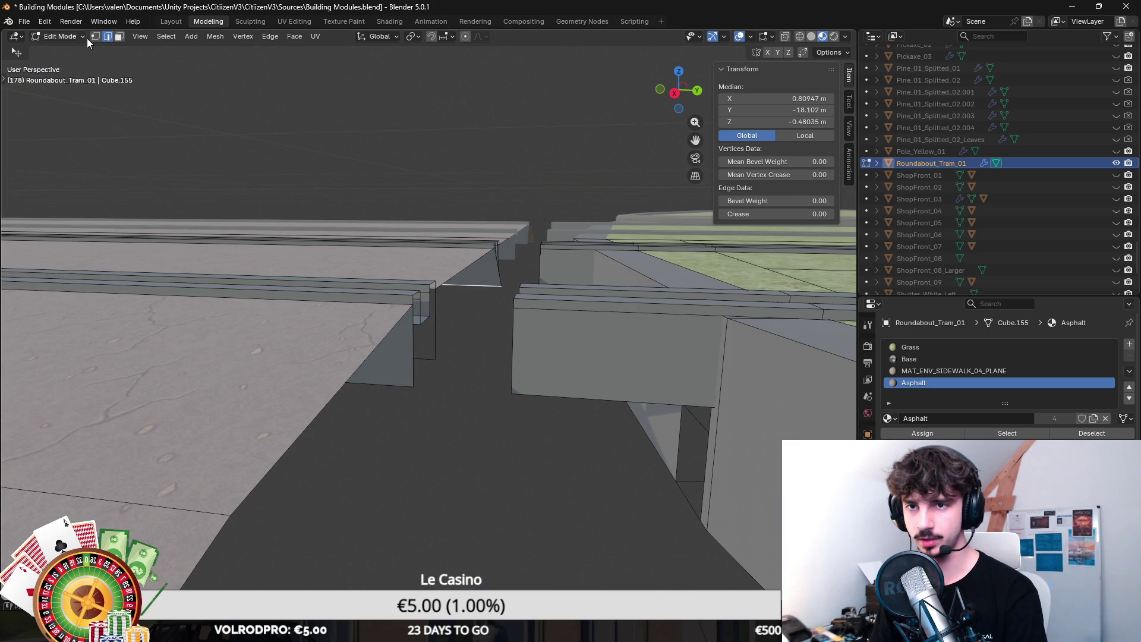
{"action": "scroll", "scroll_direction": "up", "scroll_amount": 3}
{"action": "left_click", "coordinate": [512, 371]}
{"action": "left_click_drag", "start_coordinate": [493, 280], "coordinate": [399, 438]}
{"action": "left_click", "coordinate": [542, 445]}
Step: Try selecting the left and right curb blocks as linked pieces, then clear the selection
{"action": "key", "text": "c"}
{"action": "key", "text": "Escape"}
{"action": "key", "text": "l"}
{"action": "key", "text": "shift+l"}
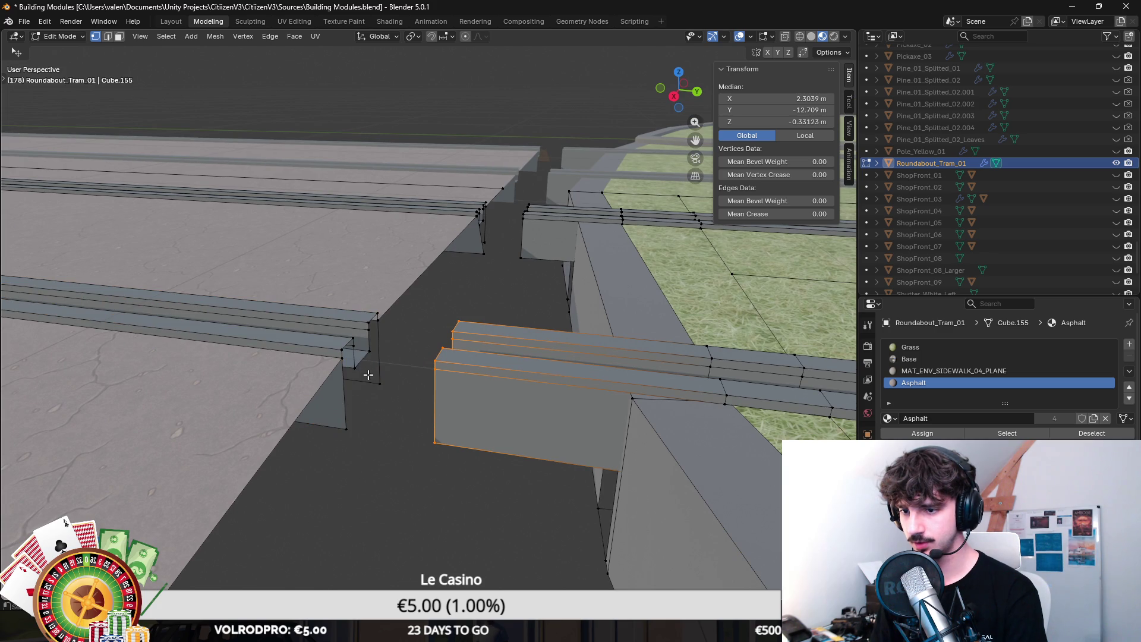
{"action": "key", "text": "l"}
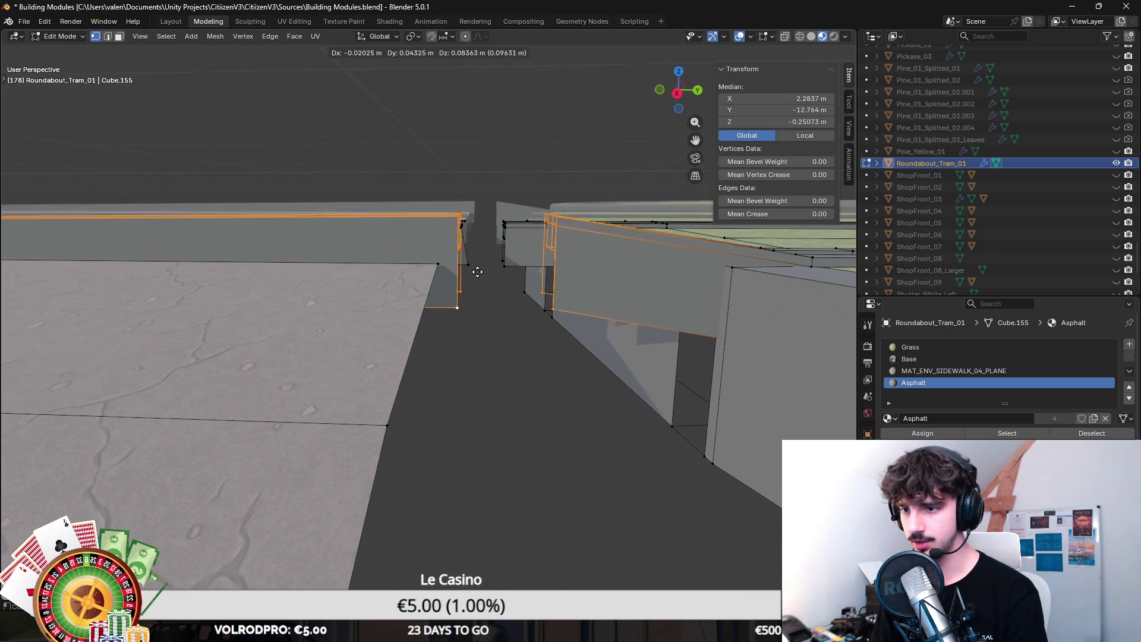
{"action": "key", "text": "alt+a"}
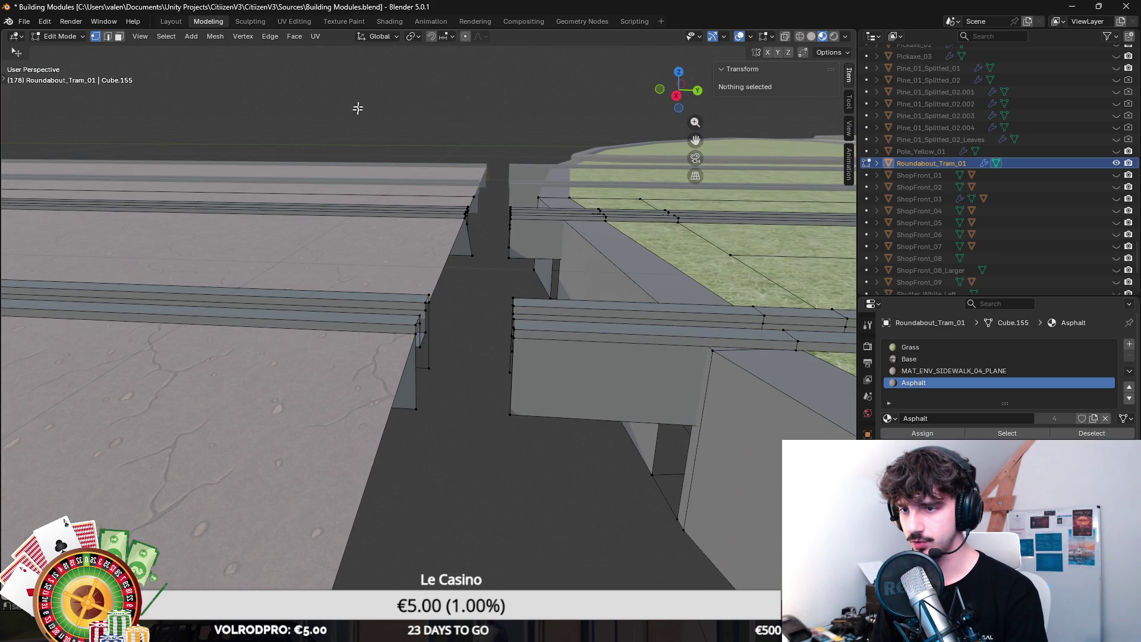
{"action": "key", "text": "l"}
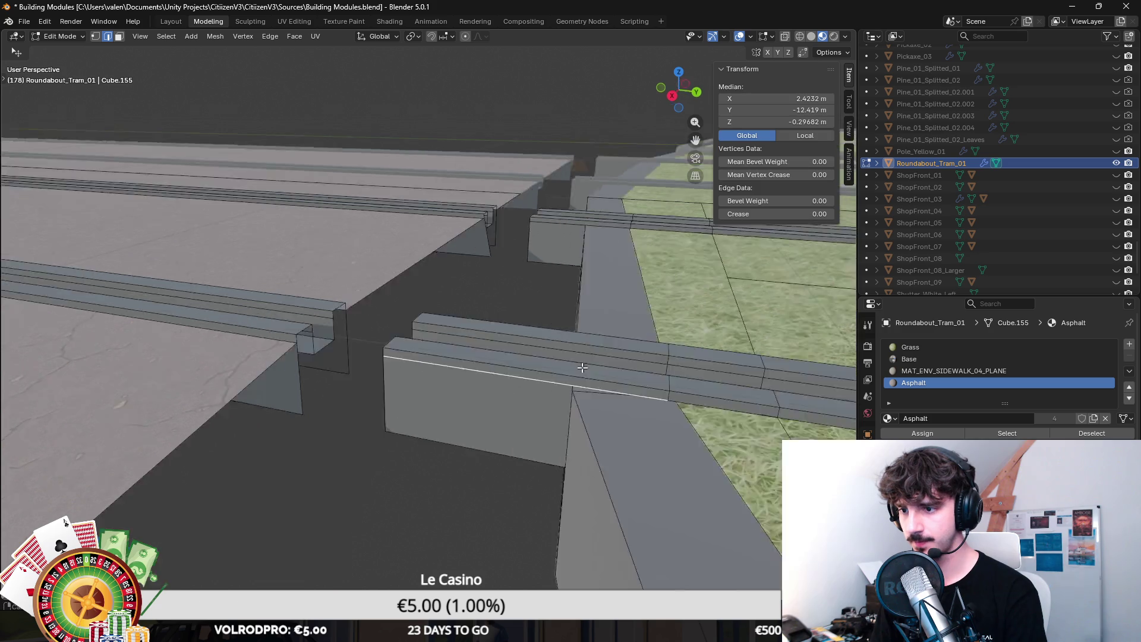
{"action": "key", "text": "alt+a"}
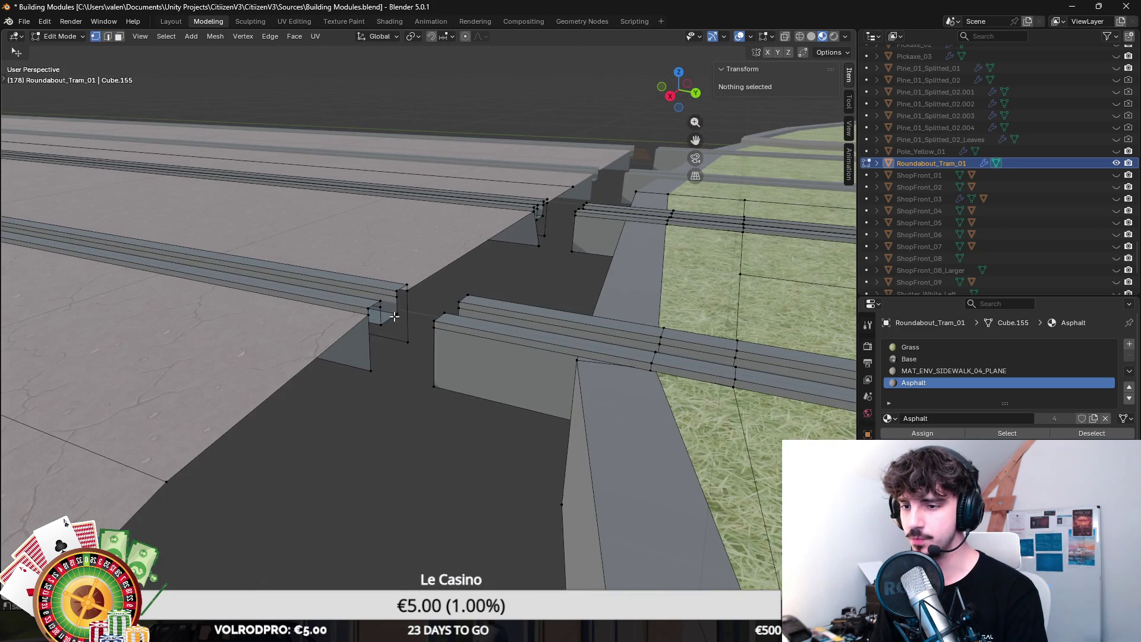
Step: Circle-select the right curb's end vertices and add the left curb's edge loop
{"action": "scroll", "scroll_direction": "up", "scroll_amount": 3}
{"action": "left_click", "coordinate": [522, 420]}
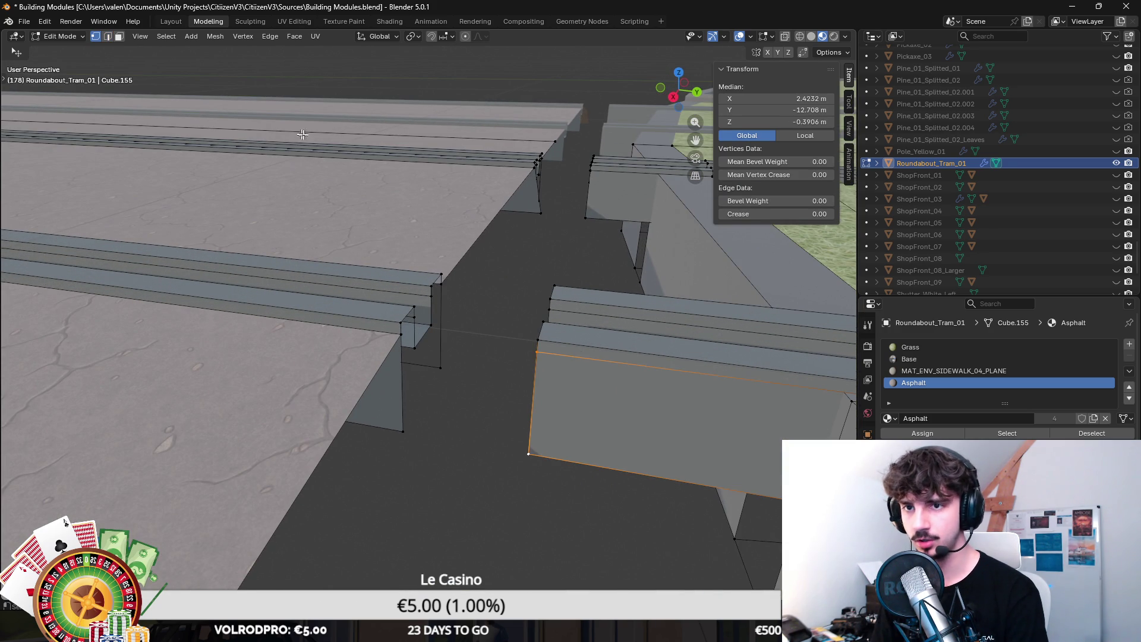
{"action": "key", "text": "c"}
{"action": "left_click_drag", "start_coordinate": [612, 400], "coordinate": [638, 333]}
{"action": "key", "text": "Escape"}
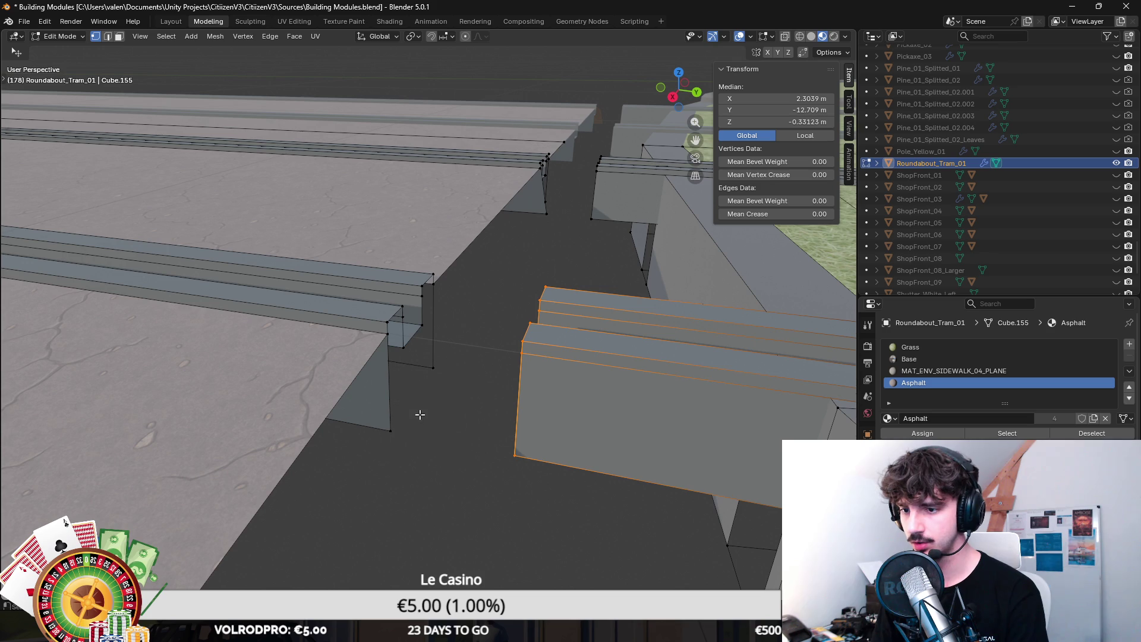
{"action": "left_click", "coordinate": [382, 422]}
Step: Bridge the two selected curb edge loops with Bridge Edge Loops
{"action": "key", "text": "F3"}
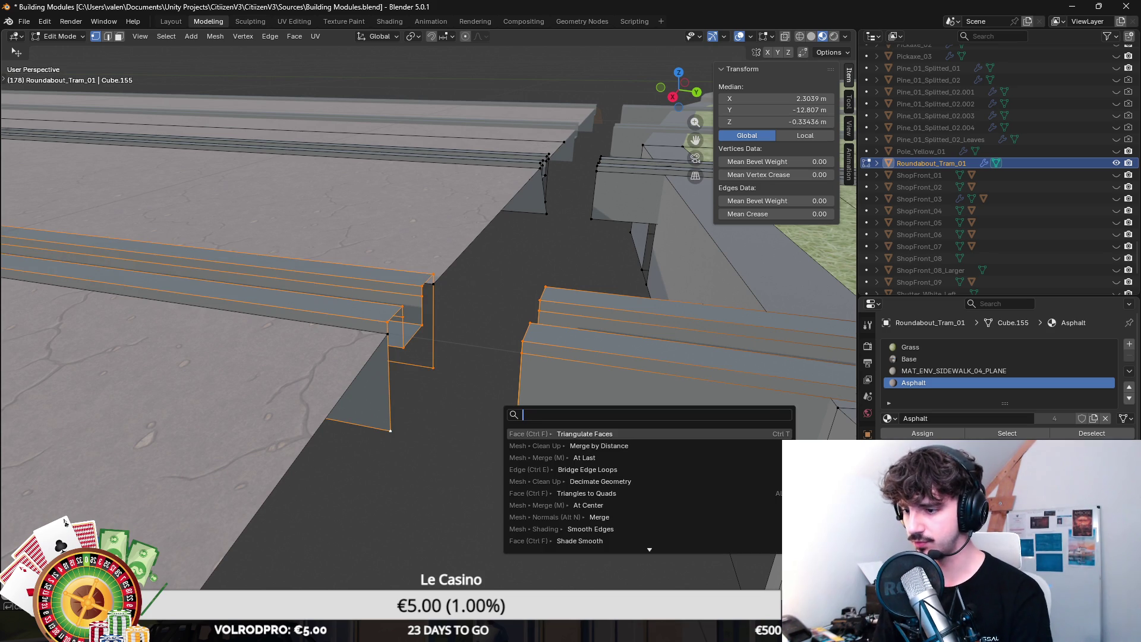
{"action": "key", "text": "Down"}
{"action": "key", "text": "Down"}
{"action": "key", "text": "Down"}
{"action": "key", "text": "Return"}
{"action": "left_click_drag", "start_coordinate": [508, 410], "coordinate": [270, 177]}
Step: Dissolve the first stray edges left on the curb after bridging
{"action": "left_click", "coordinate": [108, 36]}
{"action": "left_click", "coordinate": [553, 380]}
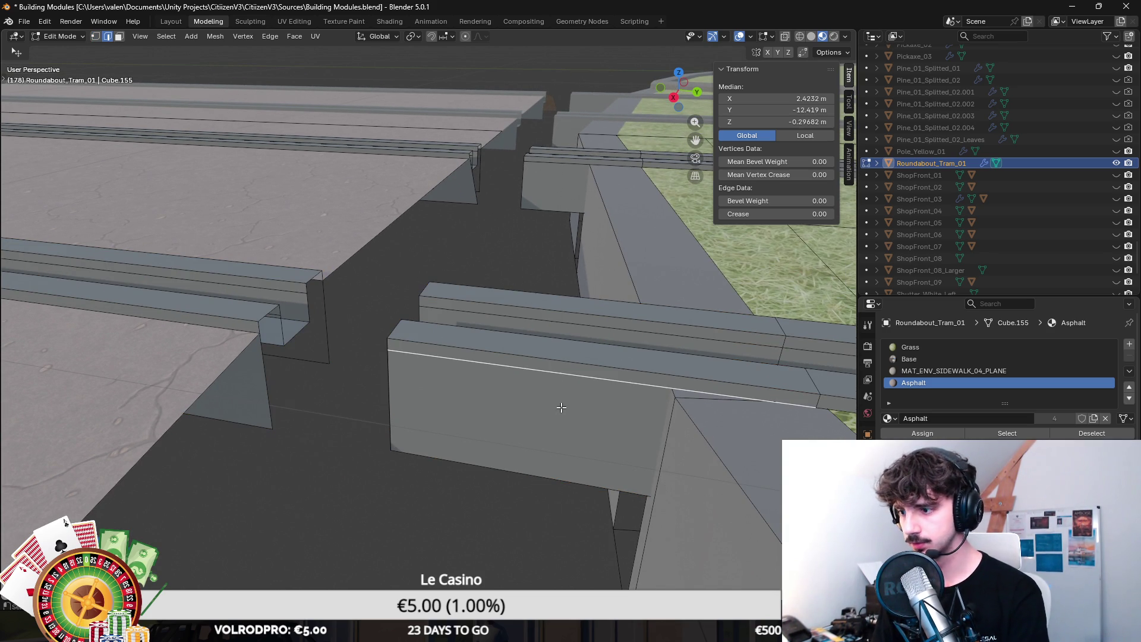
{"action": "key", "text": "x"}
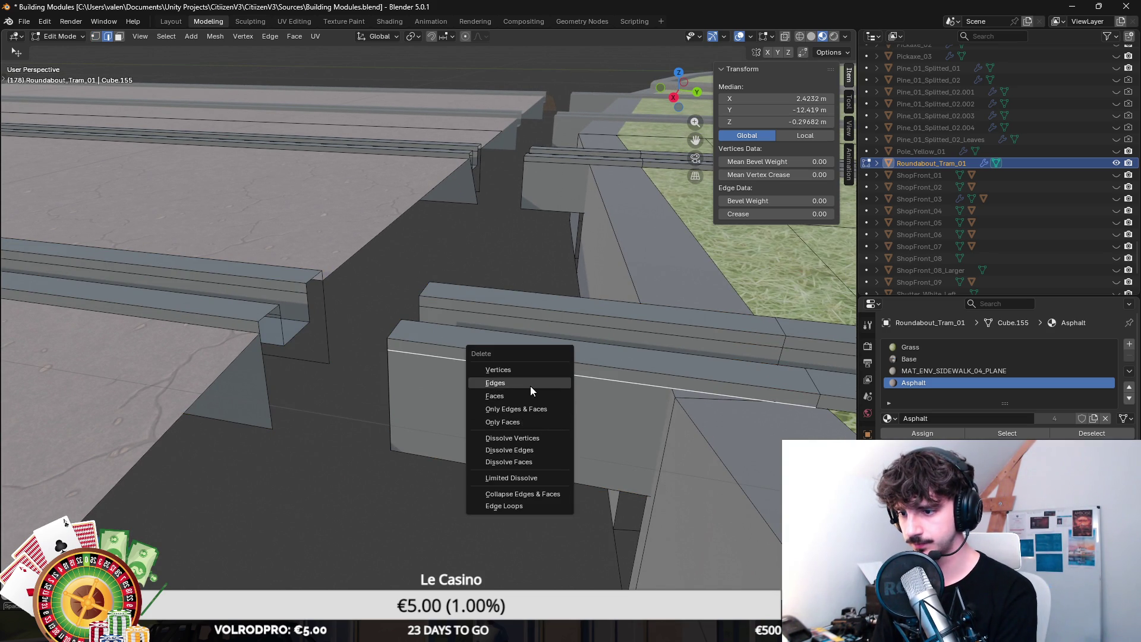
{"action": "left_click", "coordinate": [544, 450]}
{"action": "left_click_drag", "start_coordinate": [544, 449], "coordinate": [178, 244]}
{"action": "left_click", "coordinate": [141, 203]}
{"action": "key", "text": "x"}
{"action": "left_click", "coordinate": [178, 244]}
Step: Dissolve the remaining stray edges around the curb corner
{"action": "key", "text": "x"}
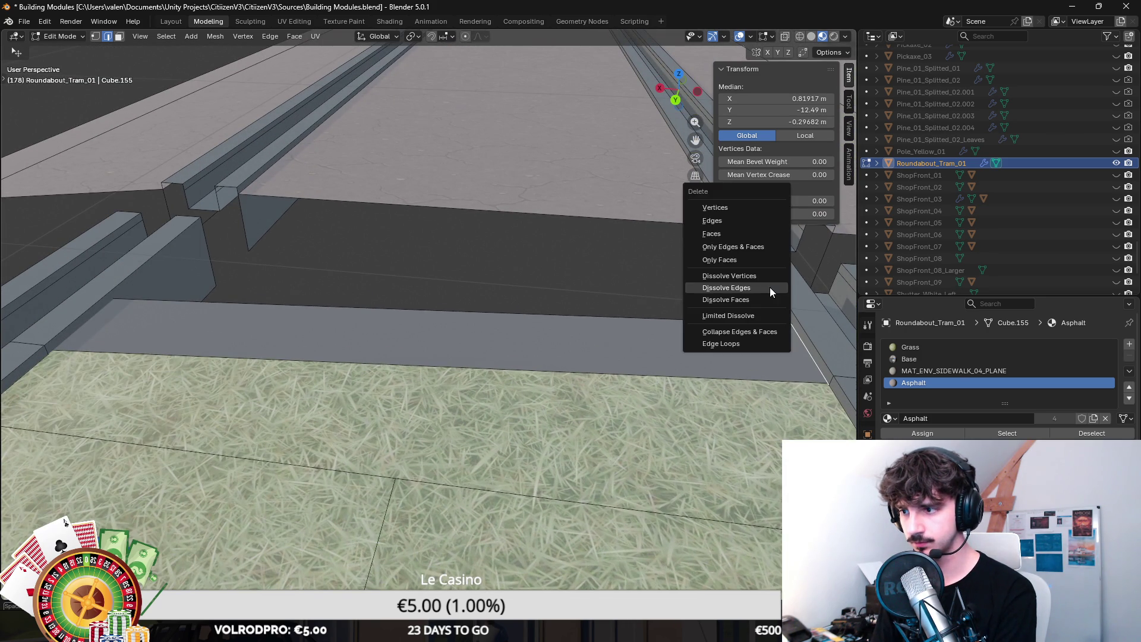
{"action": "left_click", "coordinate": [769, 287]}
{"action": "left_click_drag", "start_coordinate": [769, 287], "coordinate": [663, 354]}
{"action": "left_click", "coordinate": [699, 449]}
{"action": "key", "text": "x"}
{"action": "left_click", "coordinate": [713, 454]}
{"action": "left_click_drag", "start_coordinate": [716, 455], "coordinate": [586, 407]}
{"action": "left_click", "coordinate": [606, 335]}
{"action": "left_click_drag", "start_coordinate": [606, 335], "coordinate": [358, 266]}
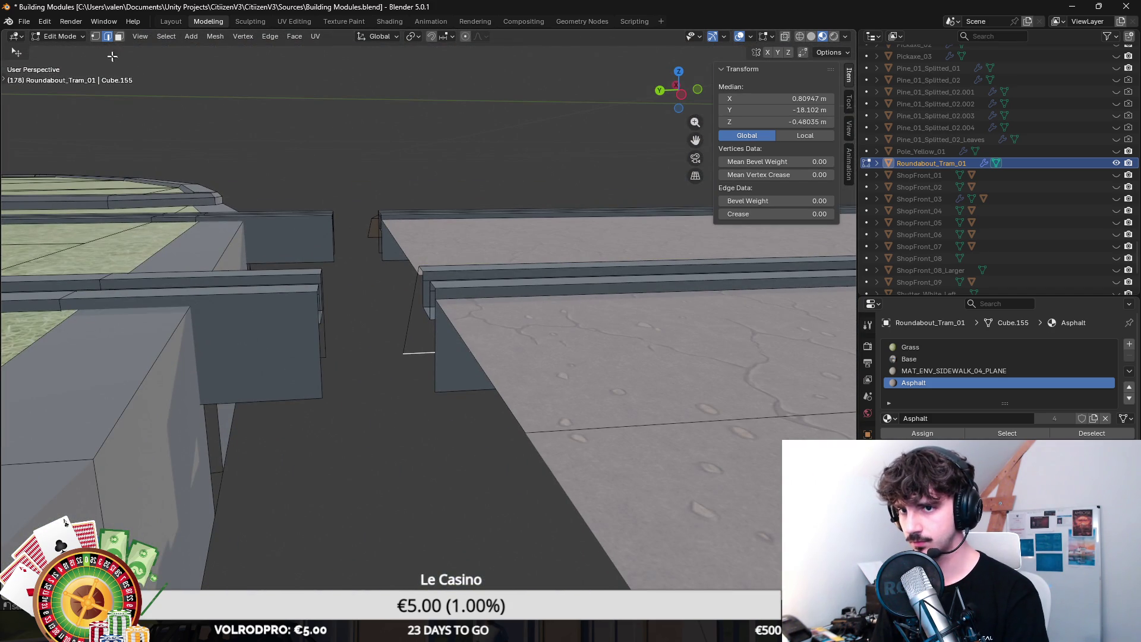
Step: Move the curb base corner vertex along Y to -12.926 m
{"action": "left_click", "coordinate": [95, 37]}
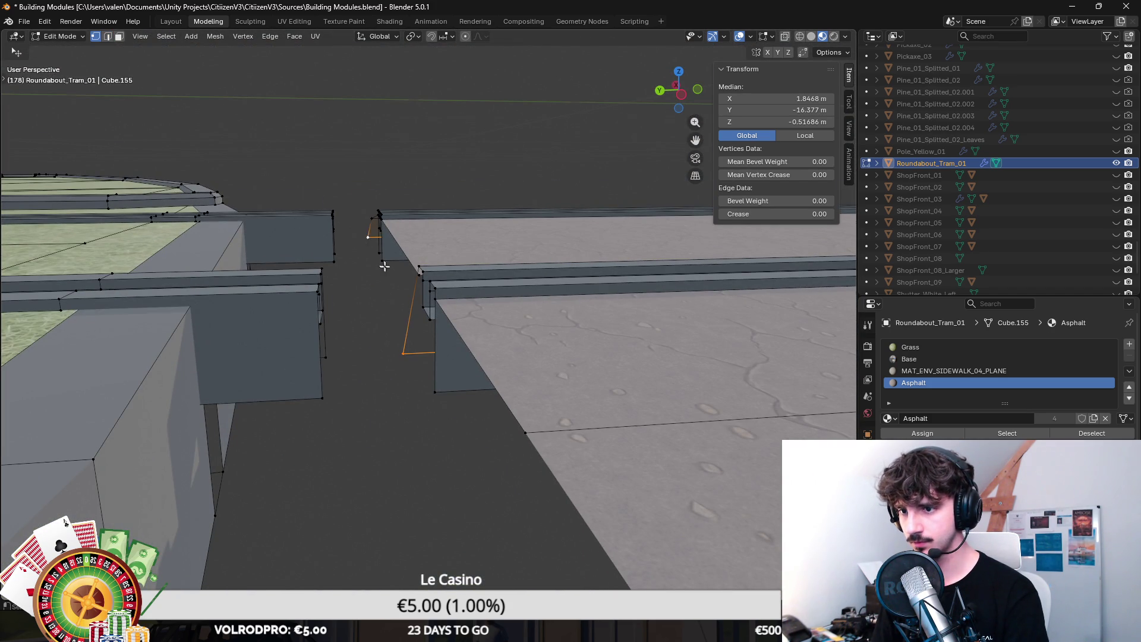
{"action": "left_click_drag", "start_coordinate": [385, 267], "coordinate": [392, 284]}
{"action": "left_click", "coordinate": [431, 390]}
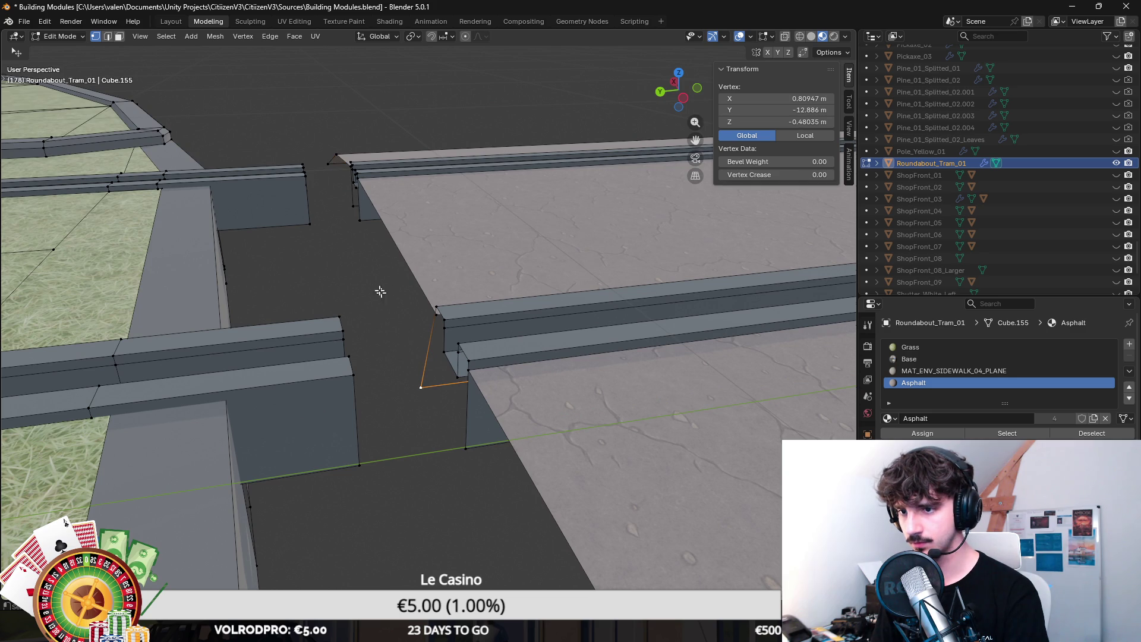
{"action": "scroll", "scroll_direction": "up", "scroll_amount": 3}
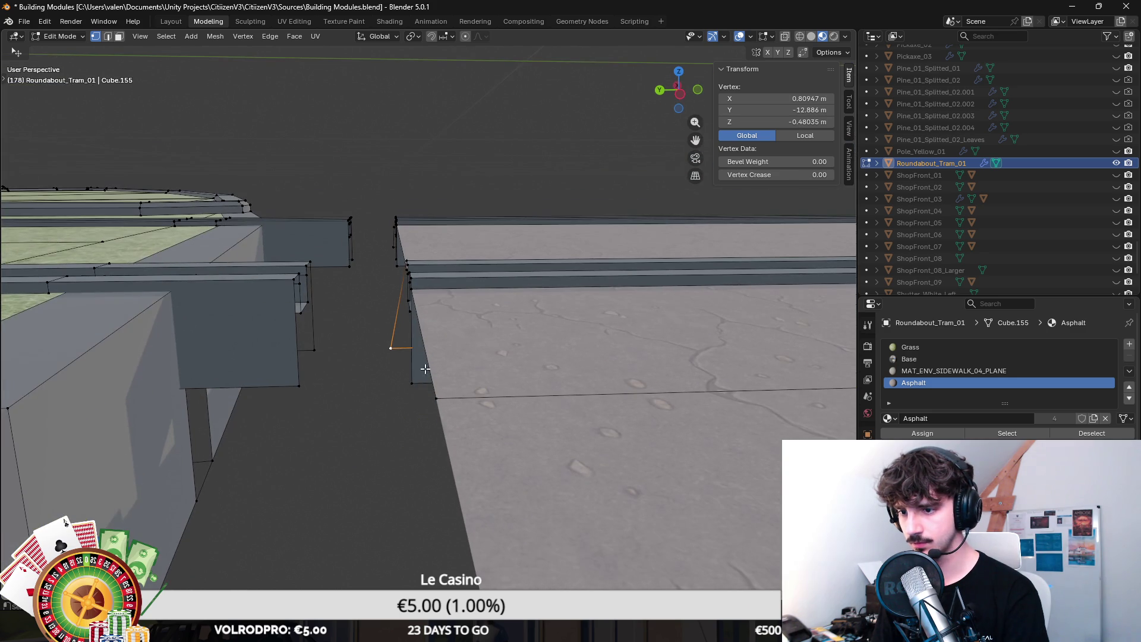
{"action": "key", "text": "g"}
{"action": "key", "text": "y"}
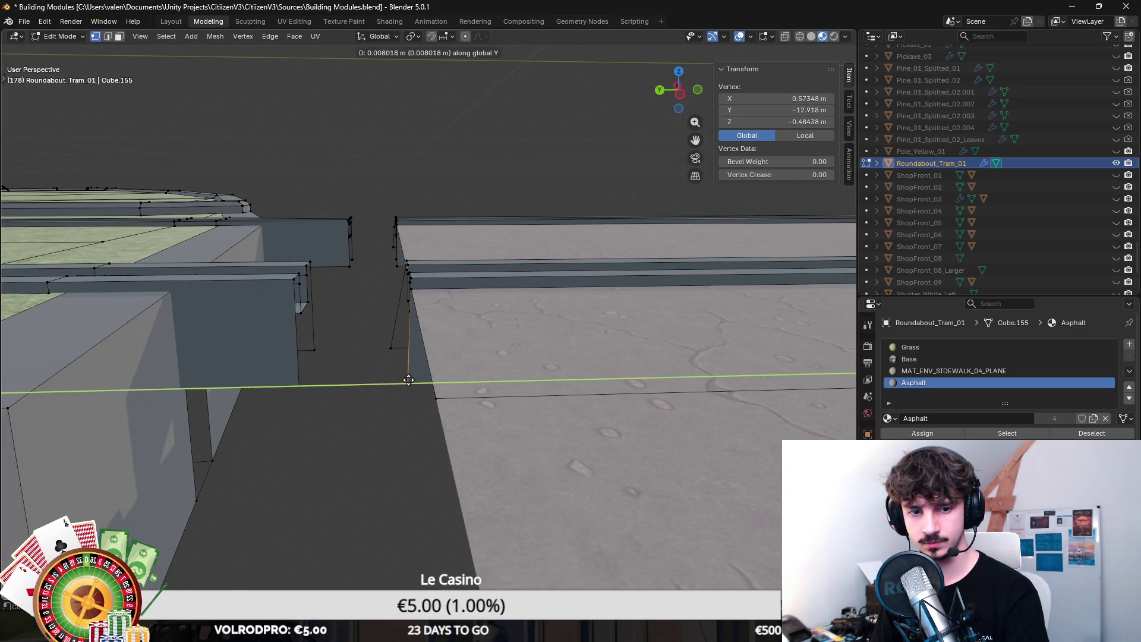
{"action": "left_click", "coordinate": [411, 383]}
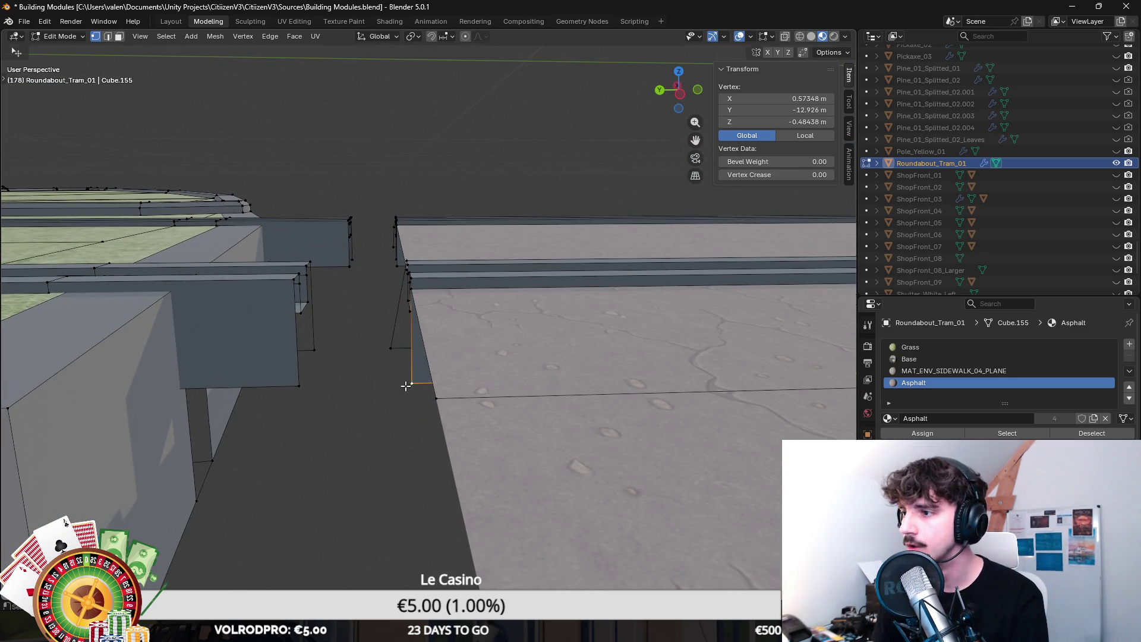
Step: Select both linked curb pieces, undoing an extra corner vertex
{"action": "left_click", "coordinate": [408, 347]}
{"action": "key", "text": "ctrl+l"}
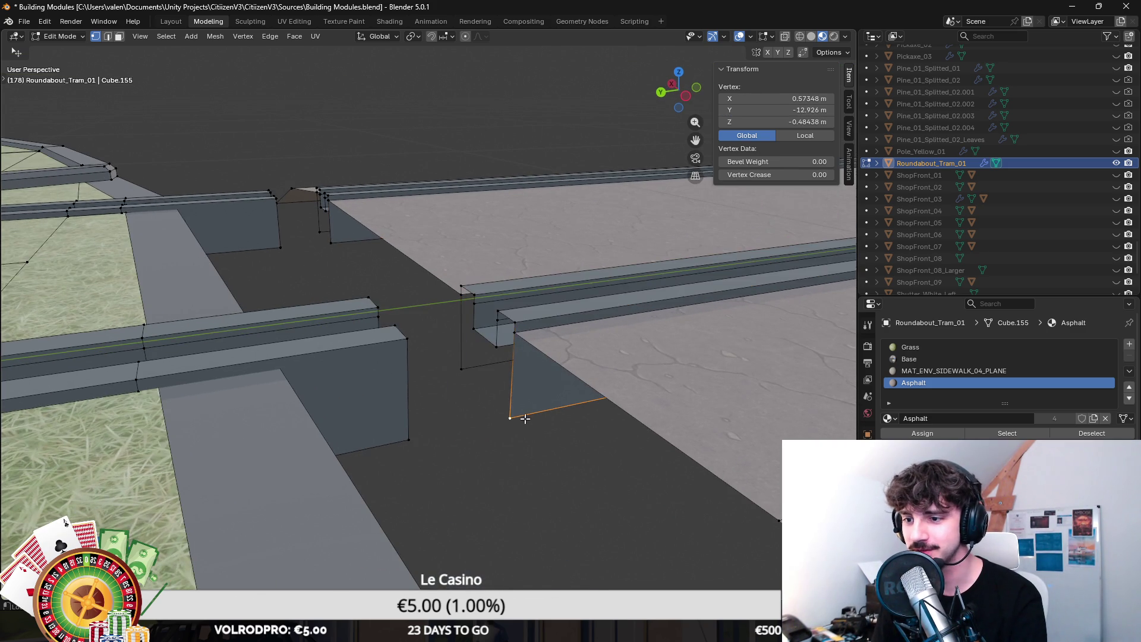
{"action": "left_click", "coordinate": [609, 453]}
{"action": "key", "text": "ctrl+l"}
{"action": "left_click_drag", "start_coordinate": [505, 410], "coordinate": [256, 369]}
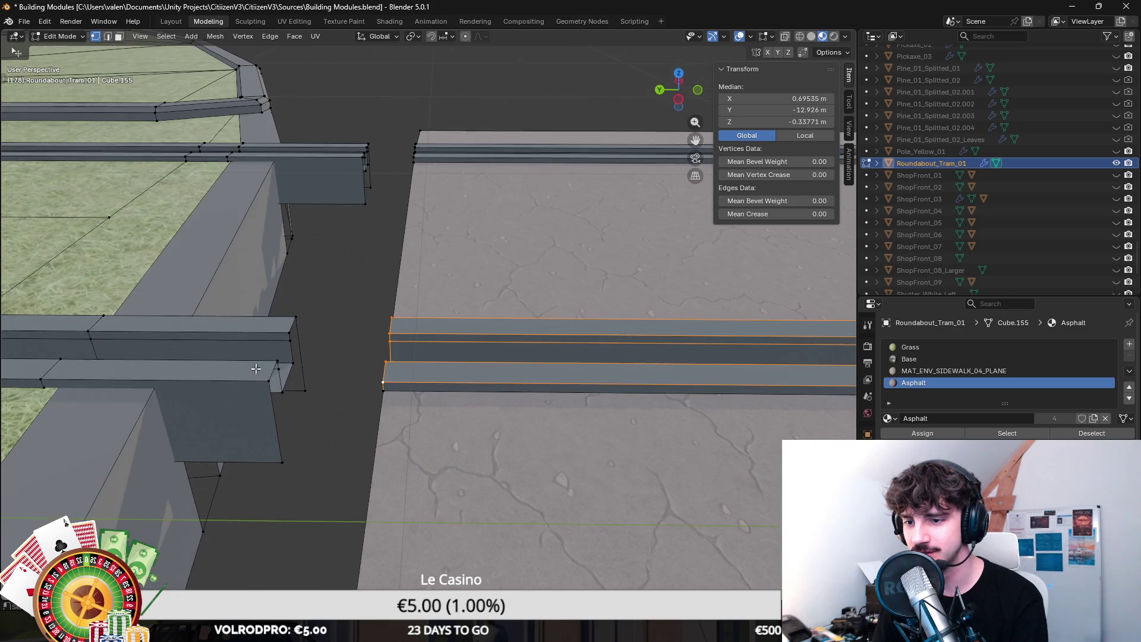
{"action": "left_click", "coordinate": [263, 384]}
{"action": "key", "text": "ctrl+z"}
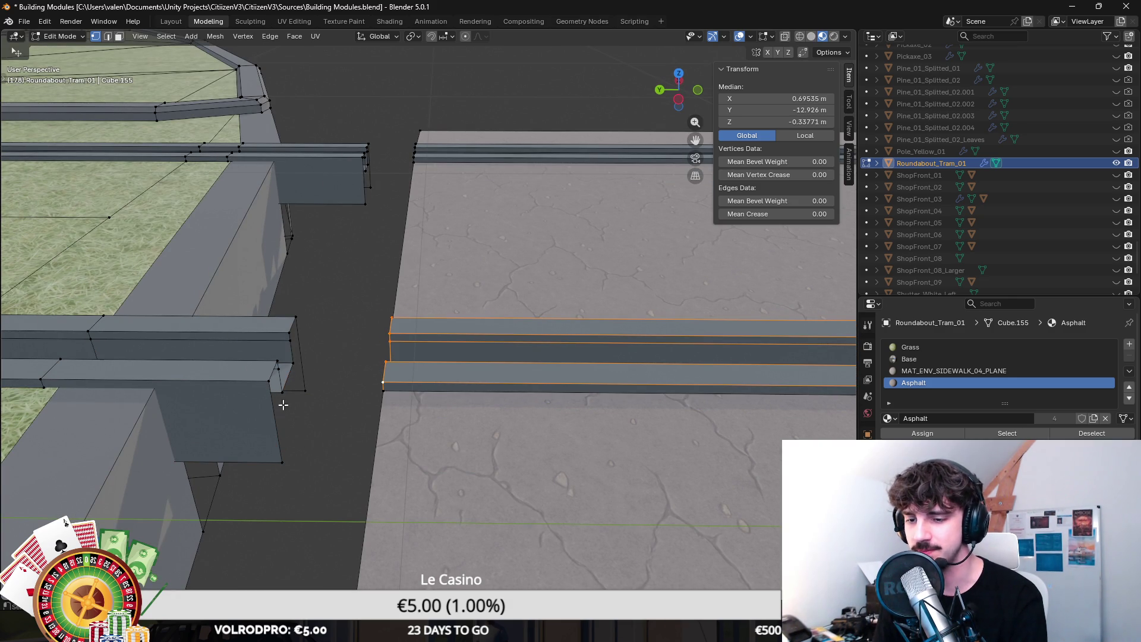
Step: Circle-select the left curb block's vertices and bridge its edge loops
{"action": "key", "text": "c"}
{"action": "left_click_drag", "start_coordinate": [293, 466], "coordinate": [299, 363]}
{"action": "right_click", "coordinate": [299, 363]}
{"action": "key", "text": "F3"}
{"action": "key", "text": "Return"}
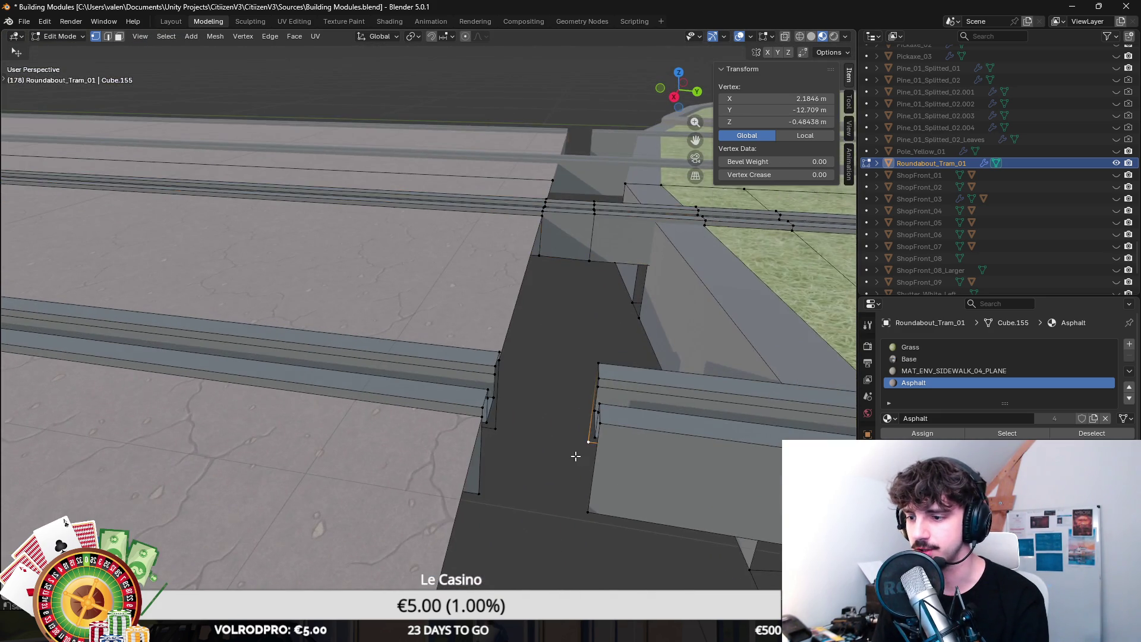
Step: Bridge the right curb block to the left curb's loops across the gap, then exit to Object Mode
{"action": "key", "text": "c"}
{"action": "left_click_drag", "start_coordinate": [570, 466], "coordinate": [561, 393]}
{"action": "right_click", "coordinate": [562, 392]}
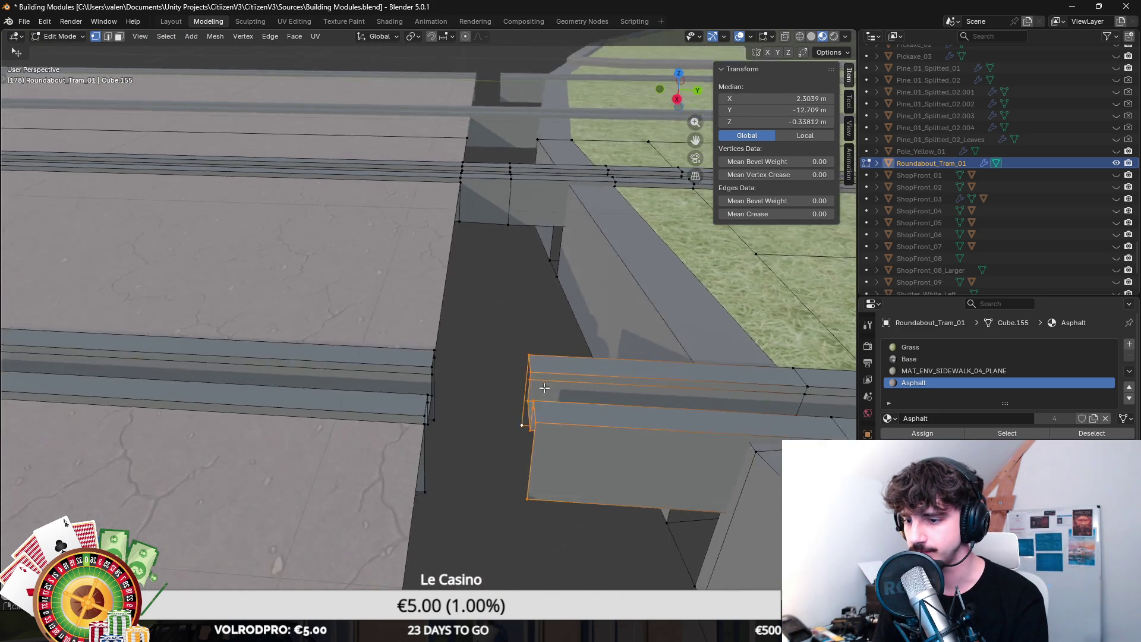
{"action": "left_click", "coordinate": [267, 356]}
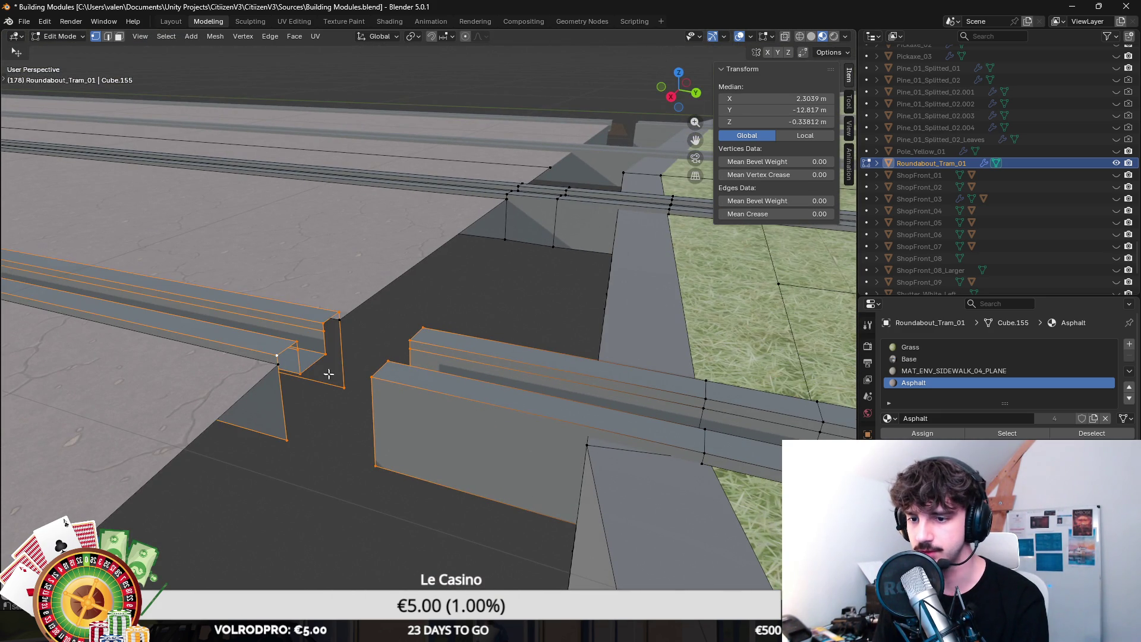
{"action": "key", "text": "F3"}
{"action": "key", "text": "Return"}
{"action": "key", "text": "Tab"}
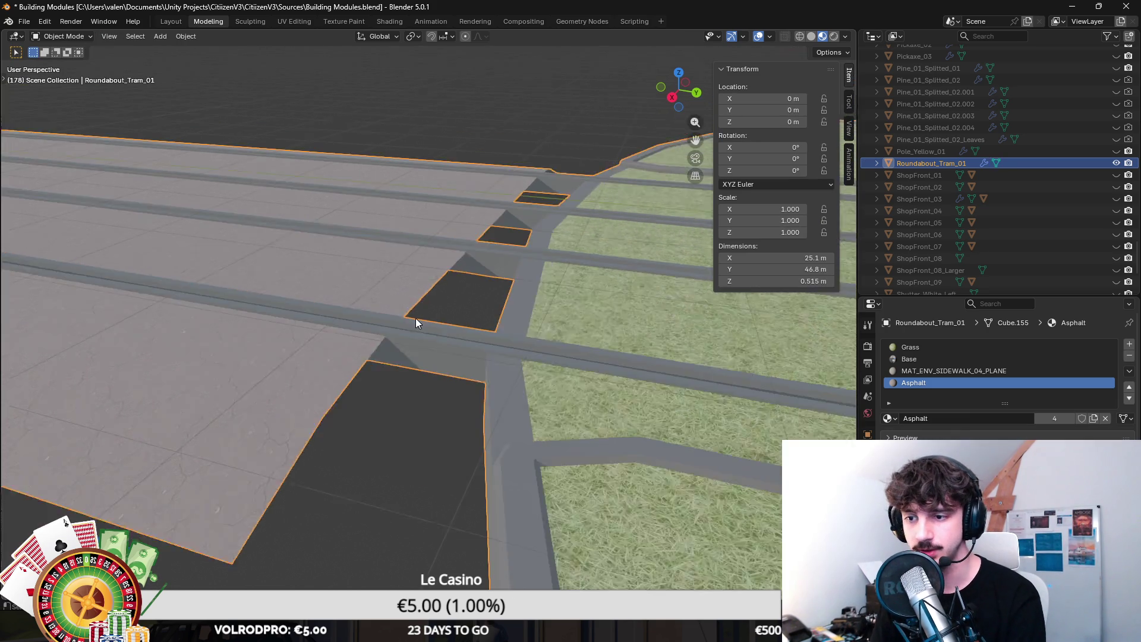
Step: Enter Edit Mode on Roundabout_Tram_01 and select the two edges where the road meets the curb
{"action": "scroll", "scroll_direction": "up", "scroll_amount": 3}
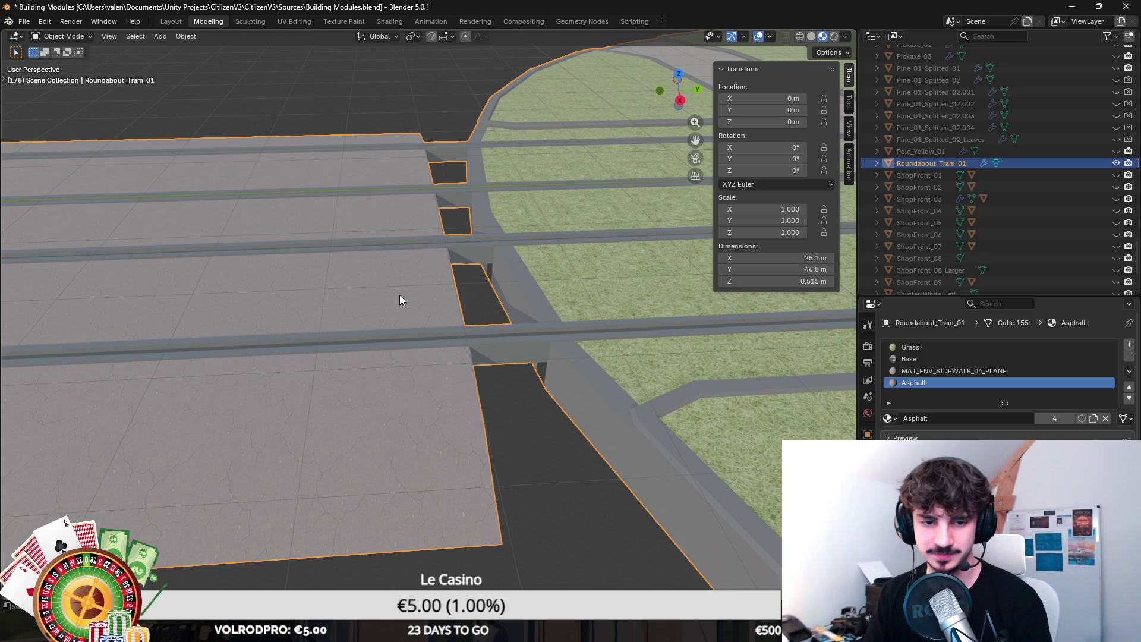
{"action": "key", "text": "Tab"}
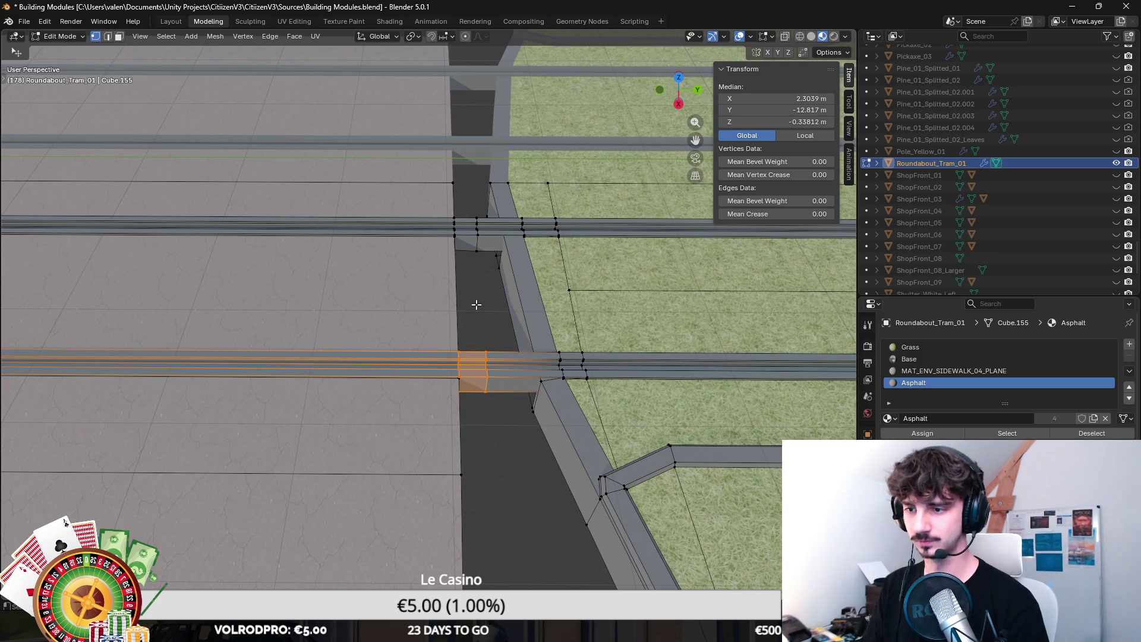
{"action": "scroll", "scroll_direction": "down", "scroll_amount": 3}
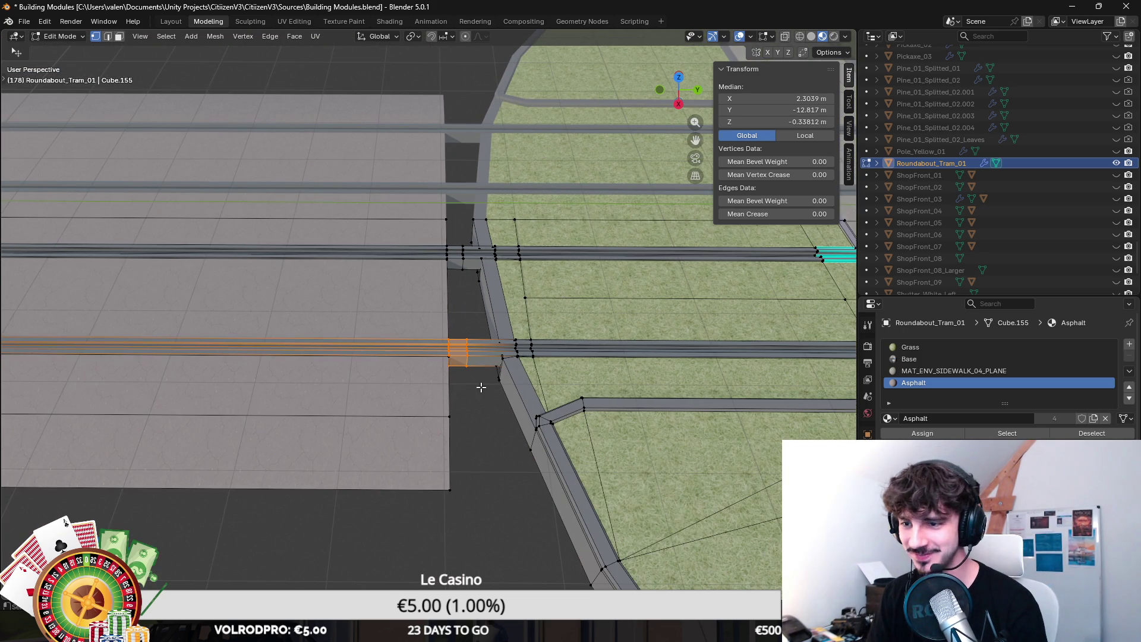
{"action": "scroll", "scroll_direction": "down", "scroll_amount": 3}
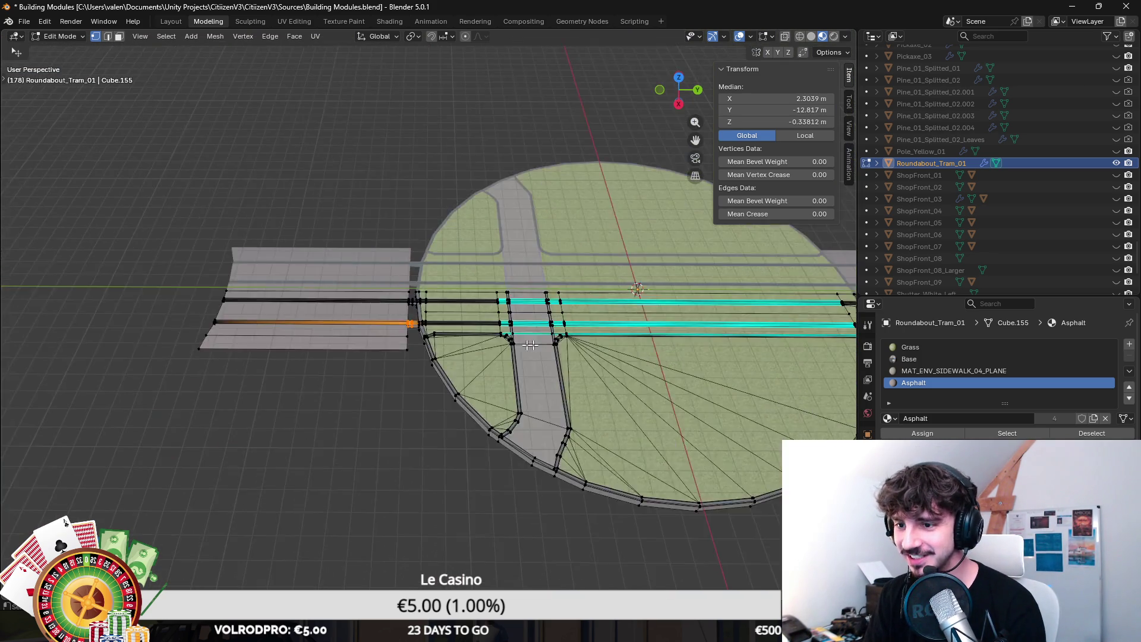
{"action": "scroll", "scroll_direction": "up", "scroll_amount": 3}
{"action": "left_click_drag", "start_coordinate": [611, 345], "coordinate": [260, 410]}
{"action": "left_click", "coordinate": [107, 37]}
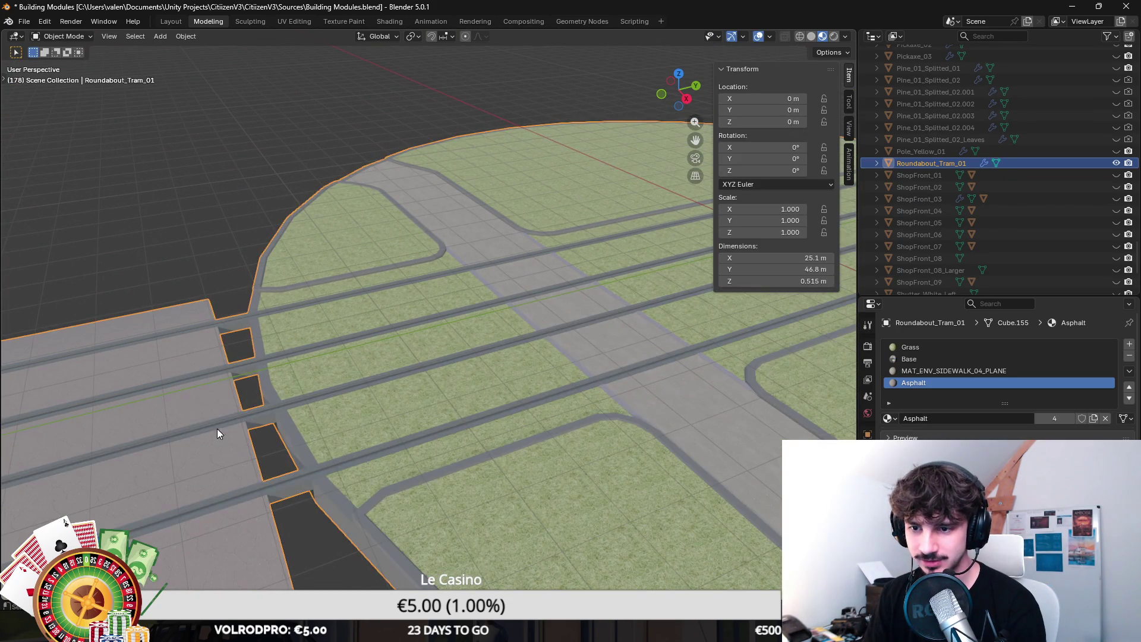
{"action": "left_click", "coordinate": [249, 443]}
{"action": "scroll", "scroll_direction": "up", "scroll_amount": 3}
{"action": "left_click", "coordinate": [324, 451]}
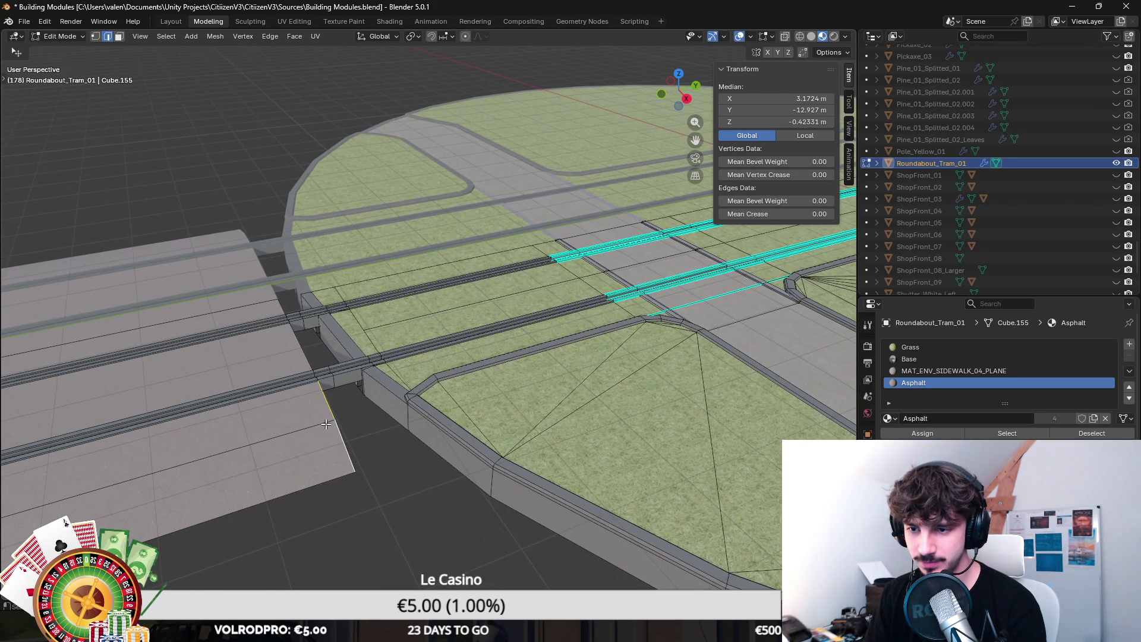
{"action": "scroll", "scroll_direction": "up", "scroll_amount": 3}
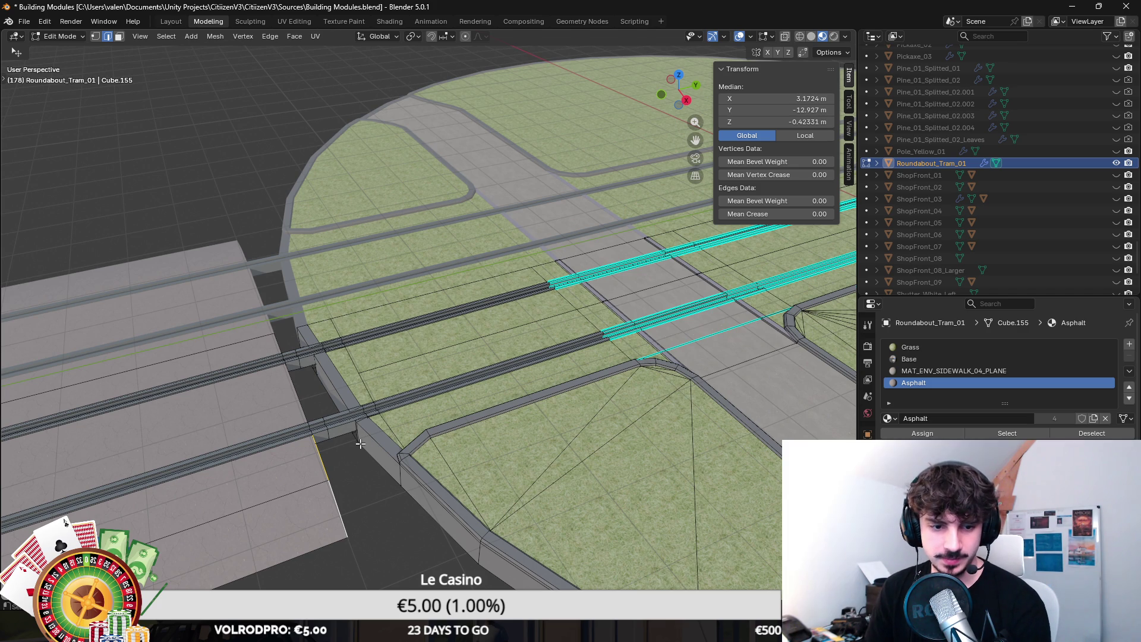
{"action": "scroll", "scroll_direction": "up", "scroll_amount": 3}
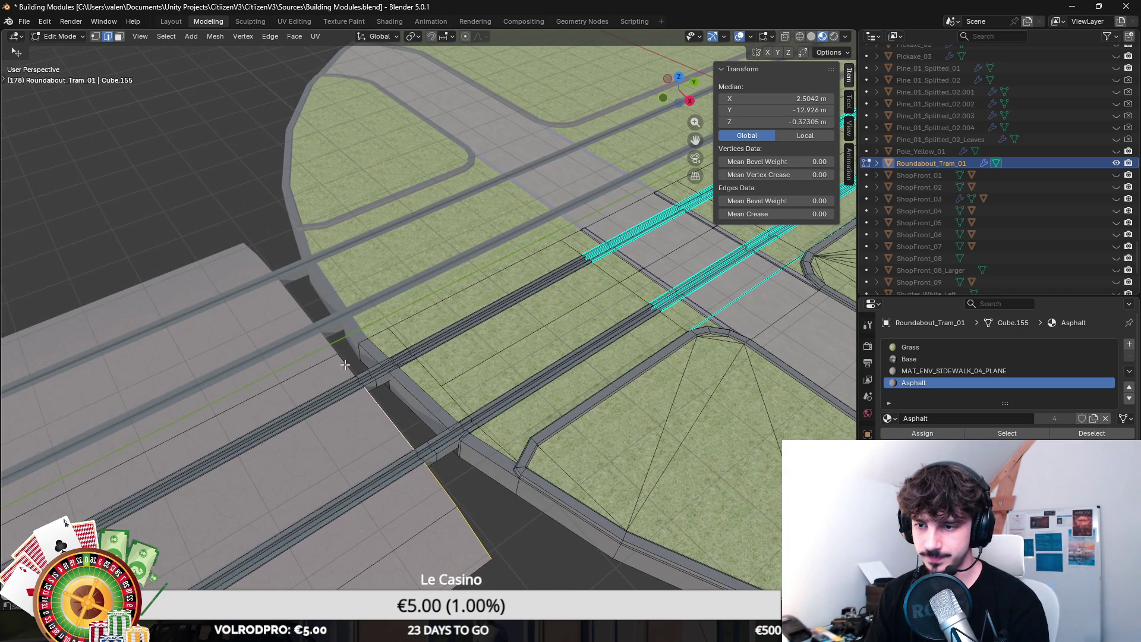
Step: Slide the road-end edge along Y so it meets the roundabout curb
{"action": "left_click", "coordinate": [349, 365]}
{"action": "key", "text": "g"}
{"action": "left_click", "coordinate": [502, 380]}
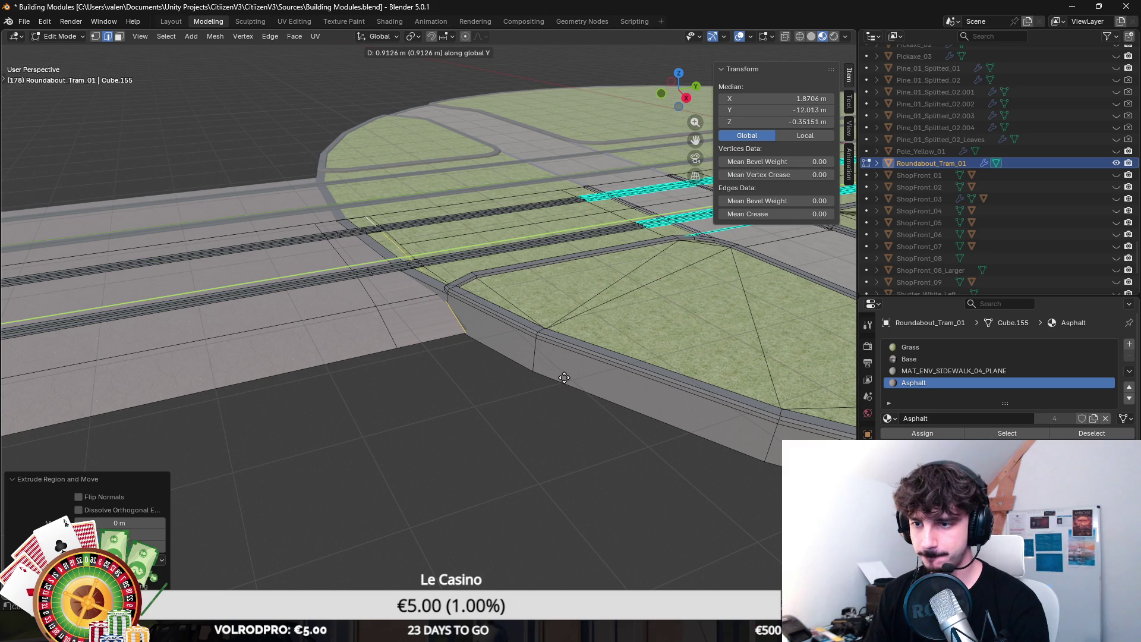
{"action": "scroll", "scroll_direction": "up", "scroll_amount": 3}
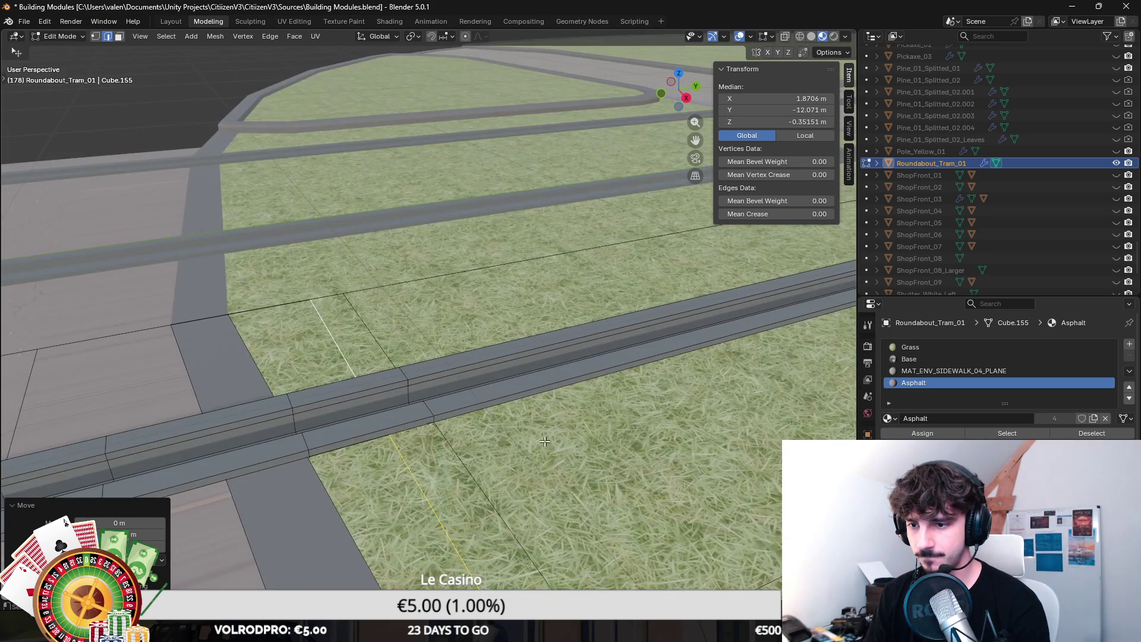
{"action": "scroll", "scroll_direction": "down", "scroll_amount": 3}
{"action": "key", "text": "g"}
{"action": "key", "text": "y"}
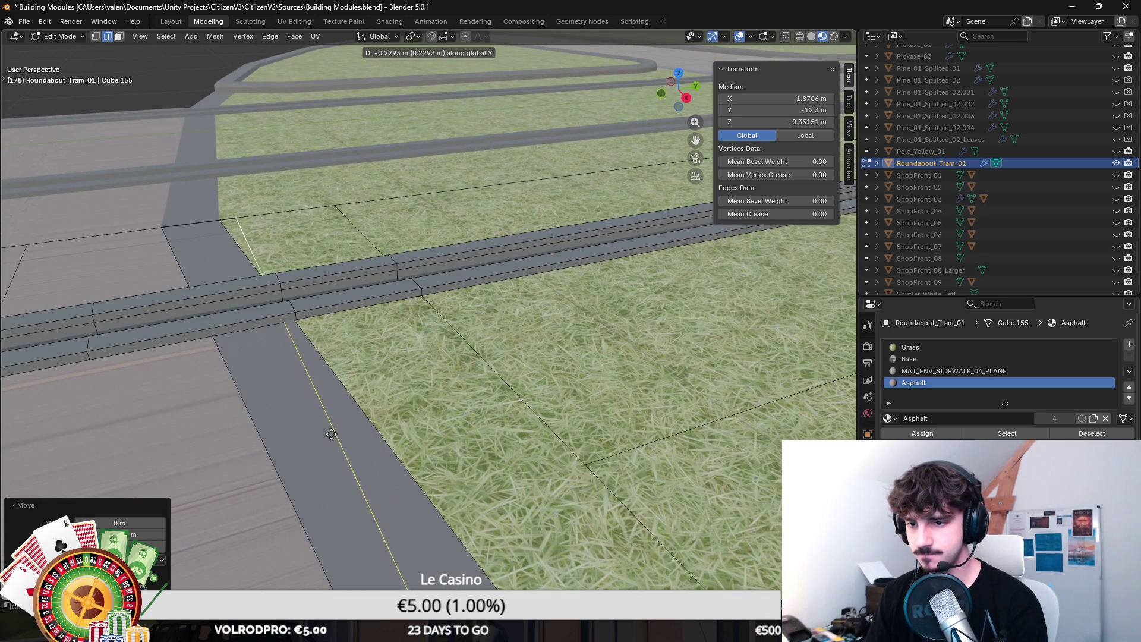
{"action": "left_click", "coordinate": [272, 440]}
{"action": "scroll", "scroll_direction": "down", "scroll_amount": 3}
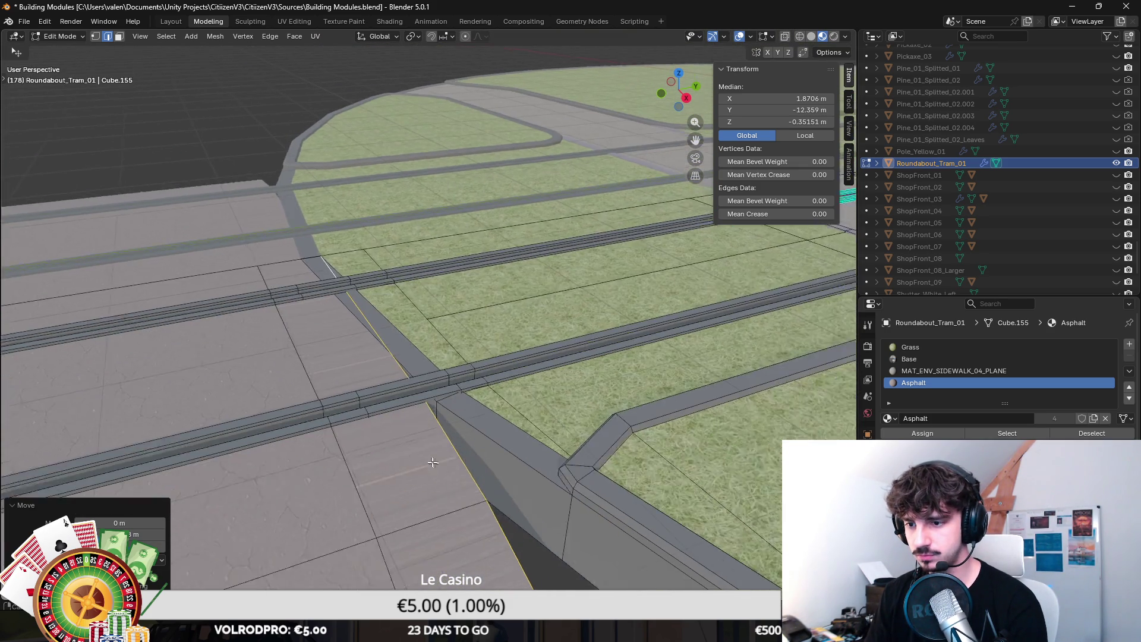
Step: Move two road corner vertices along Y to line up with the curb
{"action": "left_click", "coordinate": [95, 36]}
{"action": "left_click", "coordinate": [425, 484]}
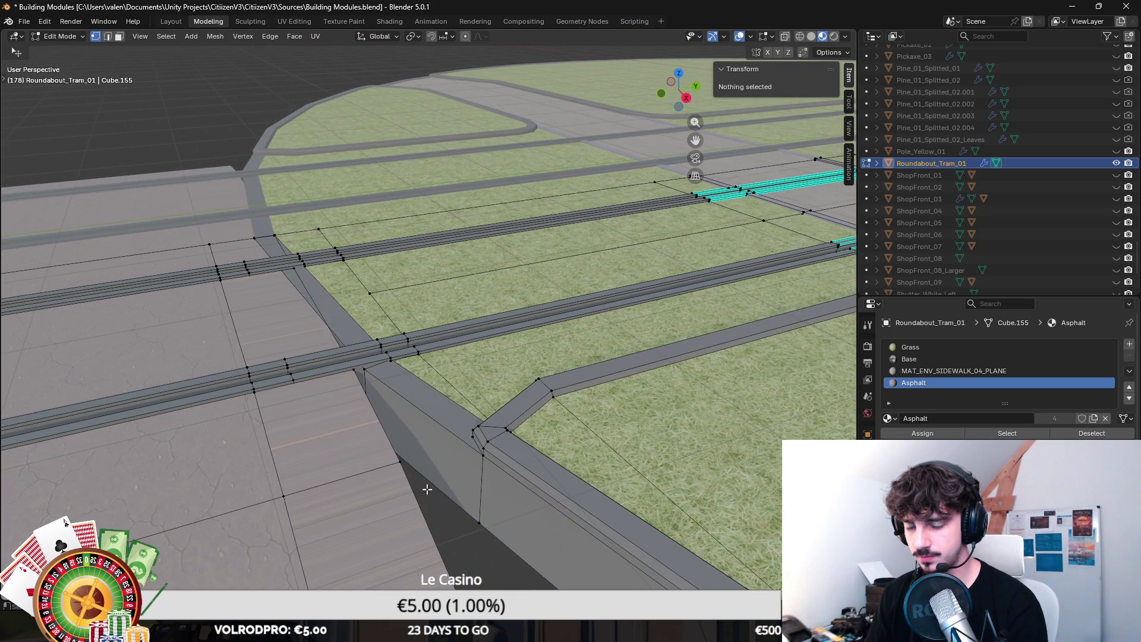
{"action": "scroll", "scroll_direction": "down", "scroll_amount": 3}
{"action": "left_click", "coordinate": [417, 506]}
{"action": "key", "text": "g"}
{"action": "key", "text": "y"}
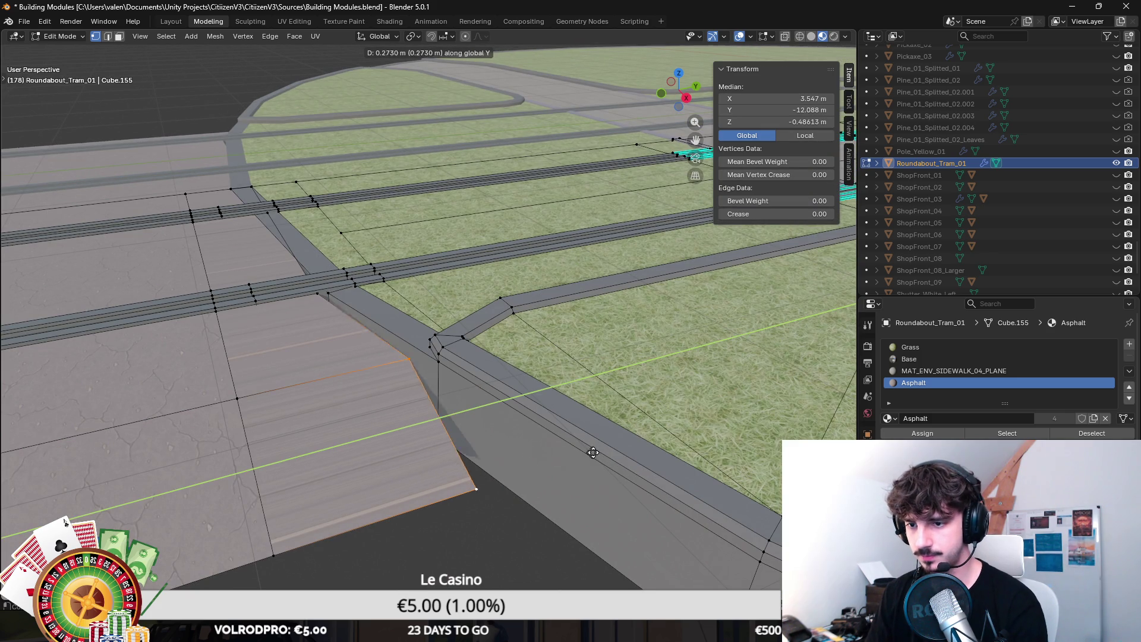
{"action": "left_click", "coordinate": [640, 444]}
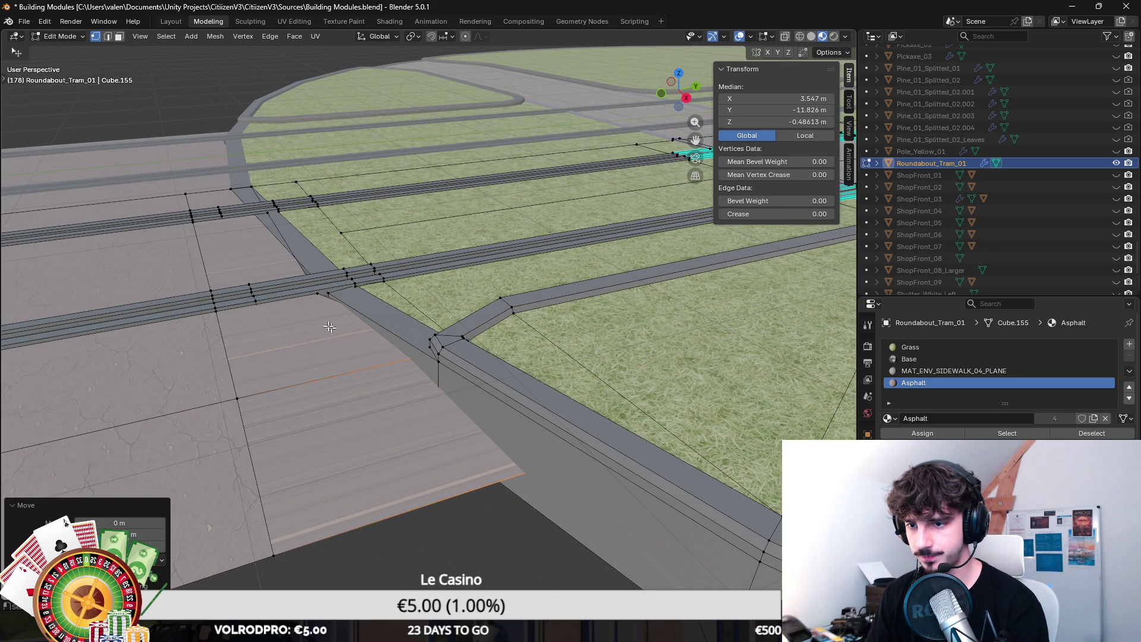
{"action": "left_click", "coordinate": [329, 293]}
{"action": "key", "text": "g"}
{"action": "key", "text": "y"}
{"action": "left_click", "coordinate": [397, 337]}
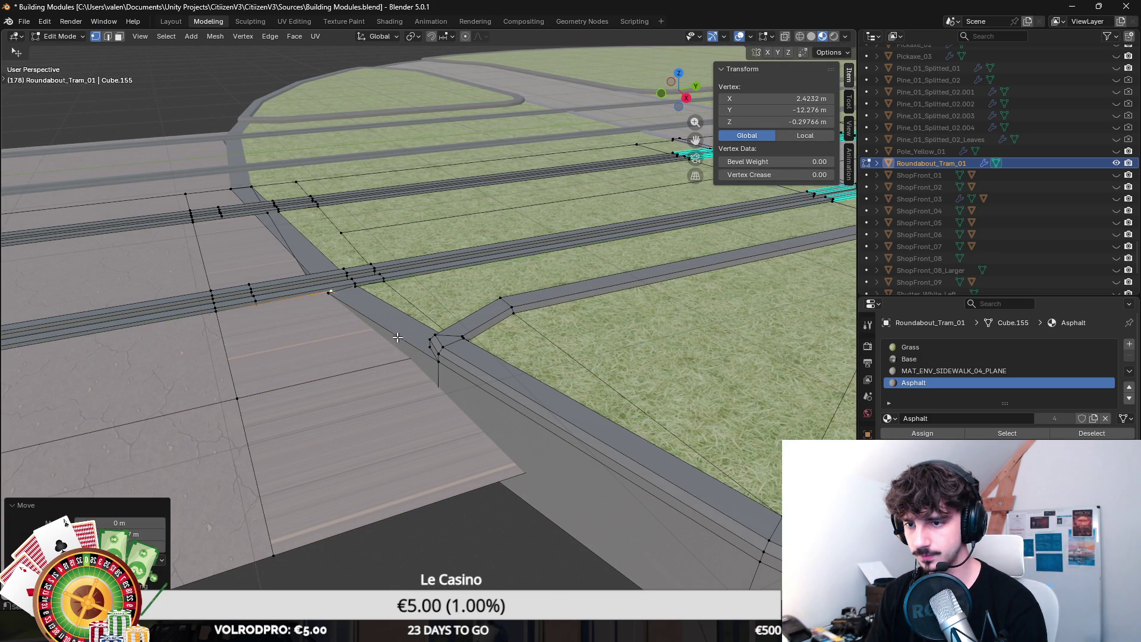
{"action": "scroll", "scroll_direction": "up", "scroll_amount": 3}
Step: Cube-project the UVs of all faces using the Asphalt material
{"action": "key", "text": "3"}
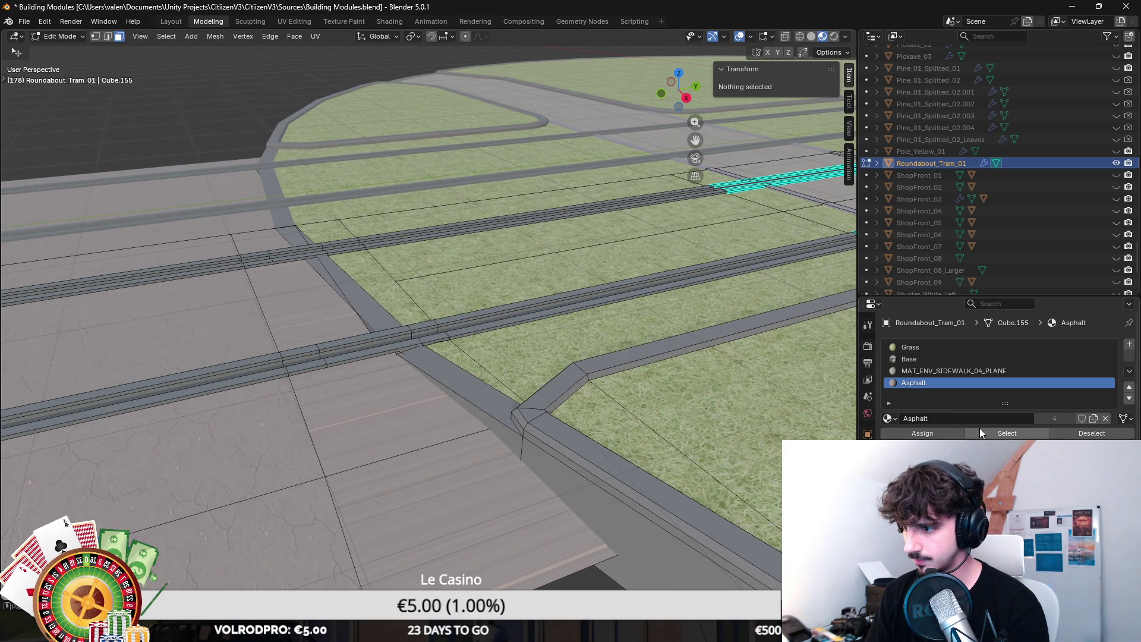
{"action": "left_click", "coordinate": [980, 433]}
{"action": "key", "text": "u"}
{"action": "left_click", "coordinate": [452, 398]}
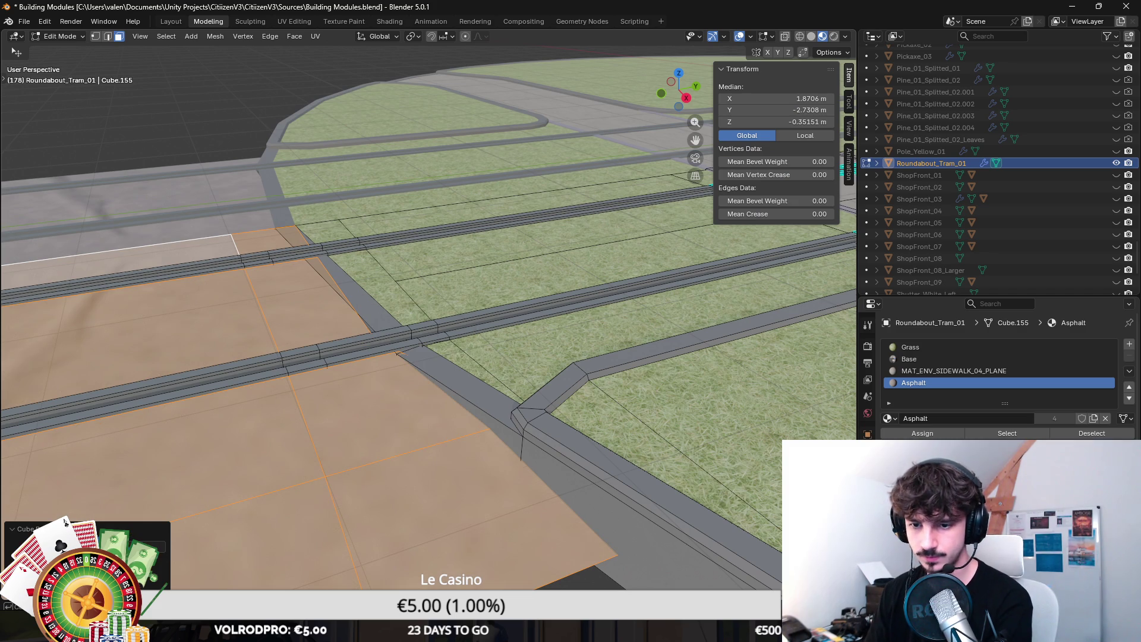
{"action": "scroll", "scroll_direction": "down", "scroll_amount": 3}
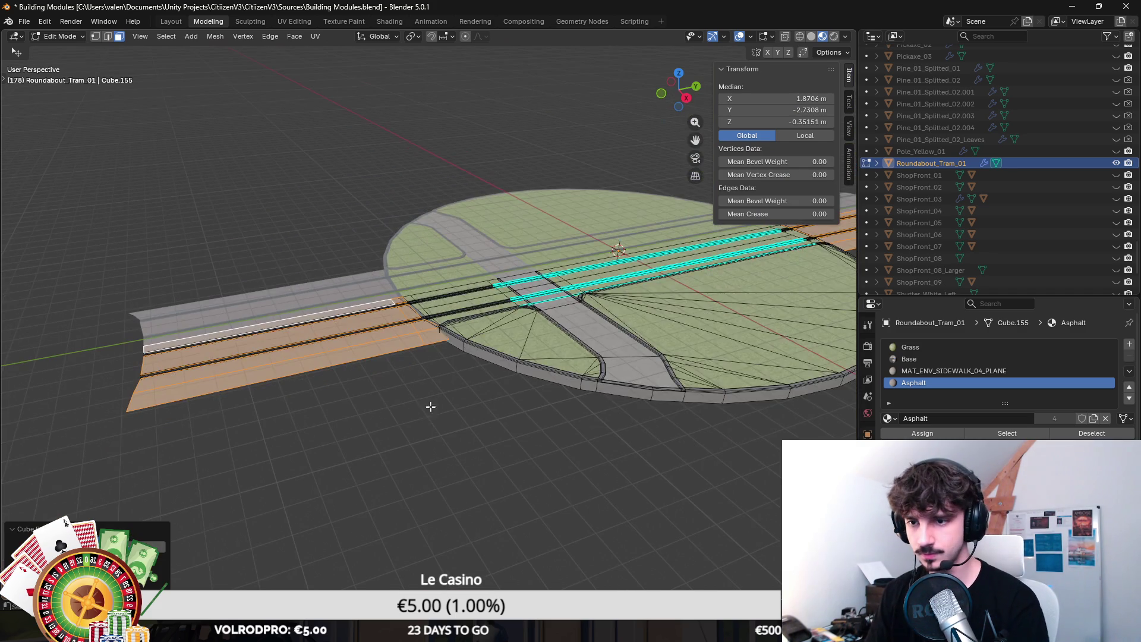
{"action": "key", "text": "1"}
{"action": "left_click", "coordinate": [364, 387]}
{"action": "scroll", "scroll_direction": "up", "scroll_amount": 3}
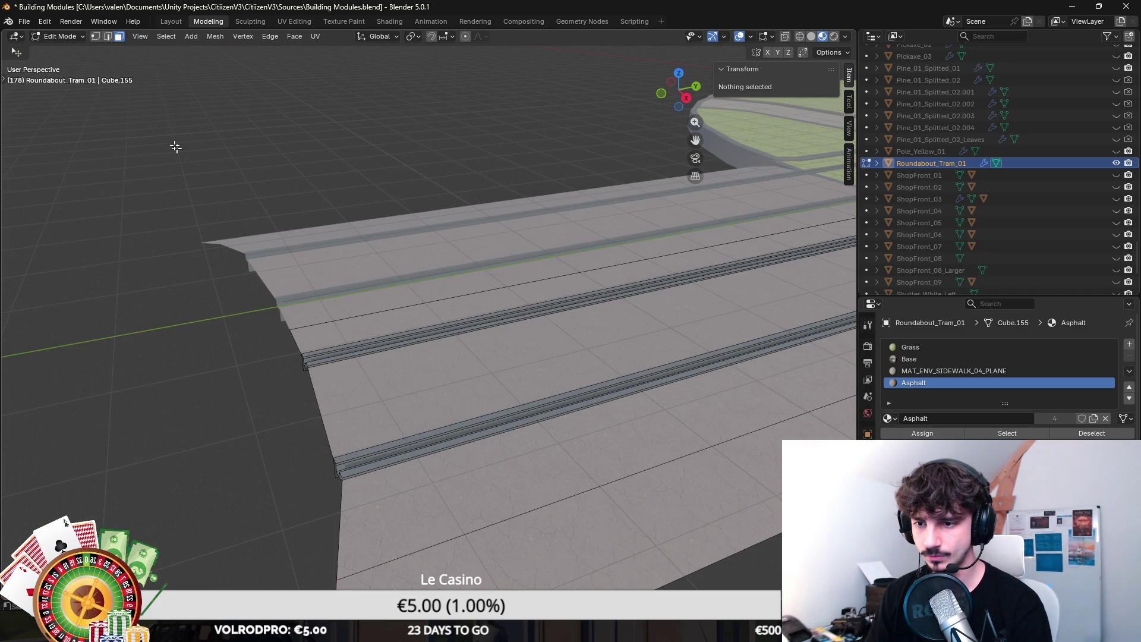
Step: In X-ray shading, select the road end's front loops and scale them to 0.6 along Y
{"action": "scroll", "scroll_direction": "down", "scroll_amount": 3}
{"action": "left_click", "coordinate": [398, 444]}
{"action": "key", "text": "z"}
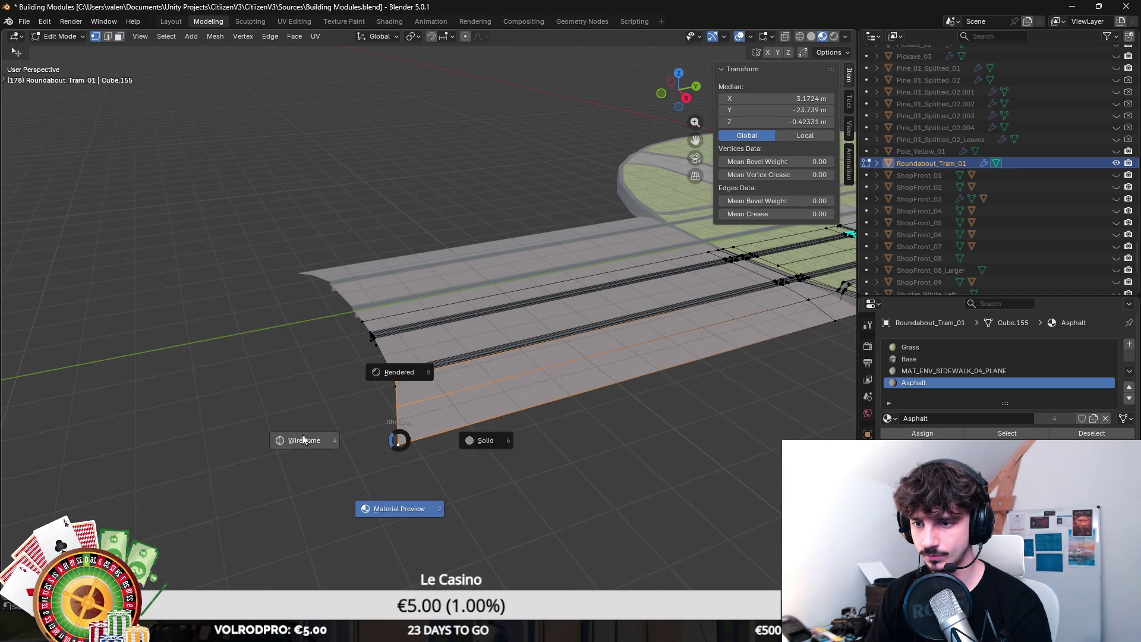
{"action": "left_click", "coordinate": [302, 438]}
{"action": "key", "text": "c"}
{"action": "left_click", "coordinate": [359, 346]}
{"action": "key", "text": "Escape"}
{"action": "key", "text": "s"}
{"action": "key", "text": "y"}
{"action": "left_click", "coordinate": [255, 351]}
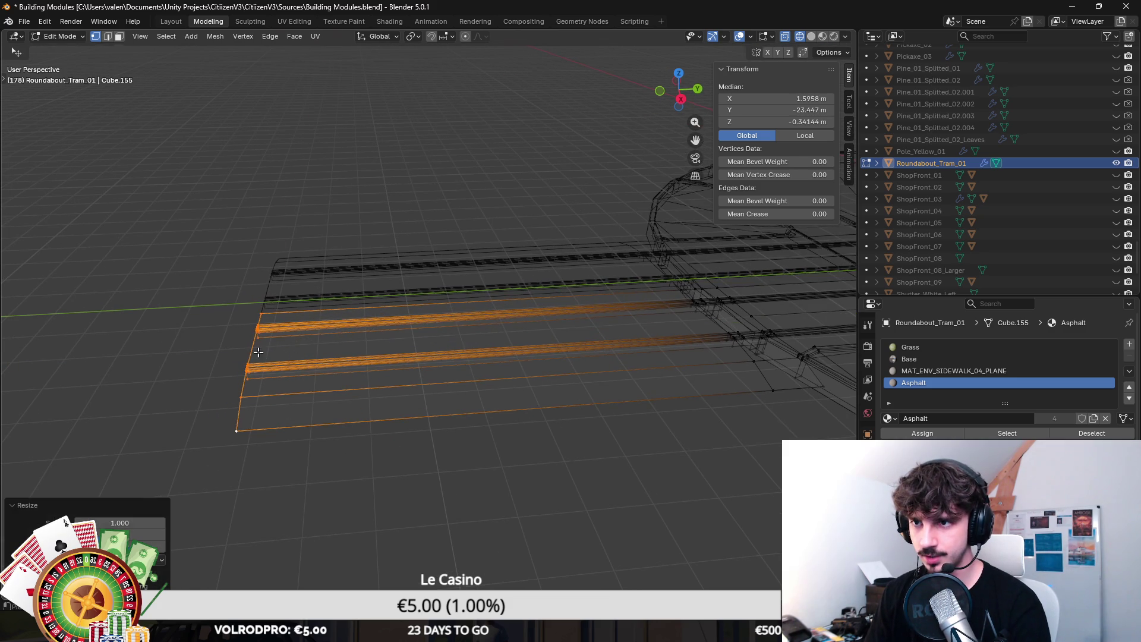
Step: Return to Object Mode, export Roundabout_Tram_01 as an FBX, and switch to Unity
{"action": "key", "text": "Tab"}
{"action": "left_click", "coordinate": [24, 21]}
{"action": "mouse_move", "coordinate": [52, 202]}
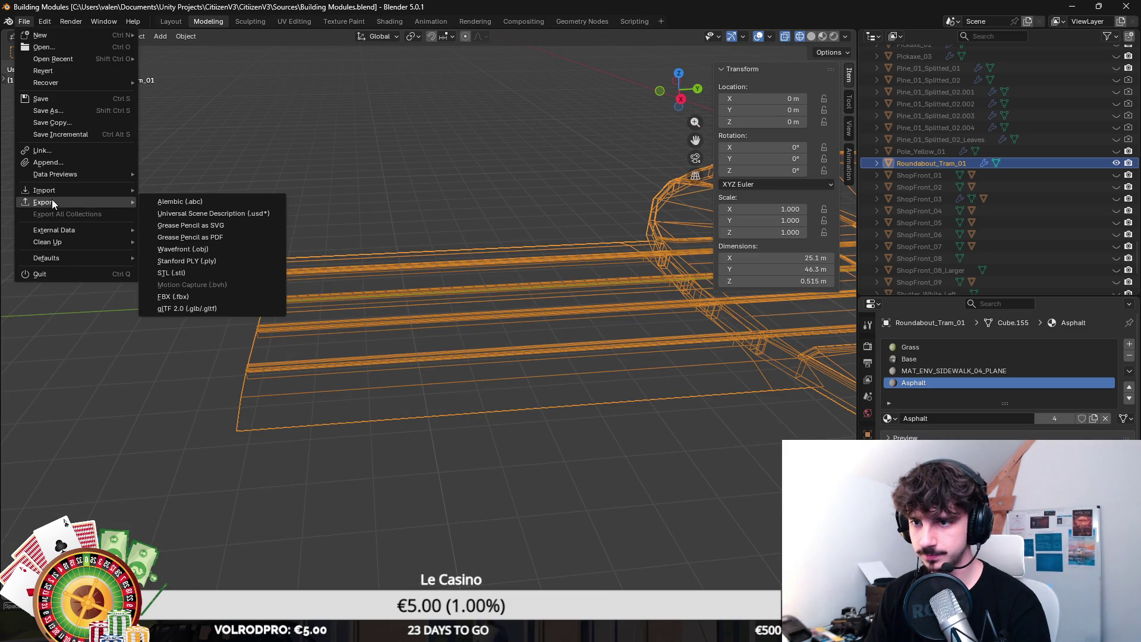
{"action": "left_click", "coordinate": [239, 295]}
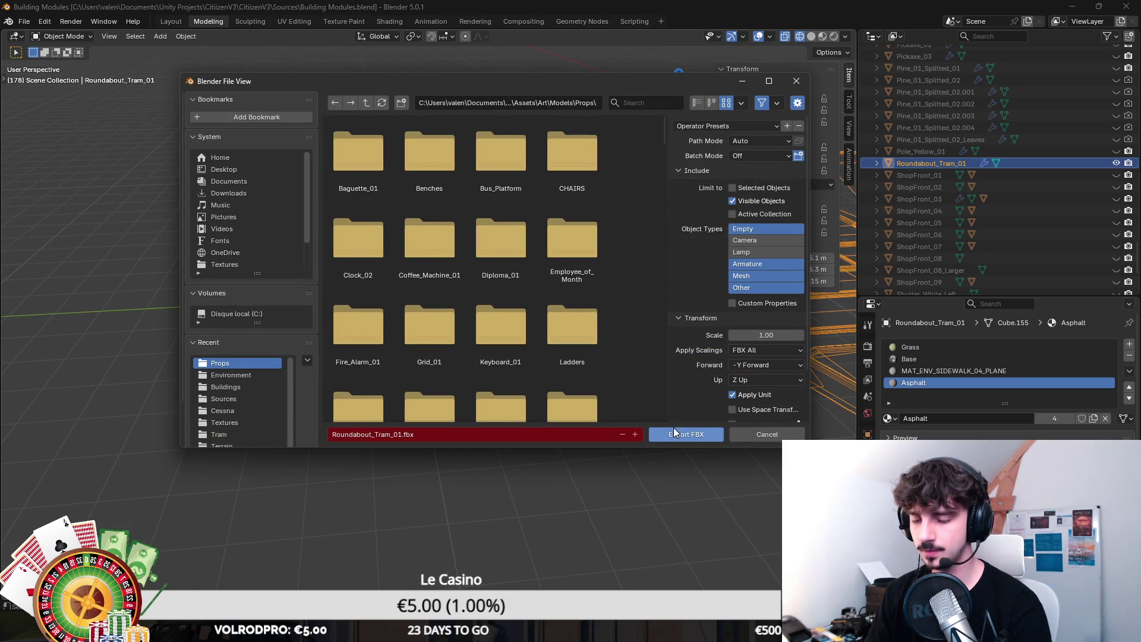
{"action": "left_click", "coordinate": [683, 435]}
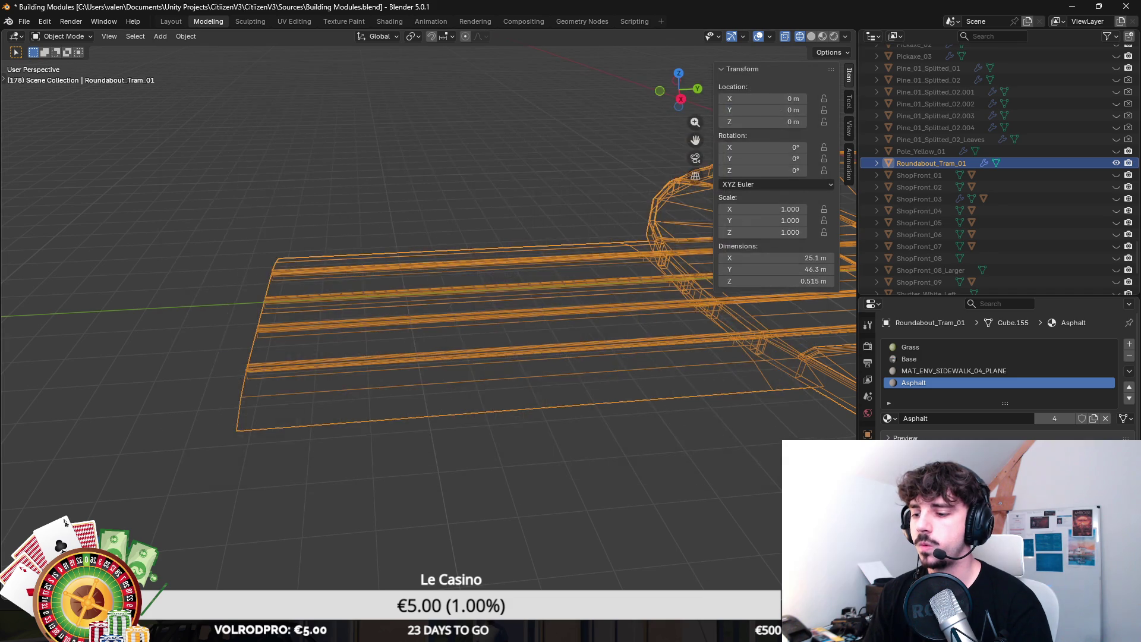
{"action": "key", "text": "alt+Tab"}
{"action": "key", "text": "s"}
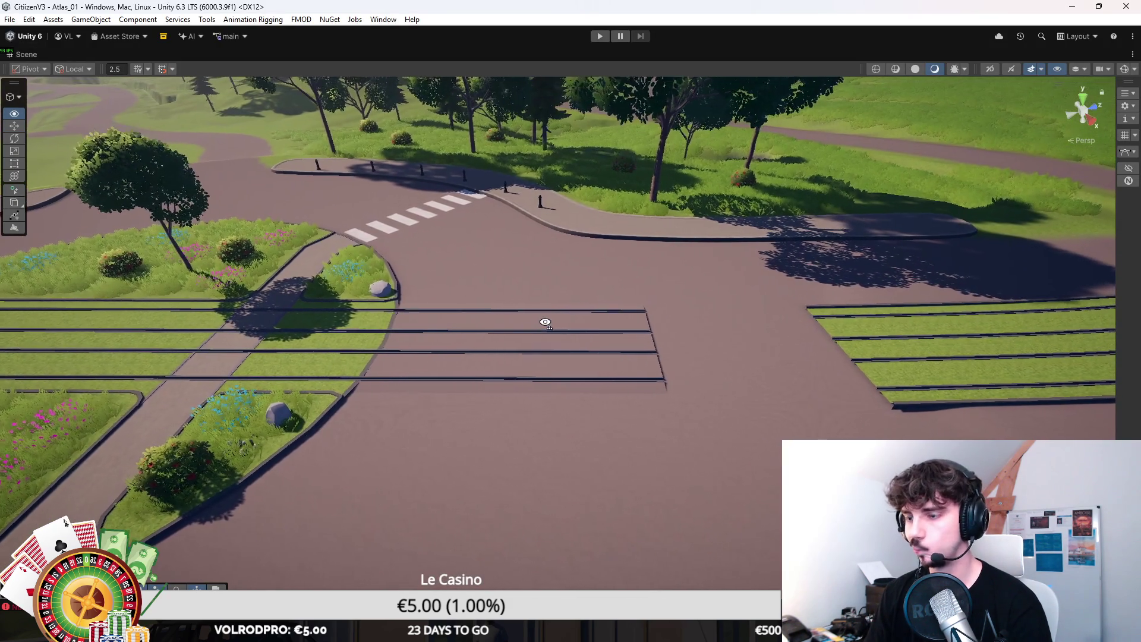
Step: Fly Unity's Scene view over the imported tram strip, then return to Blender's Building Modules file
{"action": "left_click", "coordinate": [669, 328]}
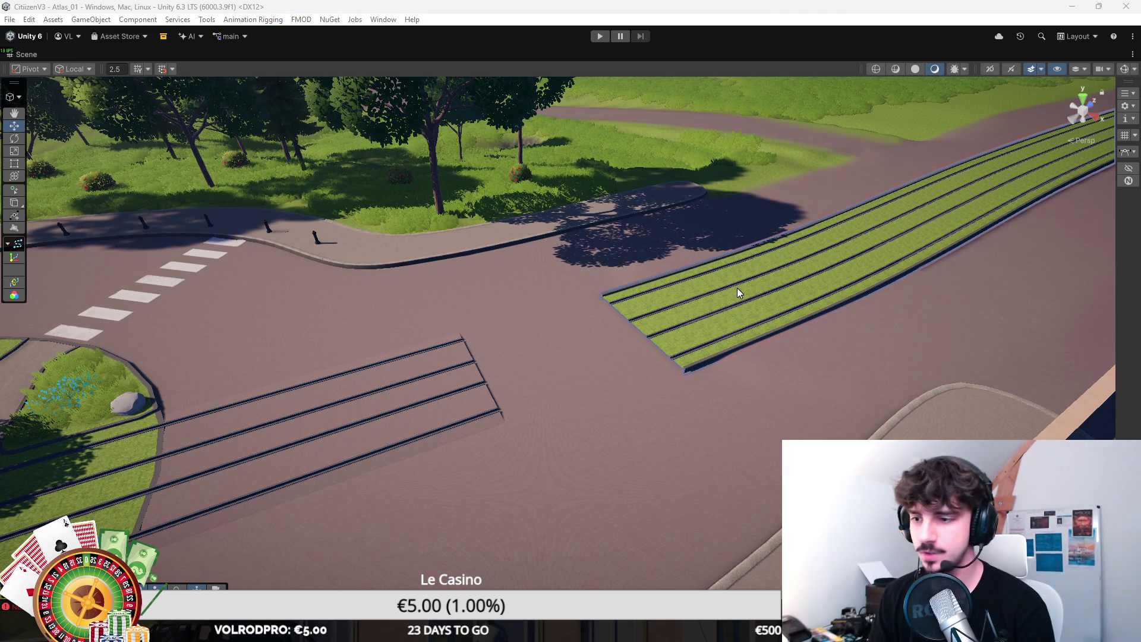
{"action": "left_click_drag", "start_coordinate": [722, 287], "coordinate": [613, 295]}
{"action": "key", "text": "d"}
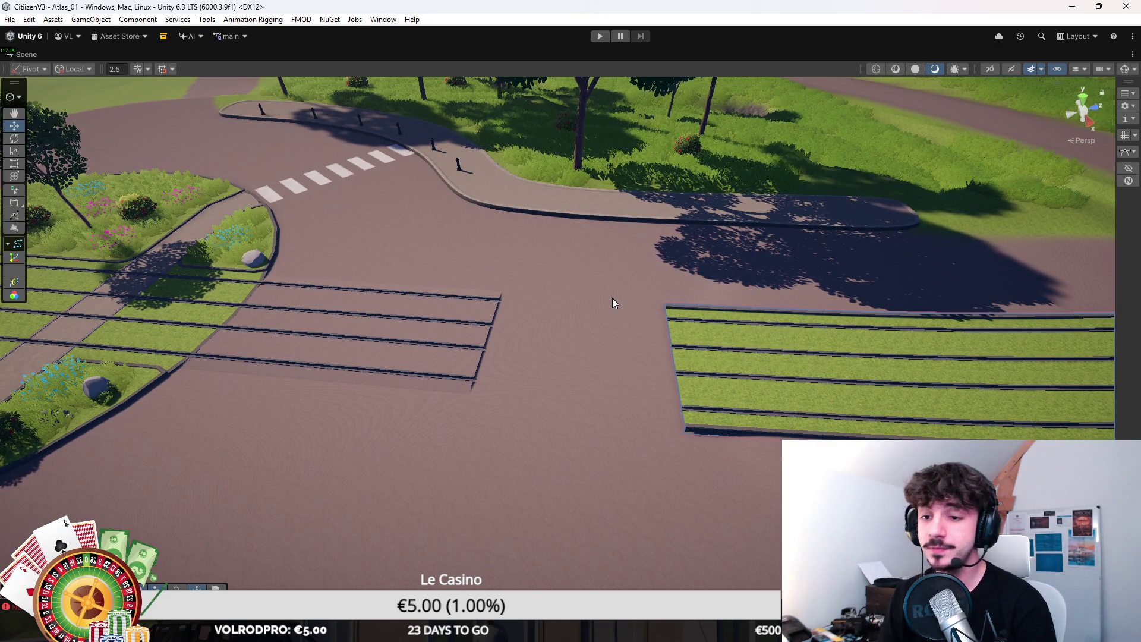
{"action": "left_click_drag", "start_coordinate": [568, 288], "coordinate": [536, 270]}
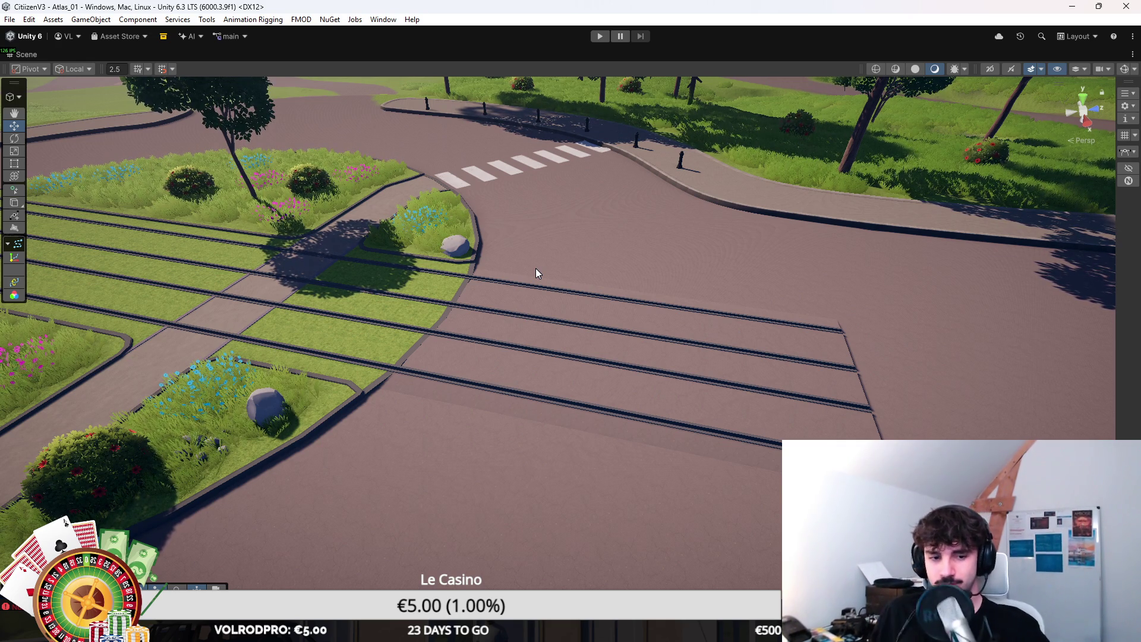
{"action": "left_click_drag", "start_coordinate": [607, 316], "coordinate": [659, 466]}
{"action": "key", "text": "alt+Tab"}
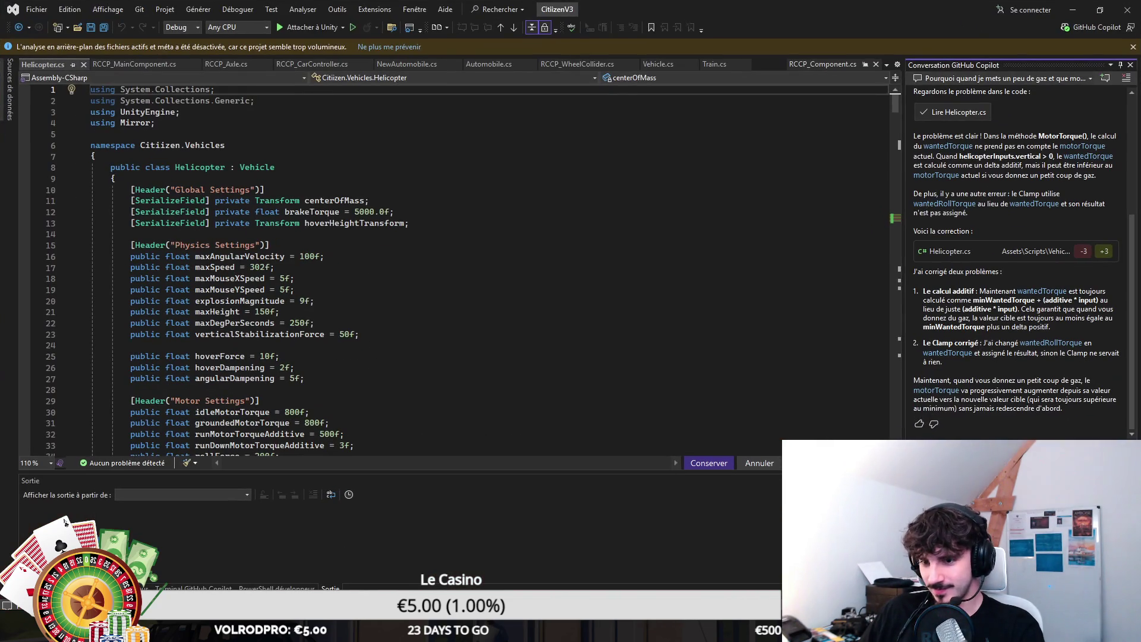
{"action": "key", "text": "alt+Tab"}
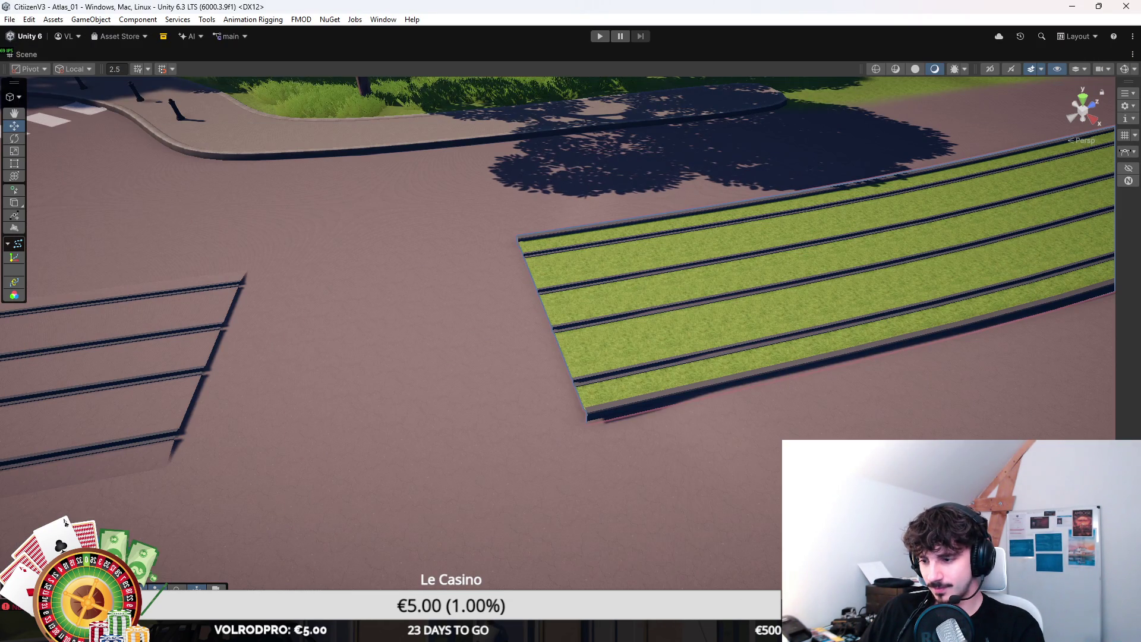
{"action": "left_click", "coordinate": [662, 560]}
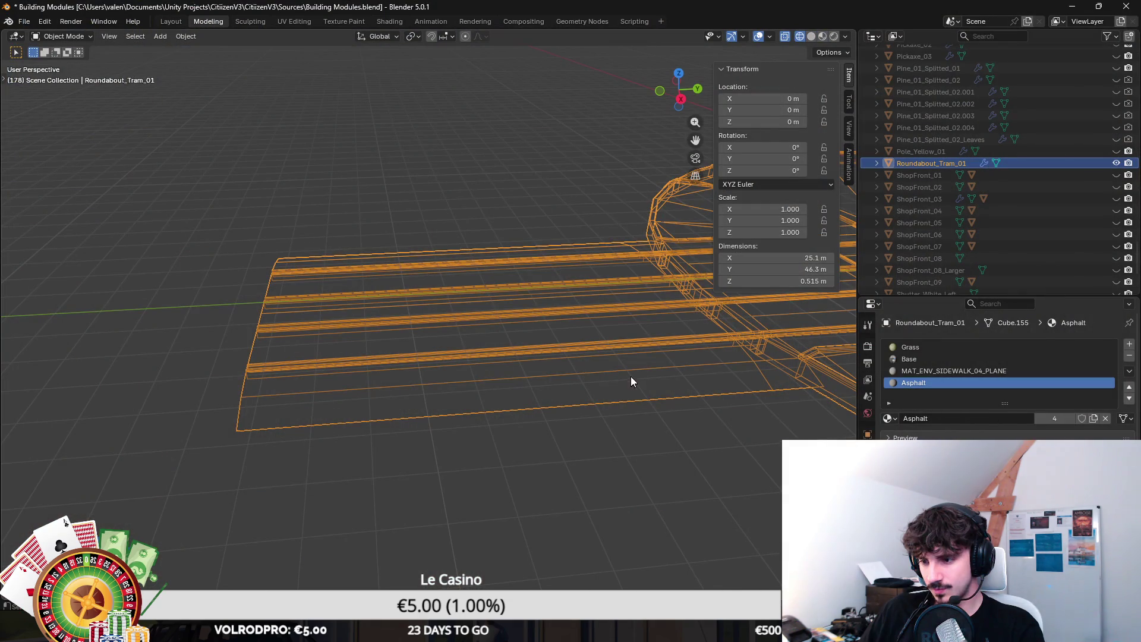
Step: Save the Building Modules file, view the roundabout top-down, and return to Unity
{"action": "scroll", "scroll_direction": "down", "scroll_amount": 3}
{"action": "key", "text": "Tab"}
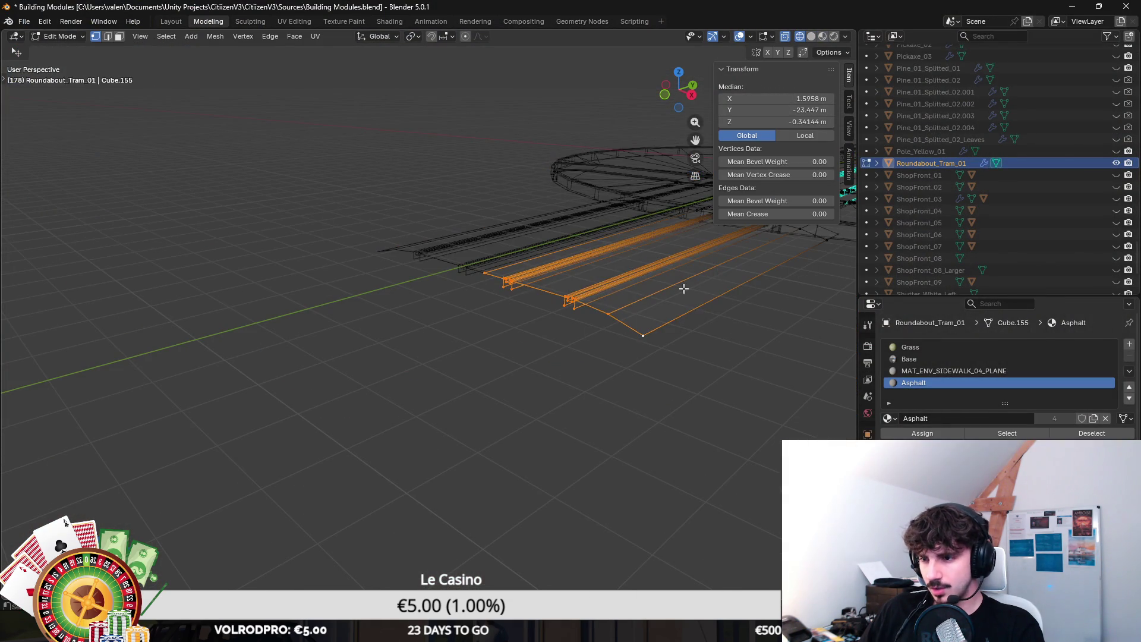
{"action": "key", "text": "z"}
{"action": "key", "text": "Tab"}
{"action": "key", "text": "ctrl+s"}
{"action": "scroll", "scroll_direction": "up", "scroll_amount": 3}
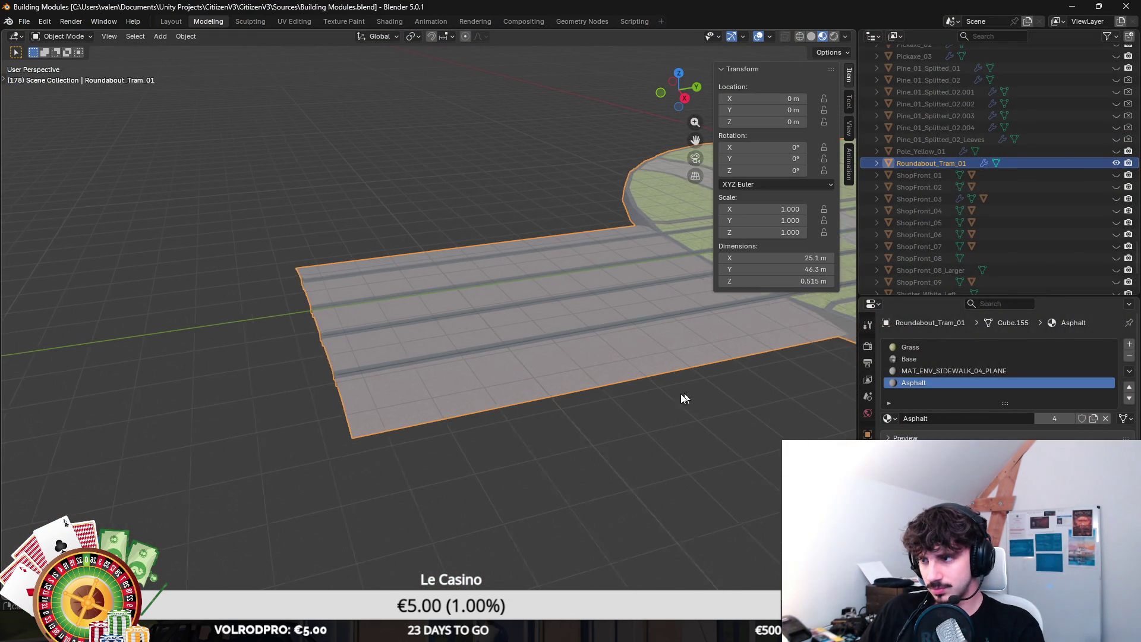
{"action": "left_click_drag", "start_coordinate": [705, 546], "coordinate": [522, 422]}
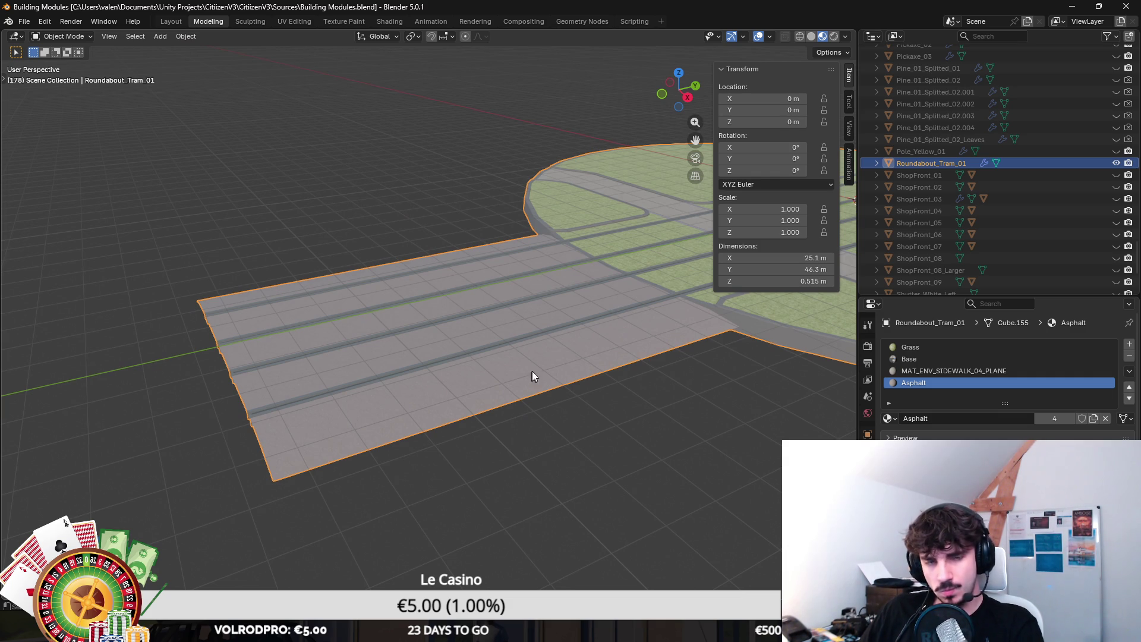
{"action": "scroll", "scroll_direction": "down", "scroll_amount": 3}
{"action": "left_click_drag", "start_coordinate": [565, 303], "coordinate": [482, 367]}
{"action": "mouse_move", "coordinate": [676, 630]}
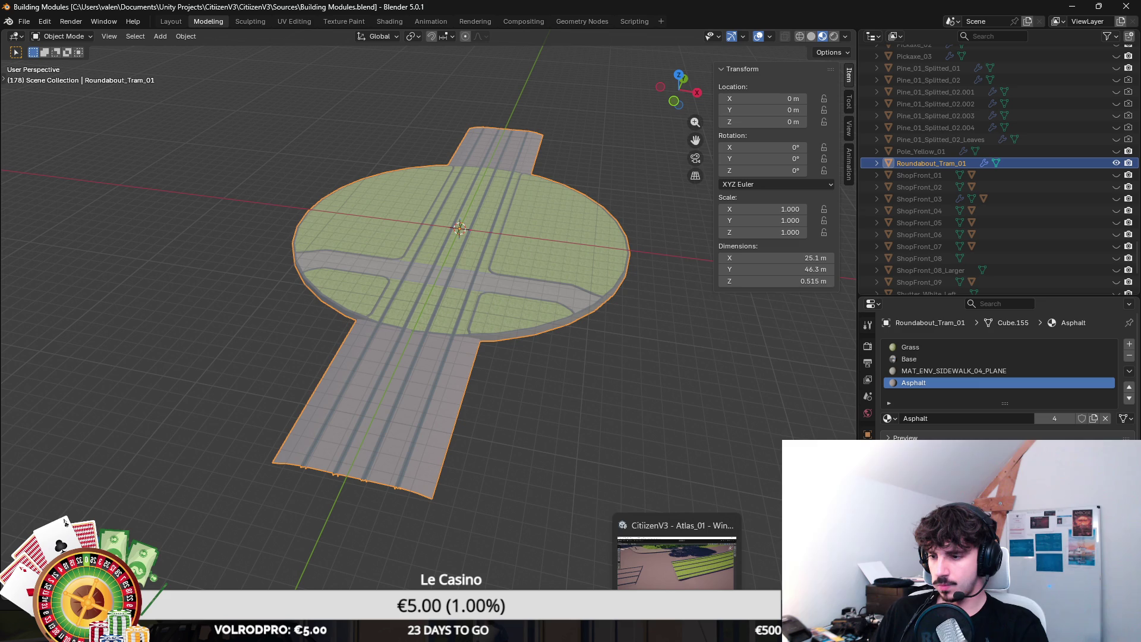
{"action": "left_click", "coordinate": [676, 561]}
{"action": "left_click_drag", "start_coordinate": [565, 420], "coordinate": [754, 301]}
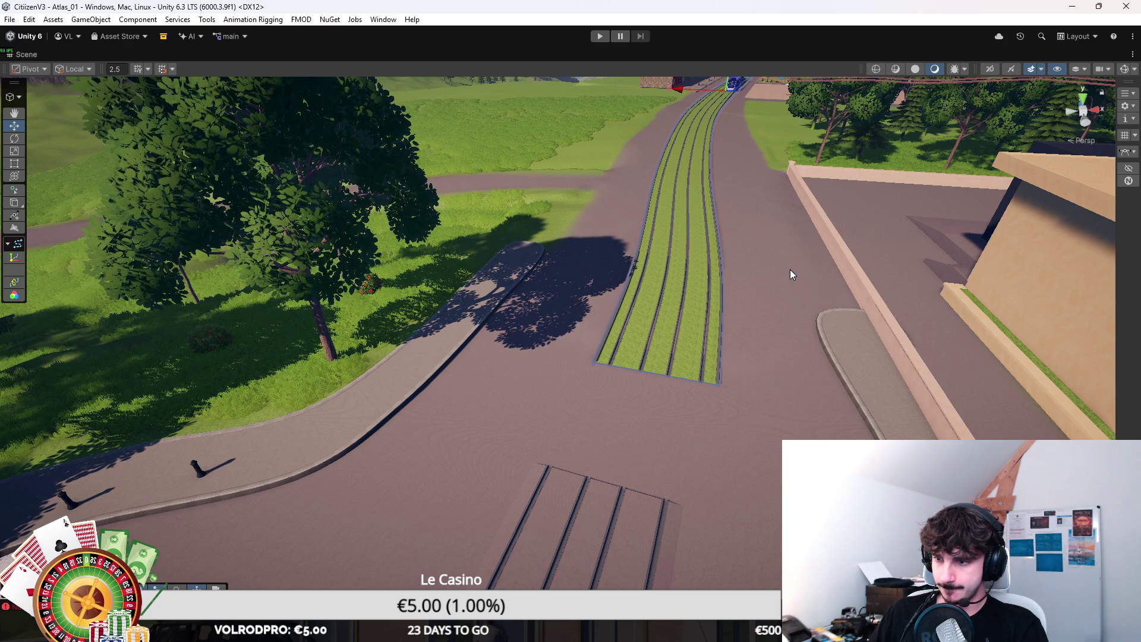
Step: Turn the Scene view toward the grass tram strip and open the tool-context dropdown
{"action": "left_click_drag", "start_coordinate": [790, 270], "coordinate": [678, 341]}
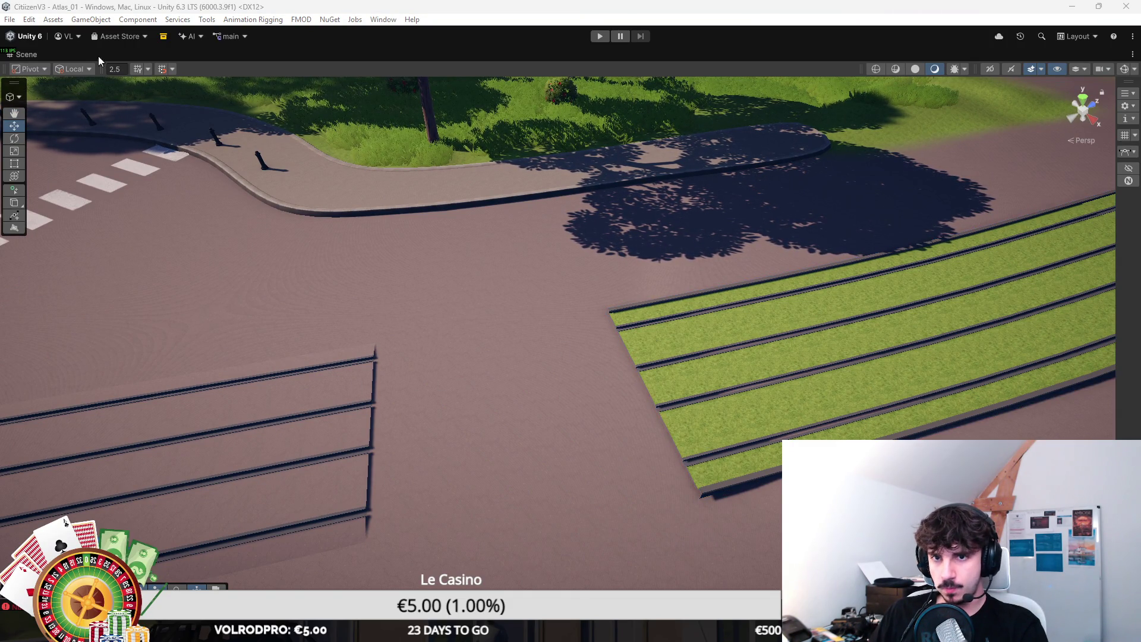
{"action": "left_click", "coordinate": [13, 98]}
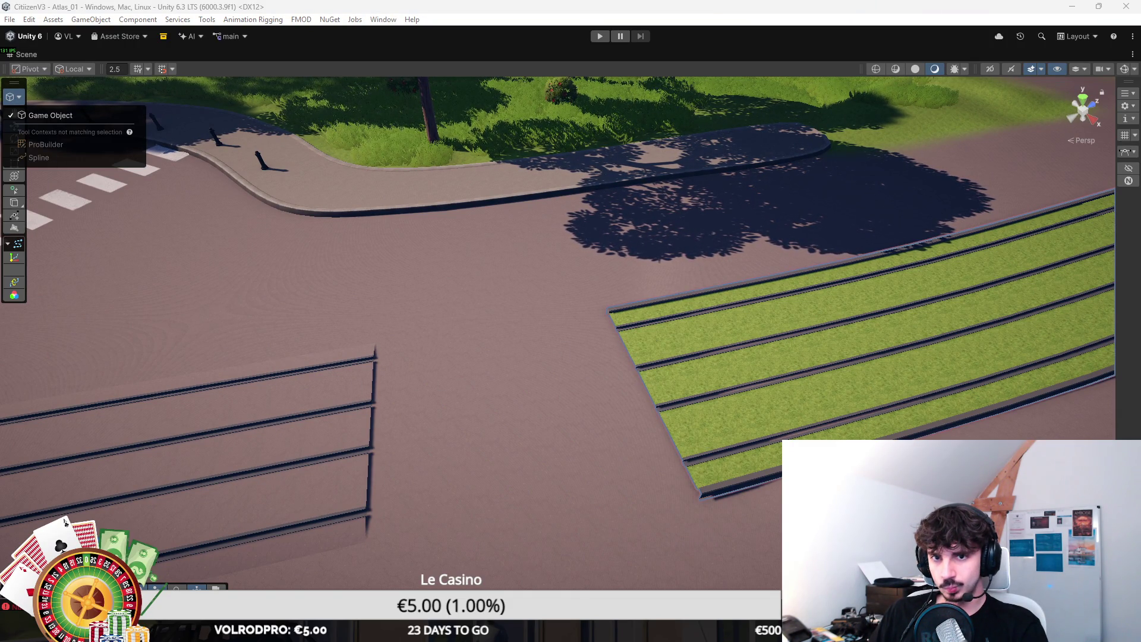
Step: In the Spline context, drag the grass strip's end knot into line with the roundabout tracks
{"action": "left_click", "coordinate": [33, 133]}
{"action": "left_click", "coordinate": [13, 98]}
{"action": "left_click", "coordinate": [49, 132]}
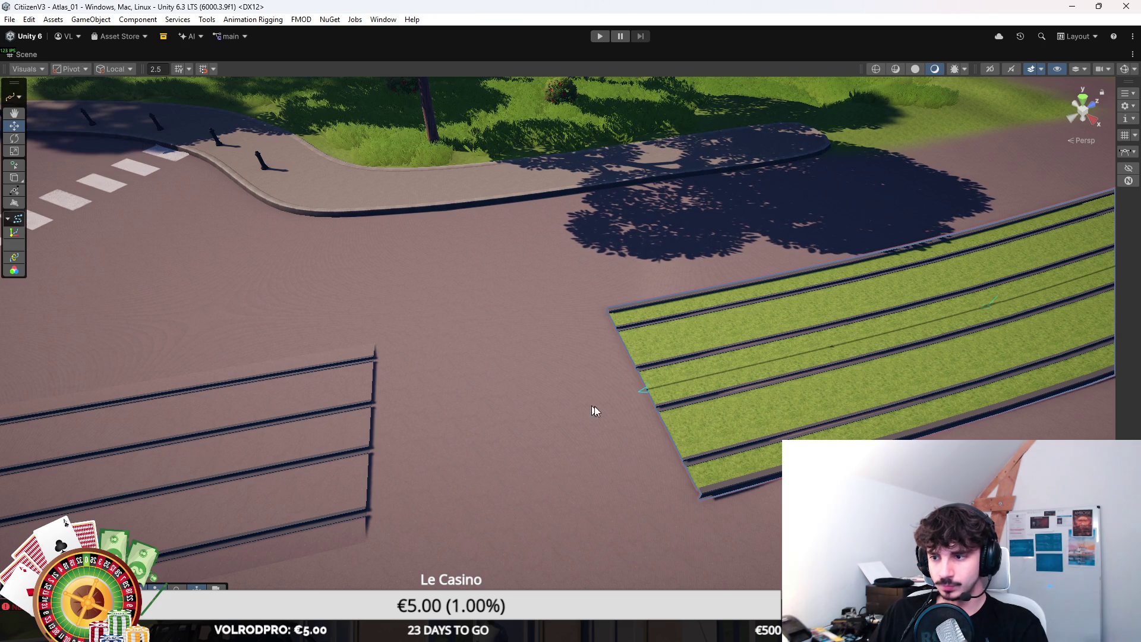
{"action": "left_click_drag", "start_coordinate": [625, 398], "coordinate": [700, 340]}
{"action": "left_click_drag", "start_coordinate": [652, 256], "coordinate": [234, 142]}
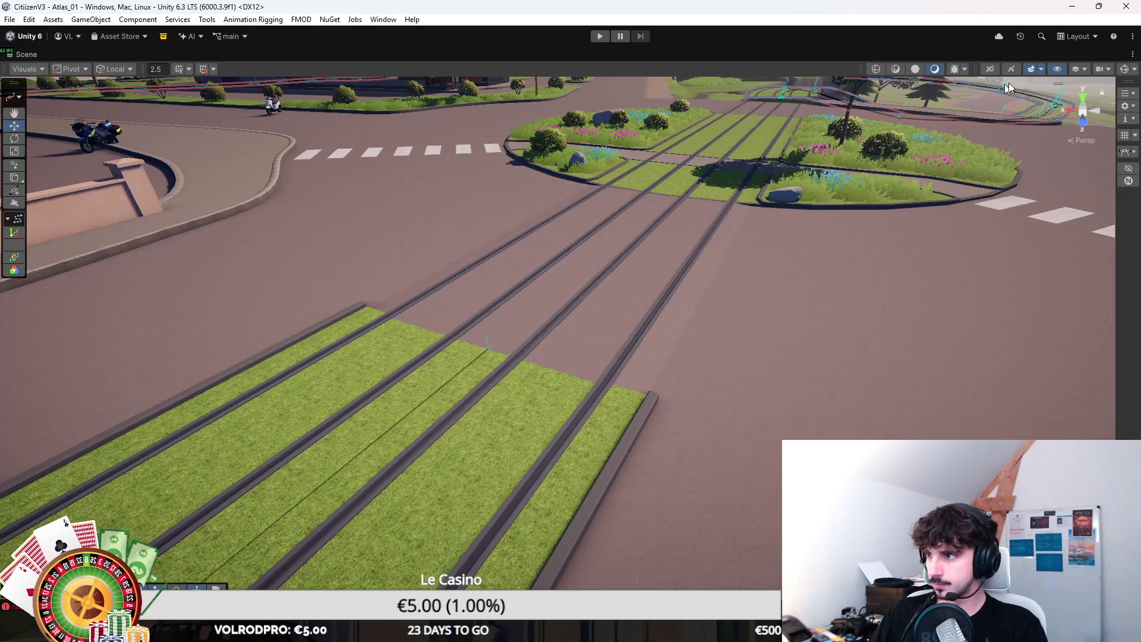
{"action": "left_click_drag", "start_coordinate": [569, 378], "coordinate": [669, 410]}
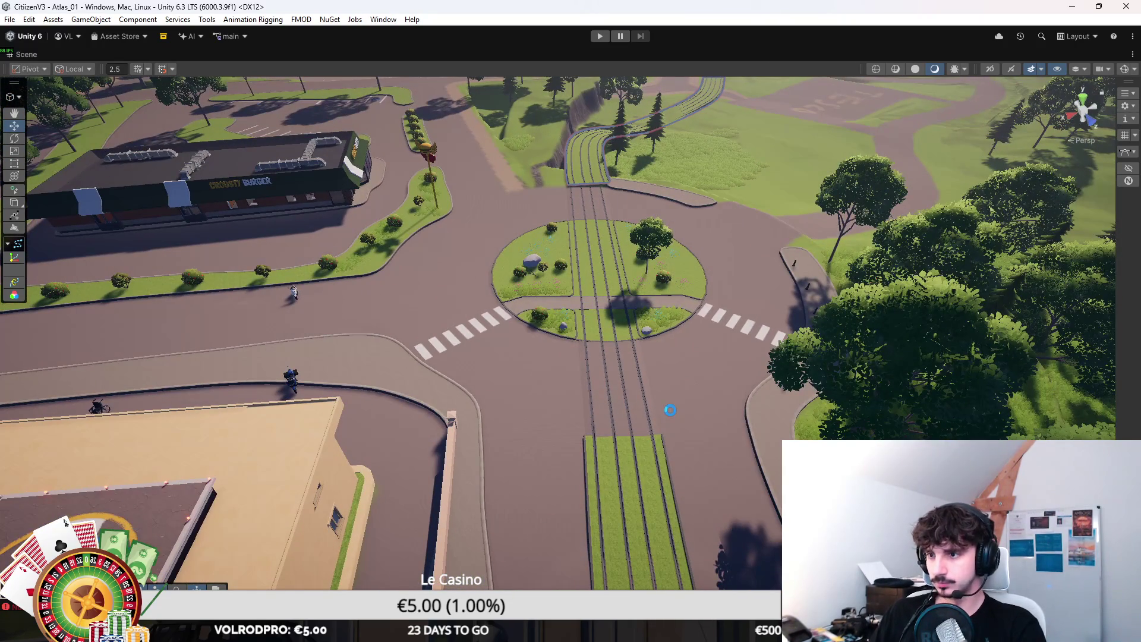
{"action": "scroll", "scroll_direction": "down", "scroll_amount": 3}
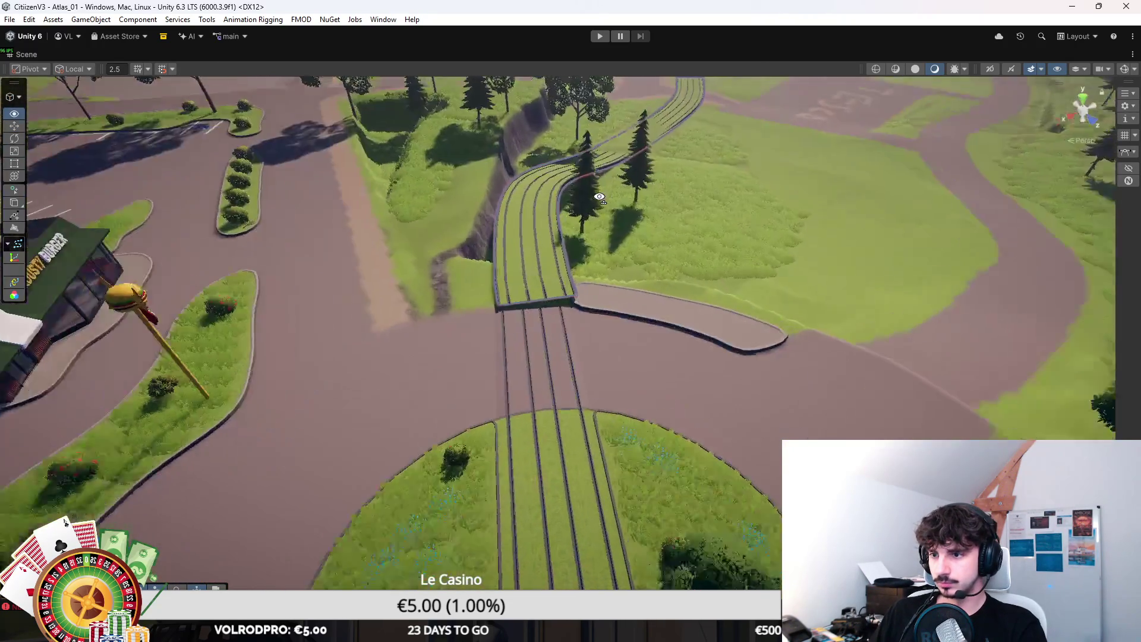
{"action": "left_click", "coordinate": [587, 229]}
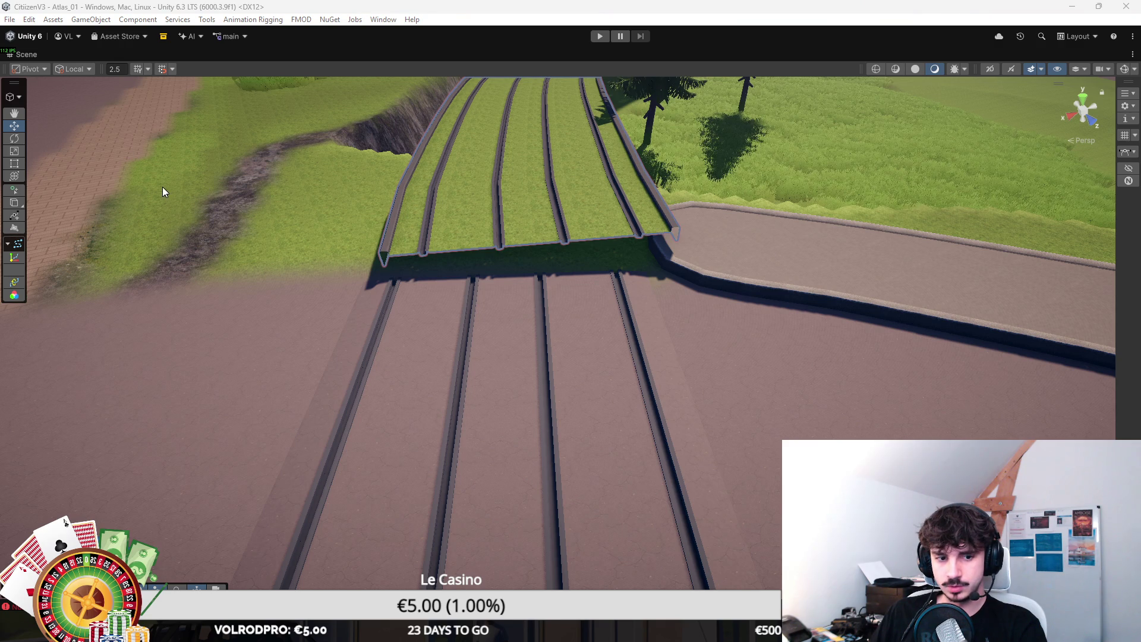
{"action": "left_click", "coordinate": [13, 96]}
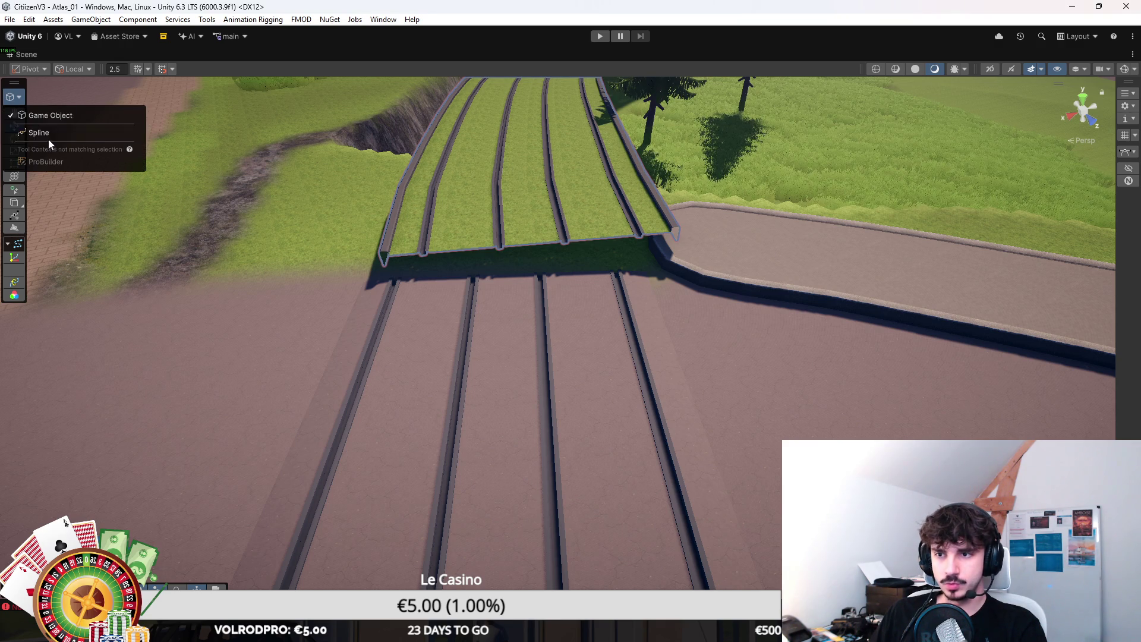
Step: In the Spline context, reposition the grass track's lower knots and stretch a knot's tangent
{"action": "left_click", "coordinate": [51, 143]}
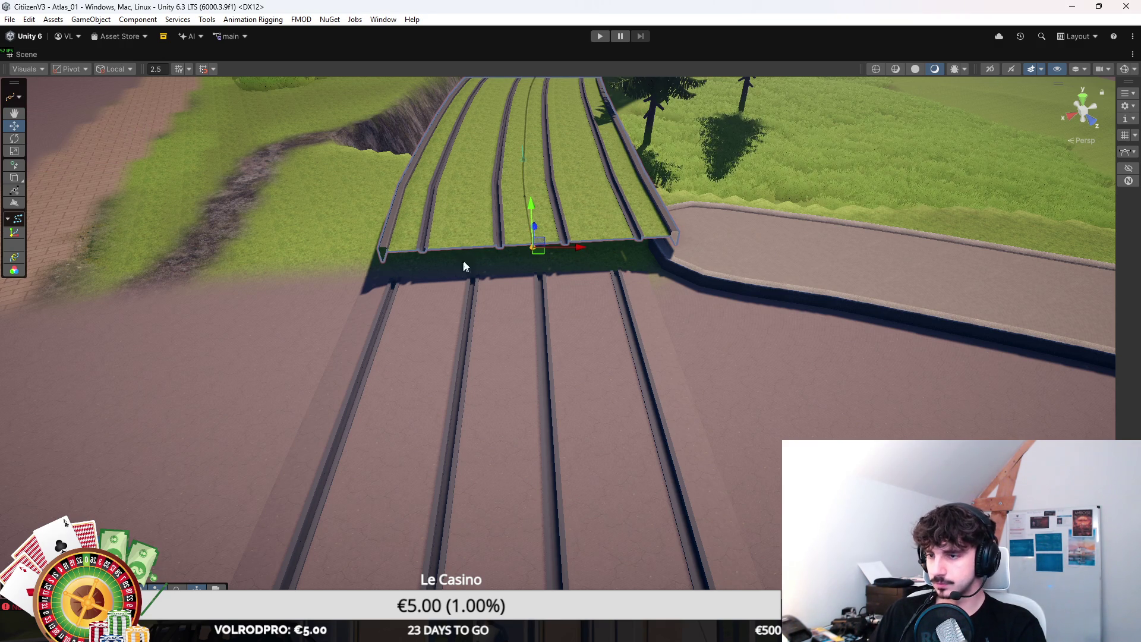
{"action": "left_click_drag", "start_coordinate": [535, 255], "coordinate": [552, 200]}
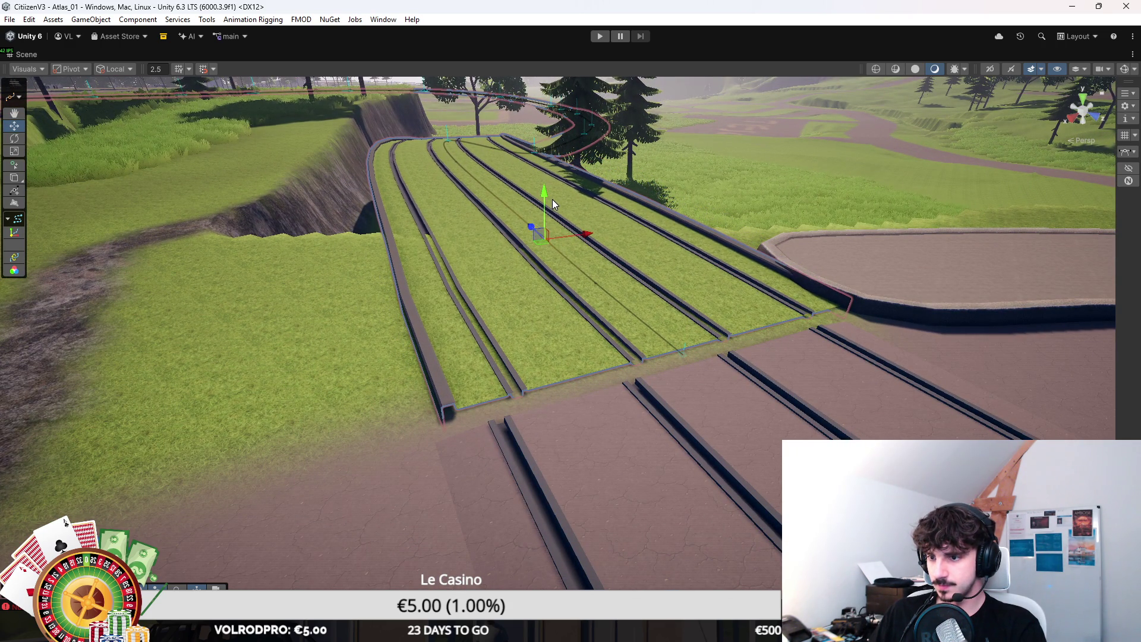
{"action": "left_click", "coordinate": [687, 355]}
{"action": "left_click_drag", "start_coordinate": [682, 362], "coordinate": [967, 326]}
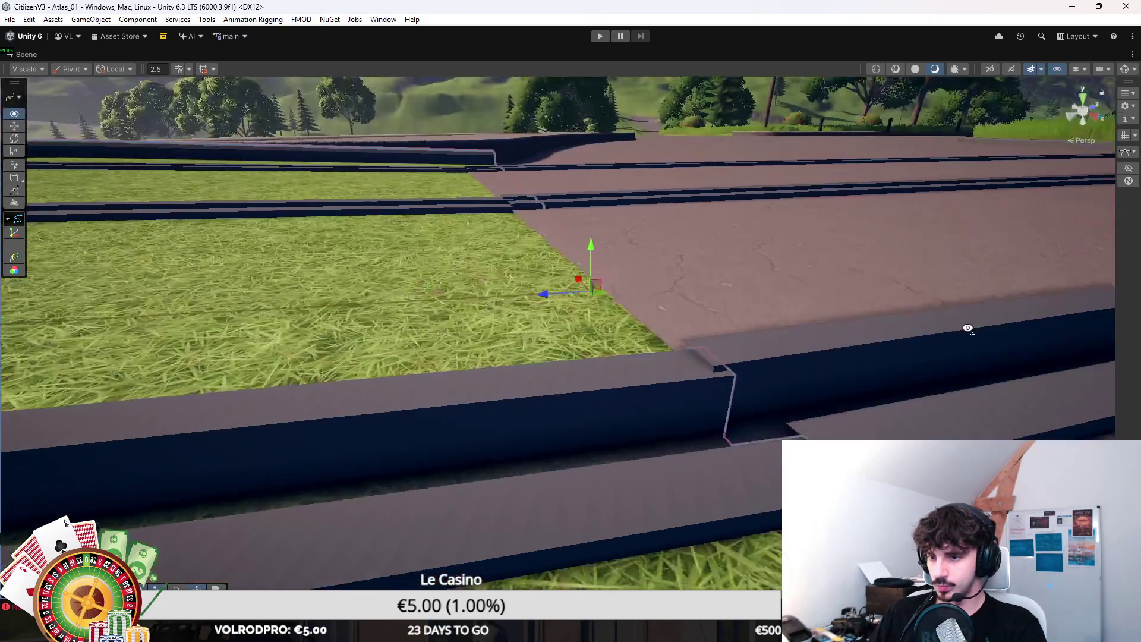
{"action": "left_click_drag", "start_coordinate": [615, 246], "coordinate": [281, 249]}
{"action": "left_click", "coordinate": [519, 290]}
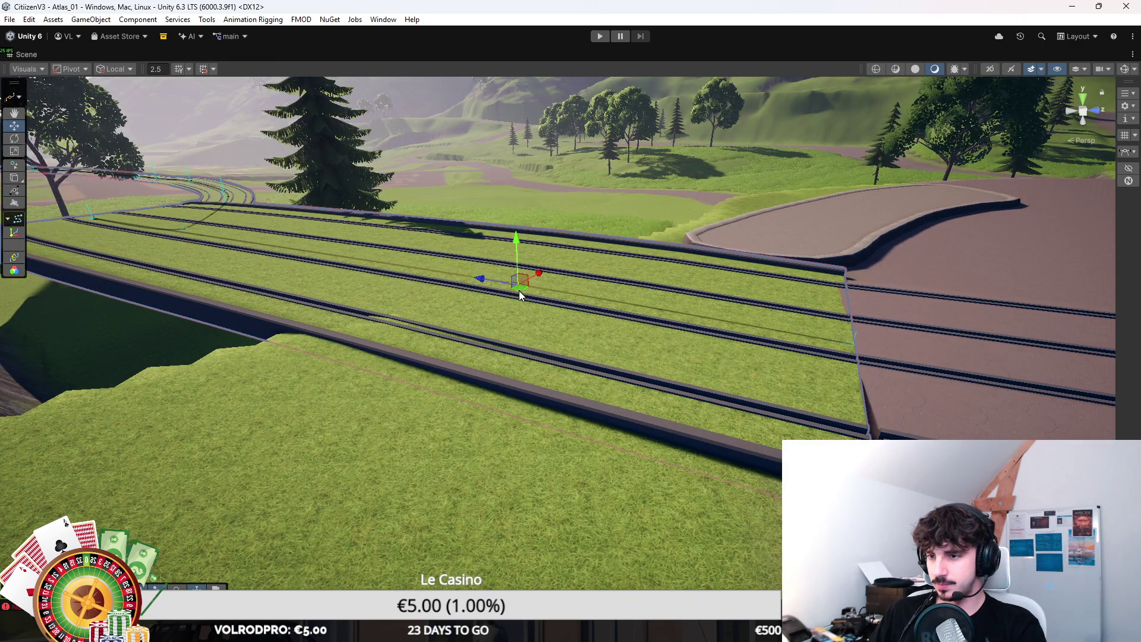
{"action": "left_click_drag", "start_coordinate": [506, 288], "coordinate": [475, 303]}
Step: Slide the track's centre knot and nudge the track end to meet the roundabout rails
{"action": "left_click_drag", "start_coordinate": [475, 303], "coordinate": [588, 337]}
{"action": "left_click_drag", "start_coordinate": [137, 253], "coordinate": [231, 265]}
{"action": "left_click", "coordinate": [226, 260]}
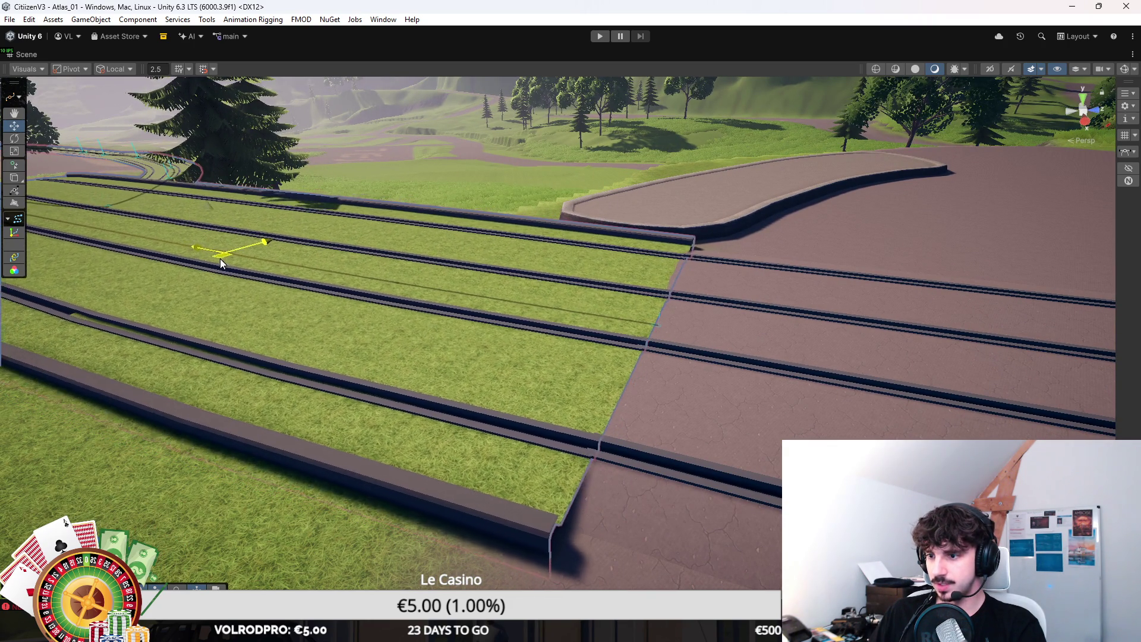
{"action": "left_click_drag", "start_coordinate": [438, 306], "coordinate": [772, 354]}
{"action": "left_click", "coordinate": [484, 316]}
{"action": "left_click_drag", "start_coordinate": [604, 426], "coordinate": [476, 512]}
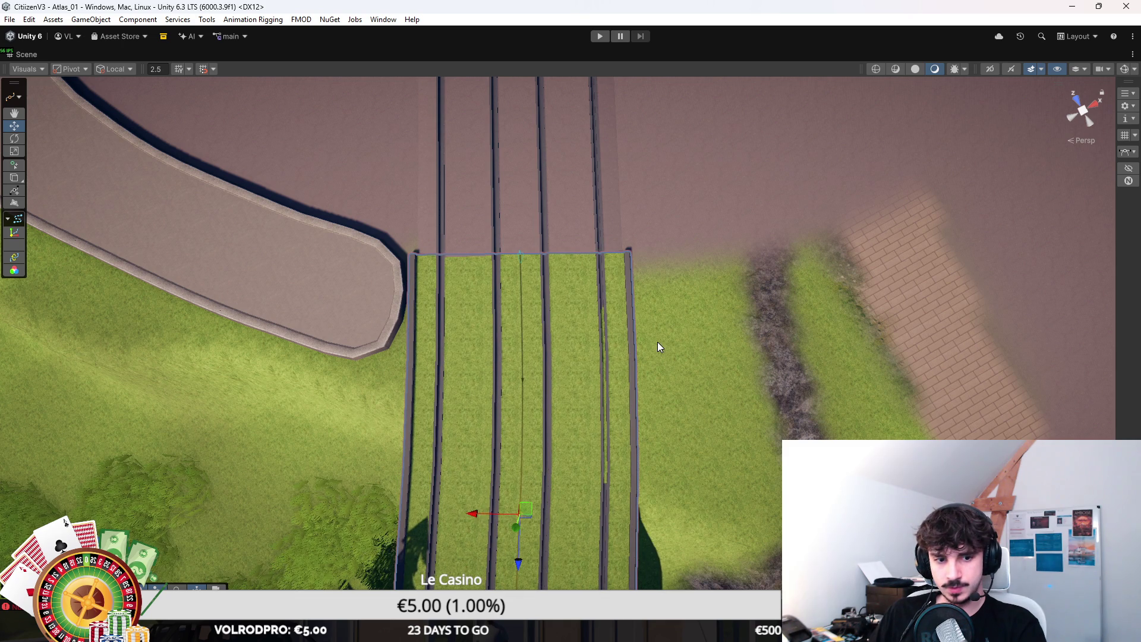
{"action": "scroll", "scroll_direction": "up", "scroll_amount": 3}
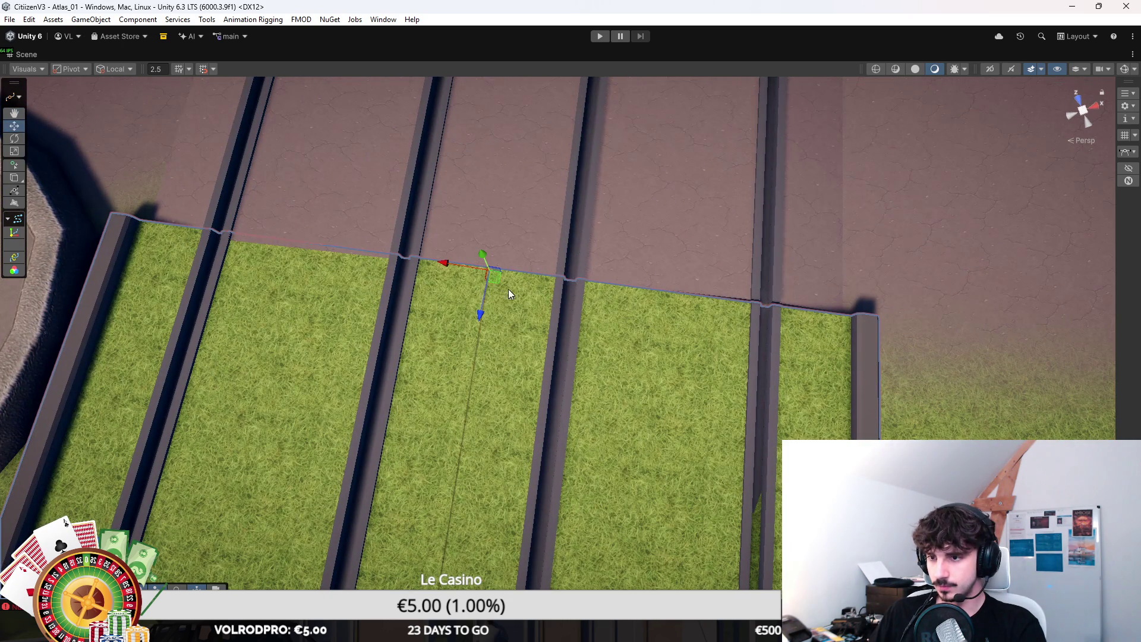
{"action": "left_click_drag", "start_coordinate": [495, 280], "coordinate": [557, 361]}
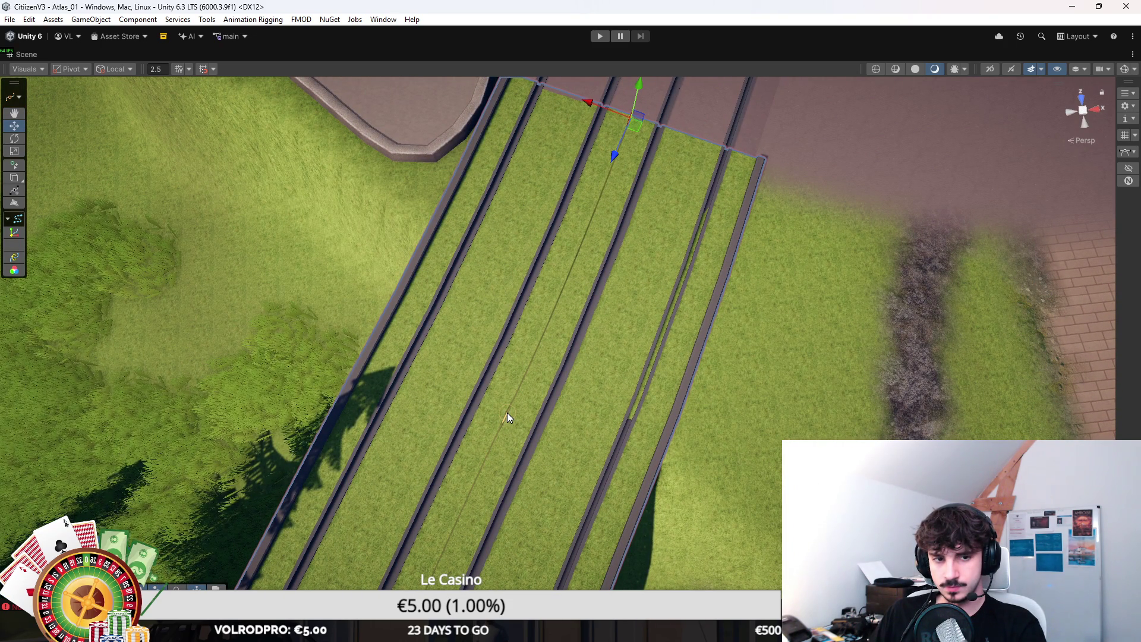
{"action": "left_click", "coordinate": [508, 413]}
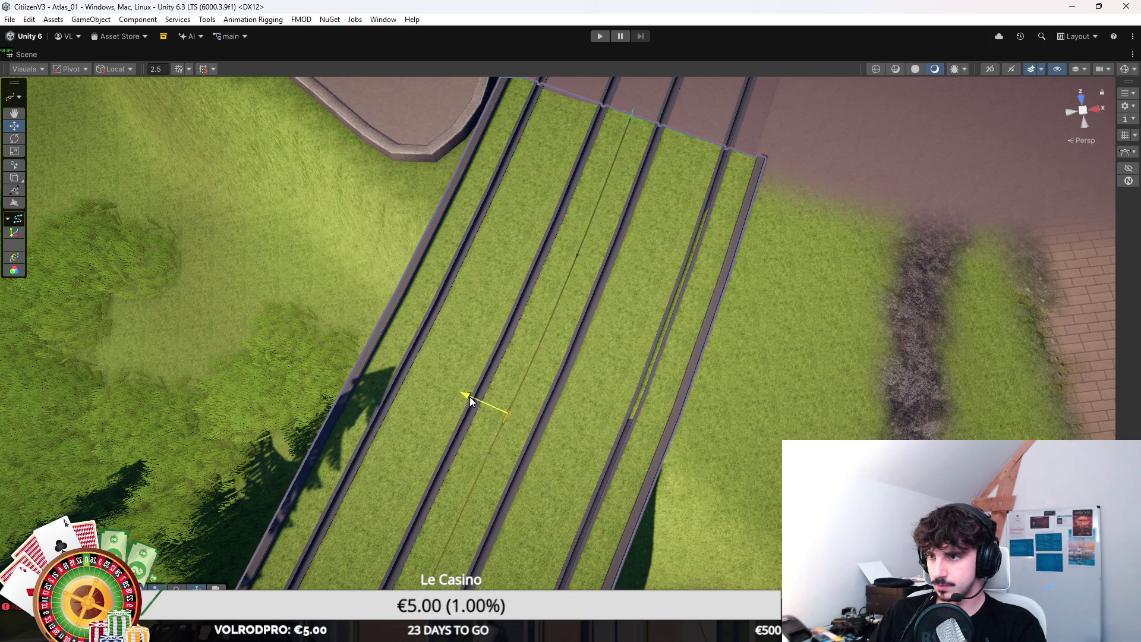
{"action": "left_click_drag", "start_coordinate": [470, 396], "coordinate": [698, 262]}
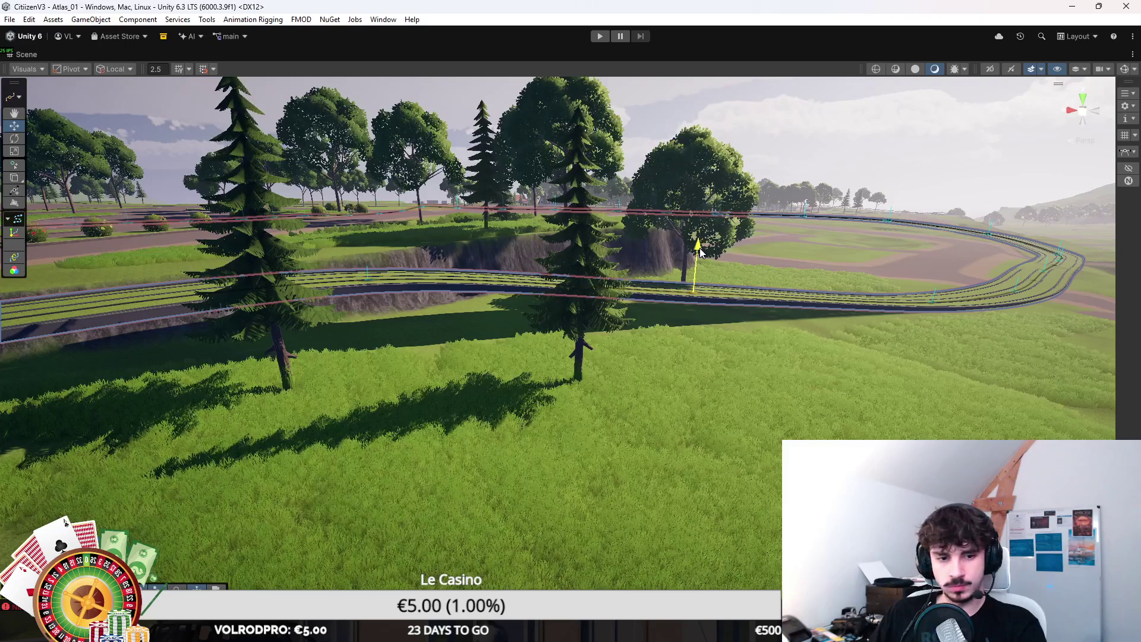
{"action": "left_click_drag", "start_coordinate": [754, 270], "coordinate": [449, 248]}
{"action": "key", "text": "f"}
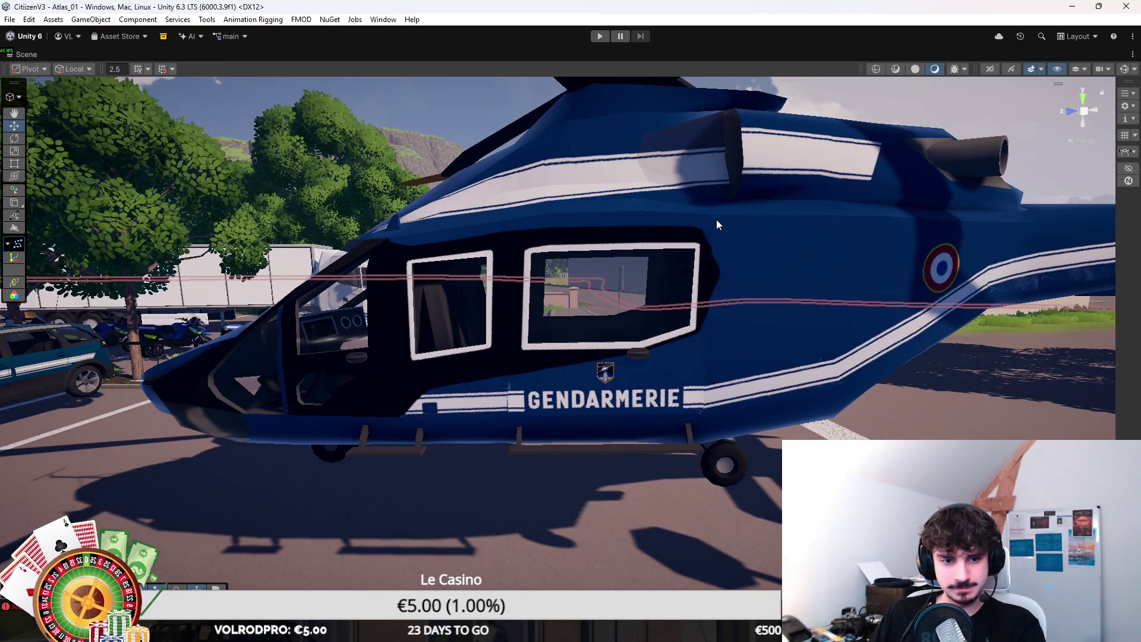
{"action": "scroll", "scroll_direction": "down", "scroll_amount": 3}
{"action": "left_click_drag", "start_coordinate": [858, 156], "coordinate": [682, 297]}
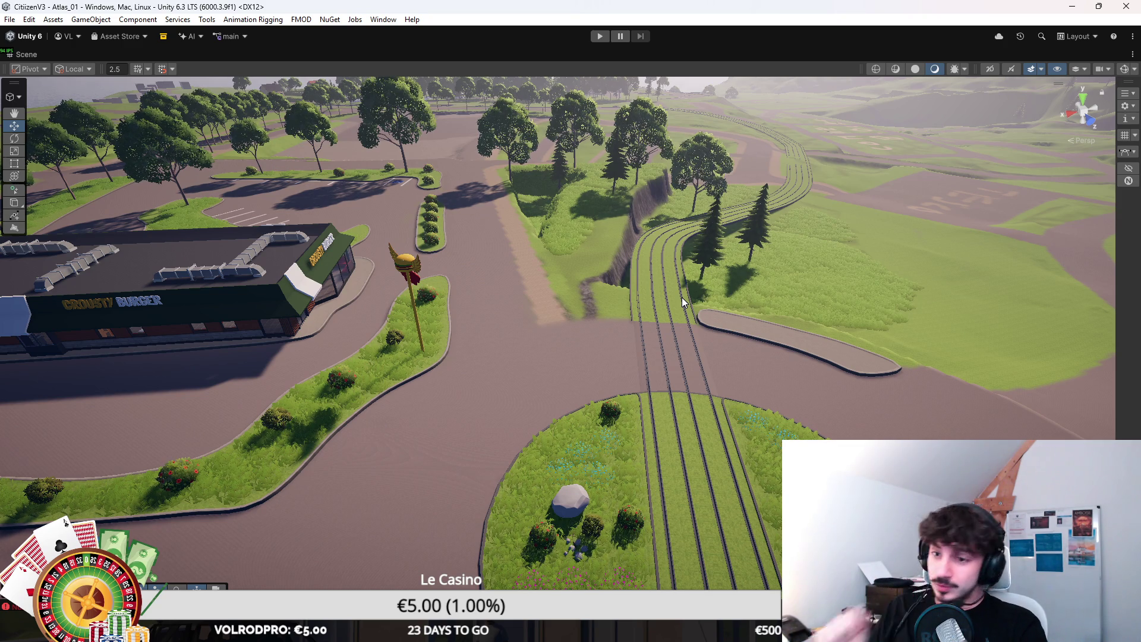
{"action": "left_click_drag", "start_coordinate": [686, 284], "coordinate": [465, 379]}
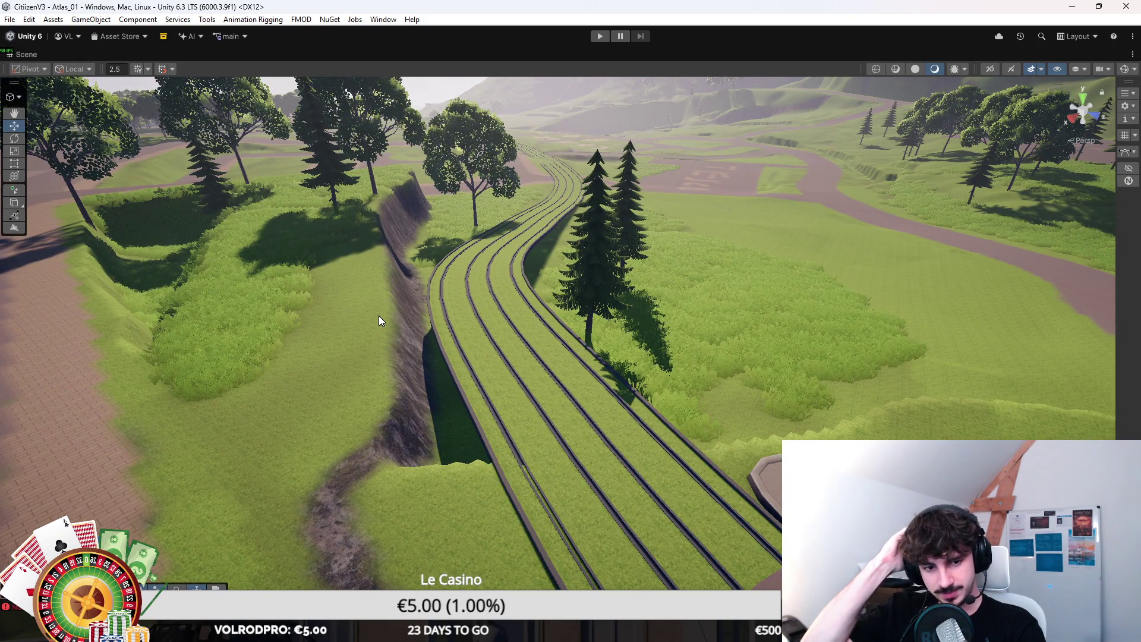
{"action": "left_click_drag", "start_coordinate": [503, 316], "coordinate": [568, 338]}
{"action": "left_click_drag", "start_coordinate": [568, 340], "coordinate": [638, 394]}
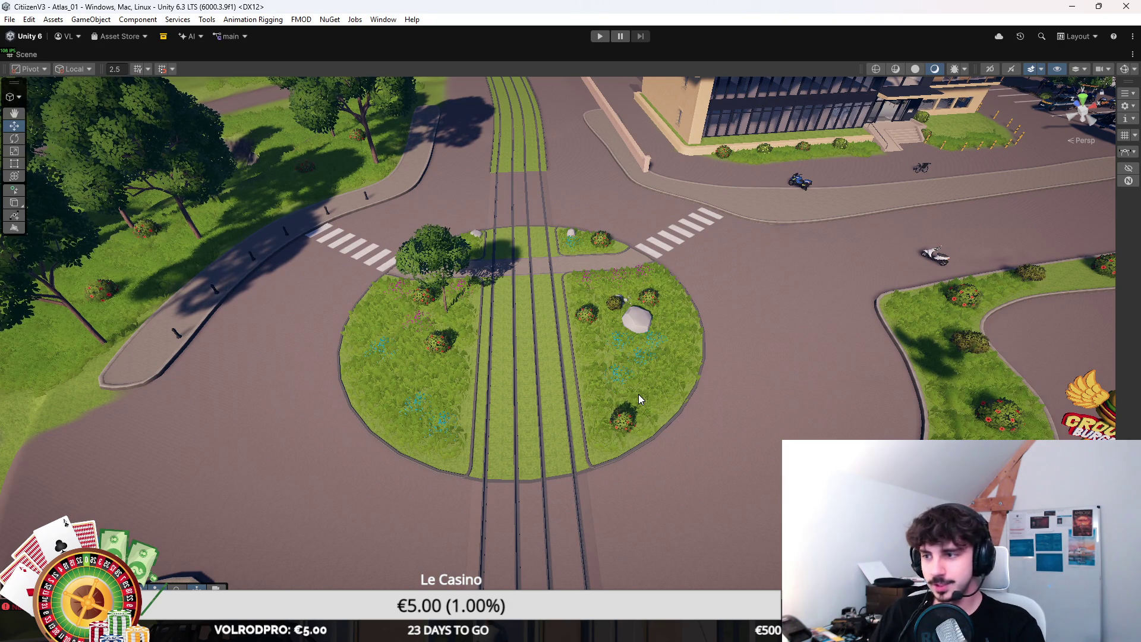
{"action": "key", "text": "w"}
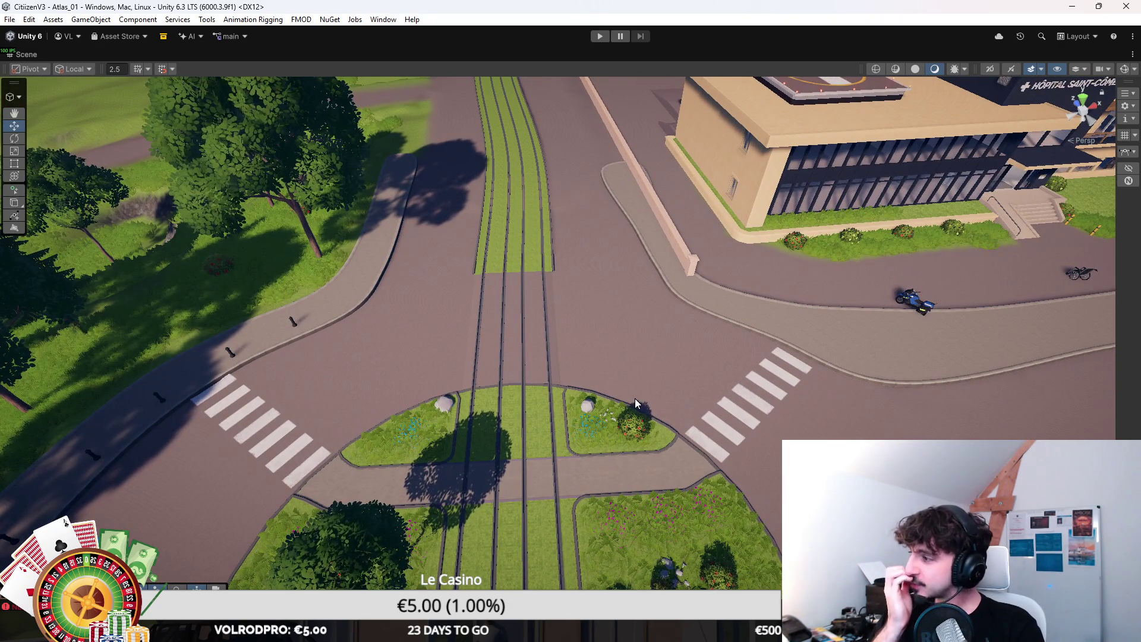
{"action": "left_click_drag", "start_coordinate": [635, 398], "coordinate": [735, 391]}
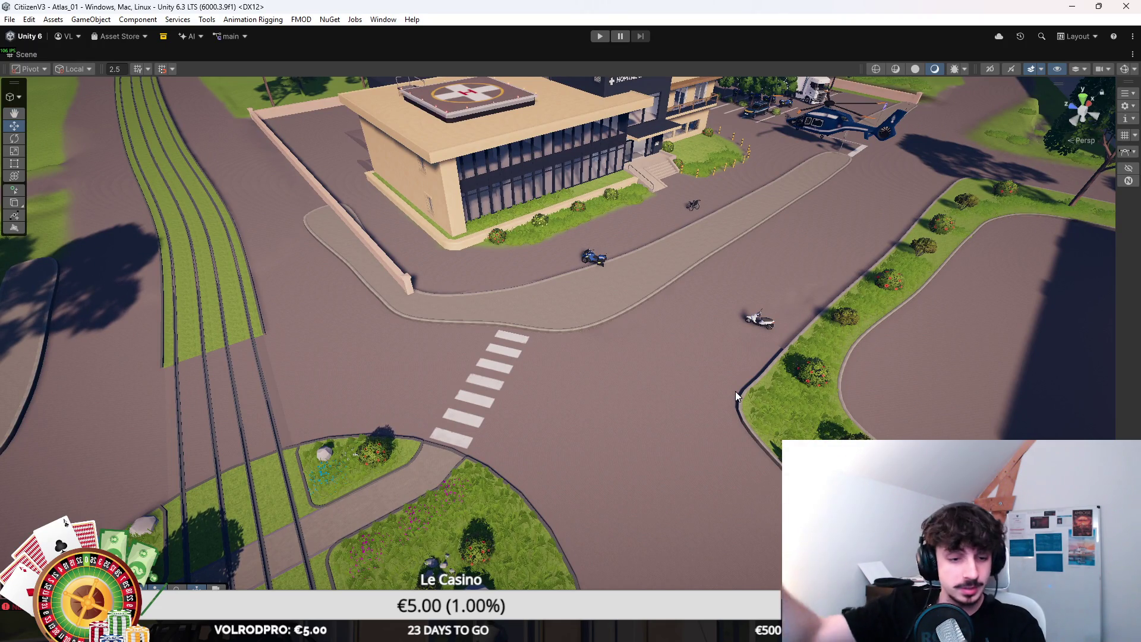
{"action": "left_click_drag", "start_coordinate": [676, 391], "coordinate": [630, 369]}
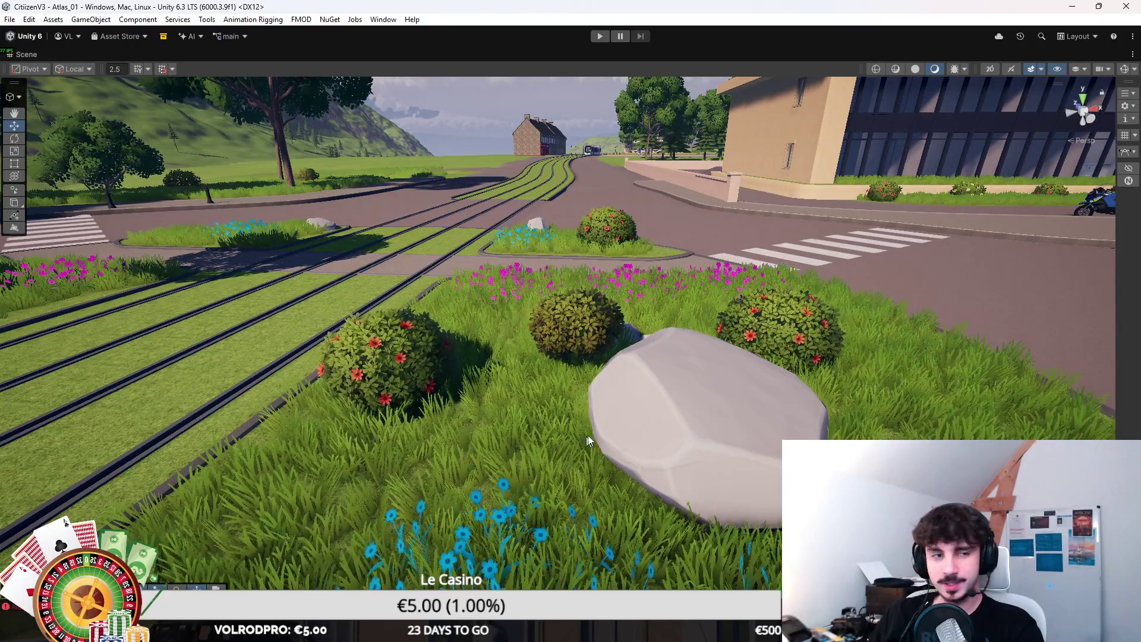
{"action": "left_click_drag", "start_coordinate": [572, 454], "coordinate": [669, 411]}
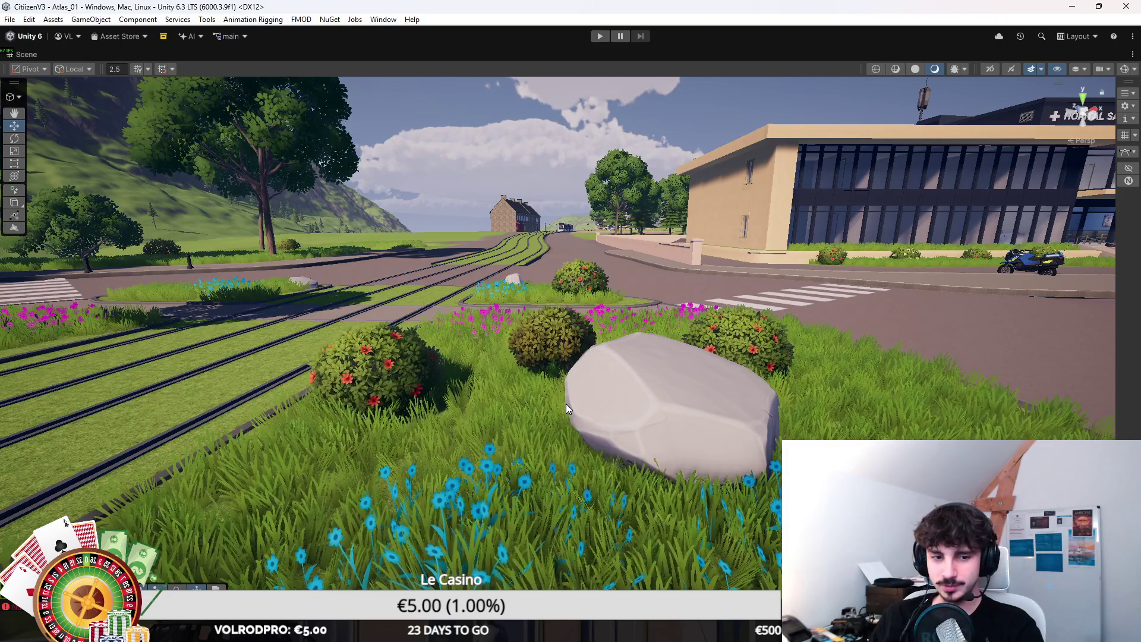
{"action": "scroll", "scroll_direction": "down", "scroll_amount": 3}
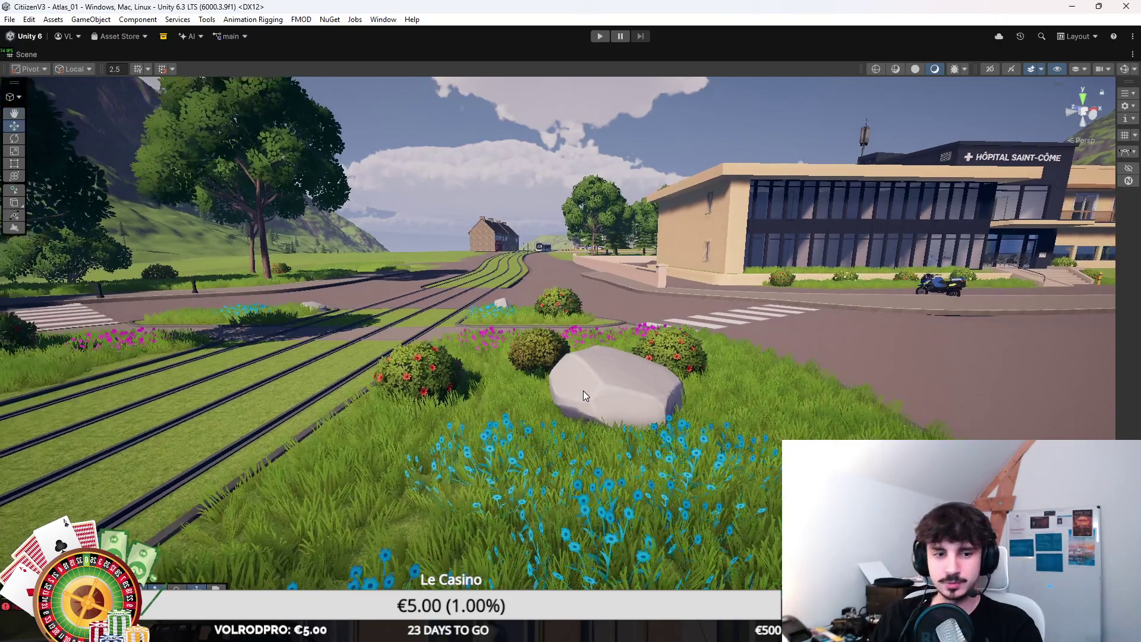
{"action": "left_click_drag", "start_coordinate": [583, 391], "coordinate": [730, 479]}
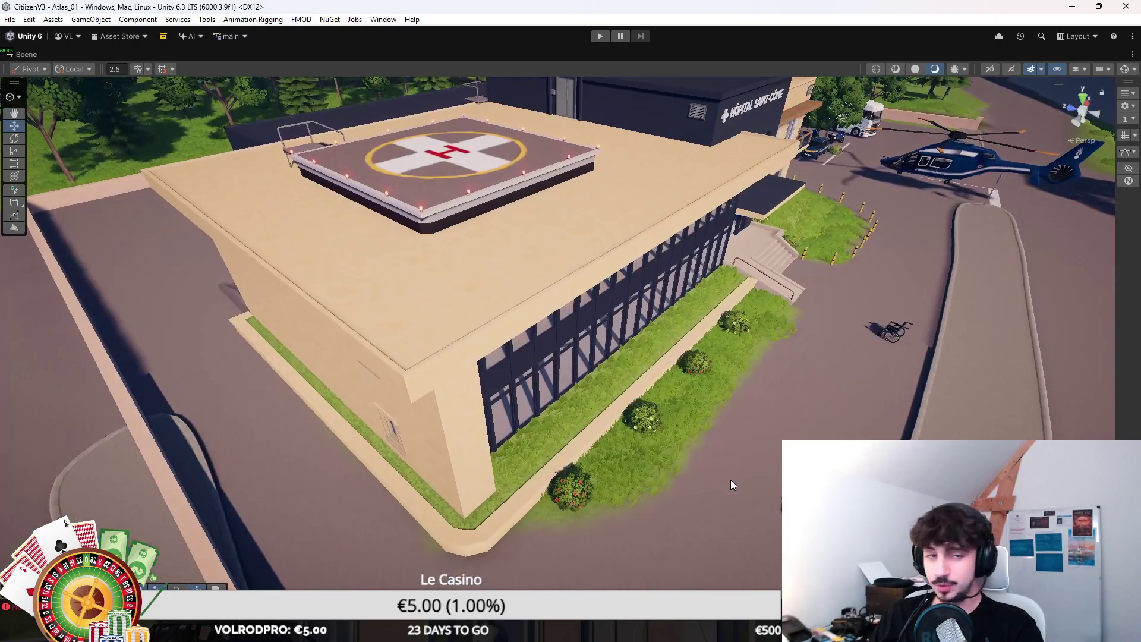
{"action": "key", "text": "w"}
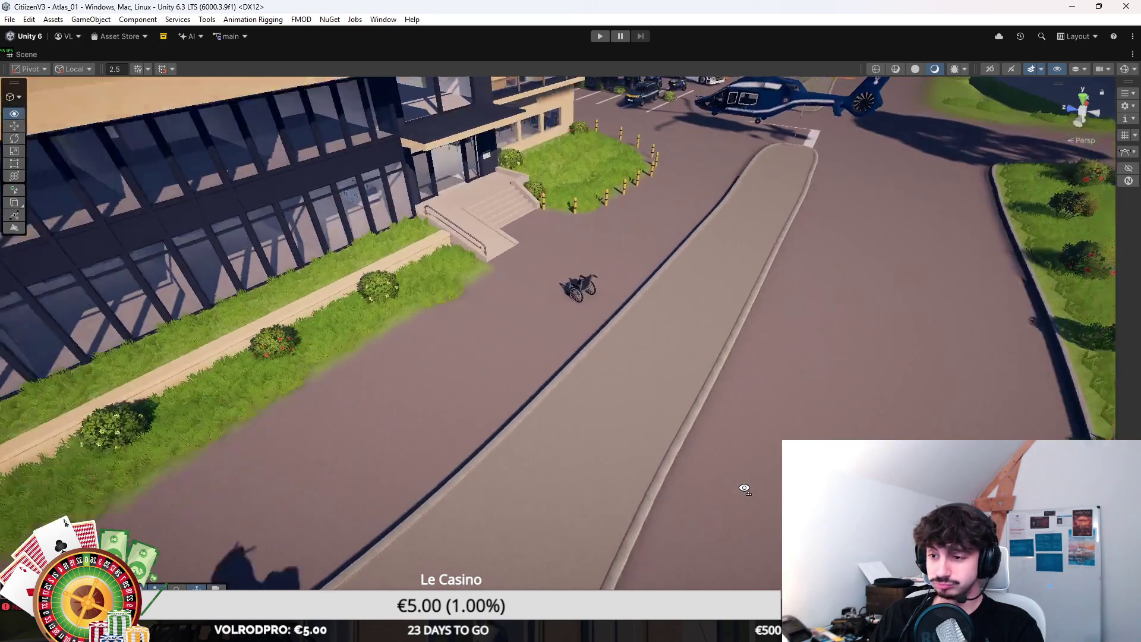
{"action": "left_click_drag", "start_coordinate": [729, 480], "coordinate": [634, 476]}
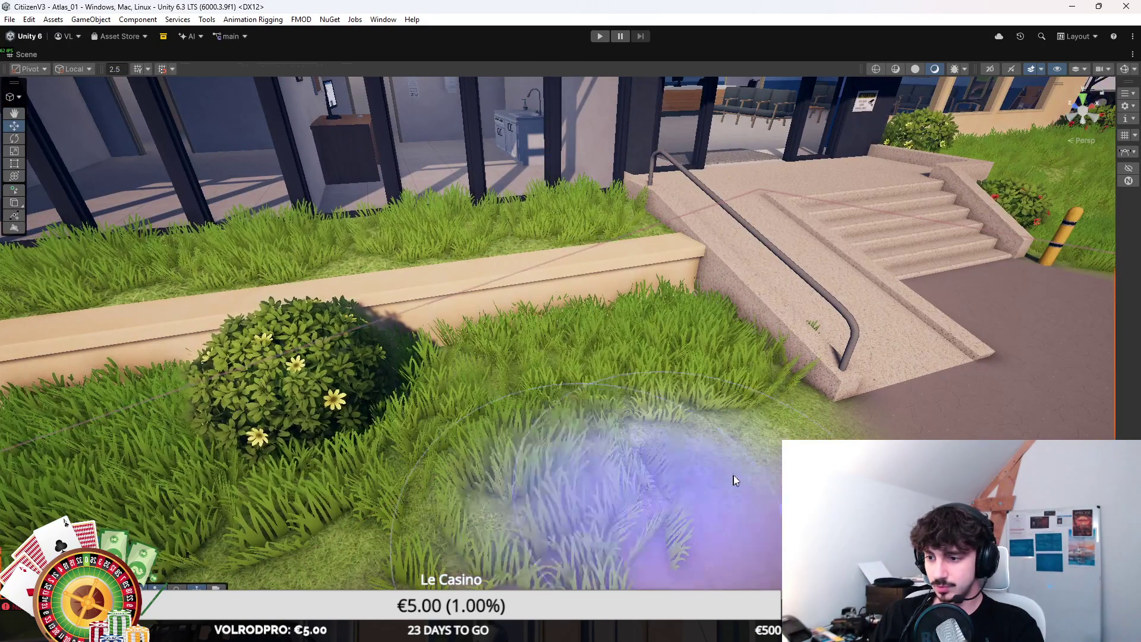
{"action": "key", "text": "F6"}
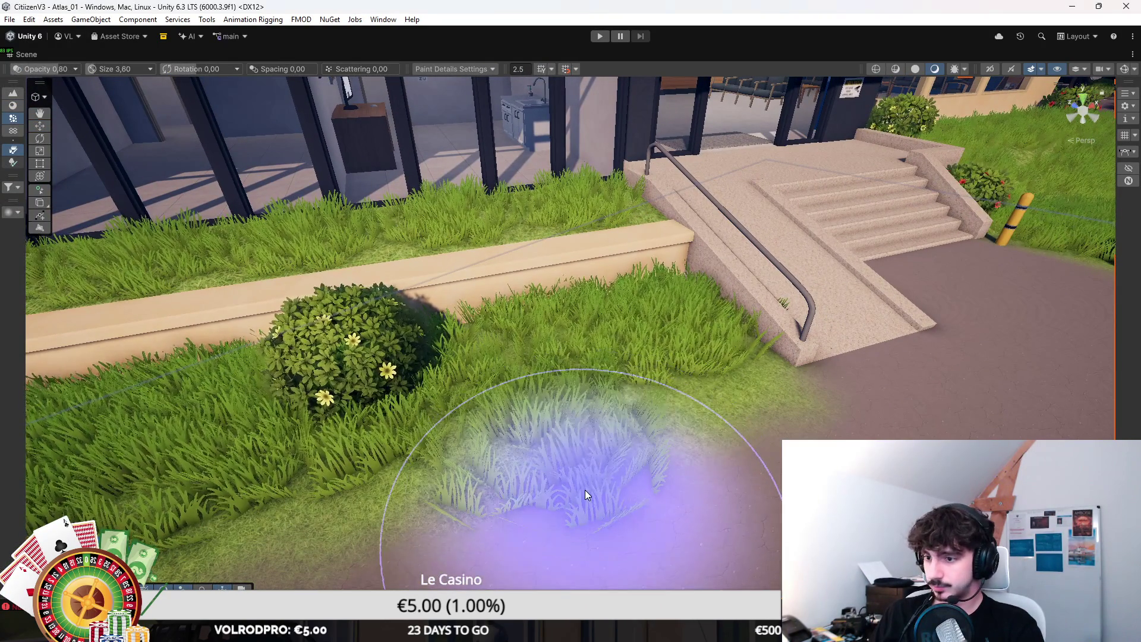
Step: Paint grass beside the entrance planter, undo the last stroke, and exit terrain painting
{"action": "left_click_drag", "start_coordinate": [569, 452], "coordinate": [570, 340]}
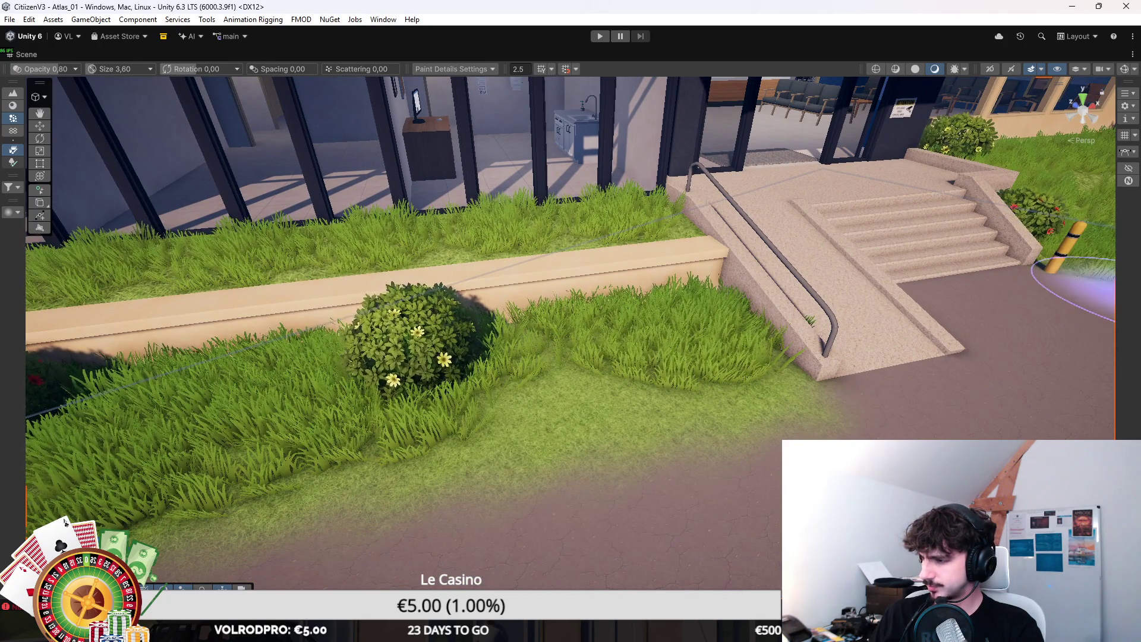
{"action": "left_click_drag", "start_coordinate": [567, 359], "coordinate": [650, 499]}
{"action": "key", "text": "ctrl+z"}
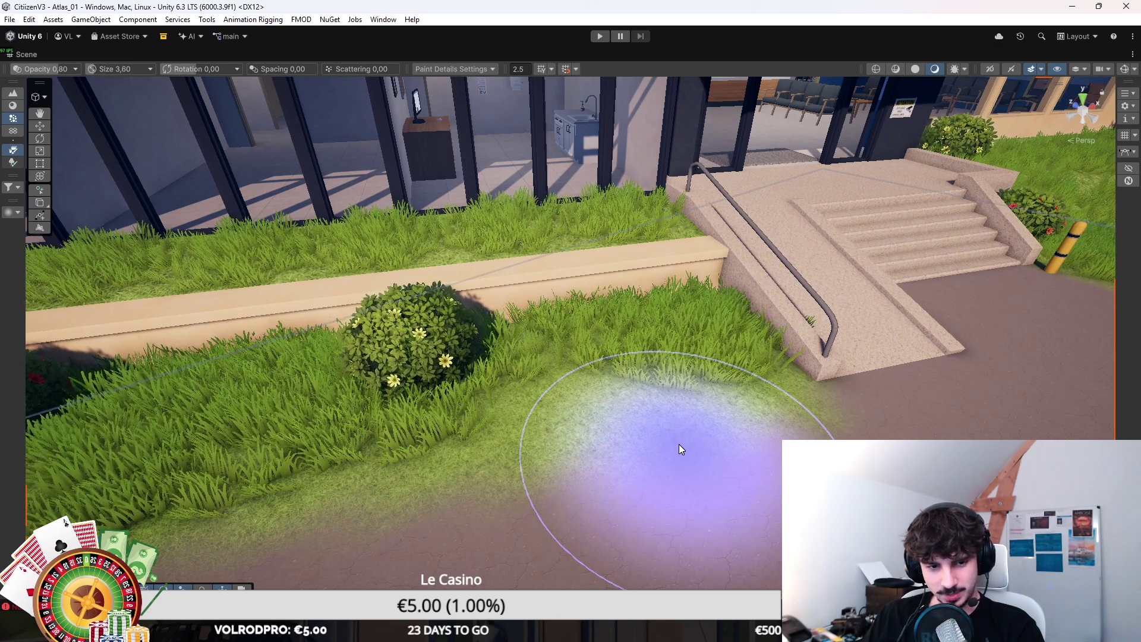
{"action": "scroll", "scroll_direction": "down", "scroll_amount": 3}
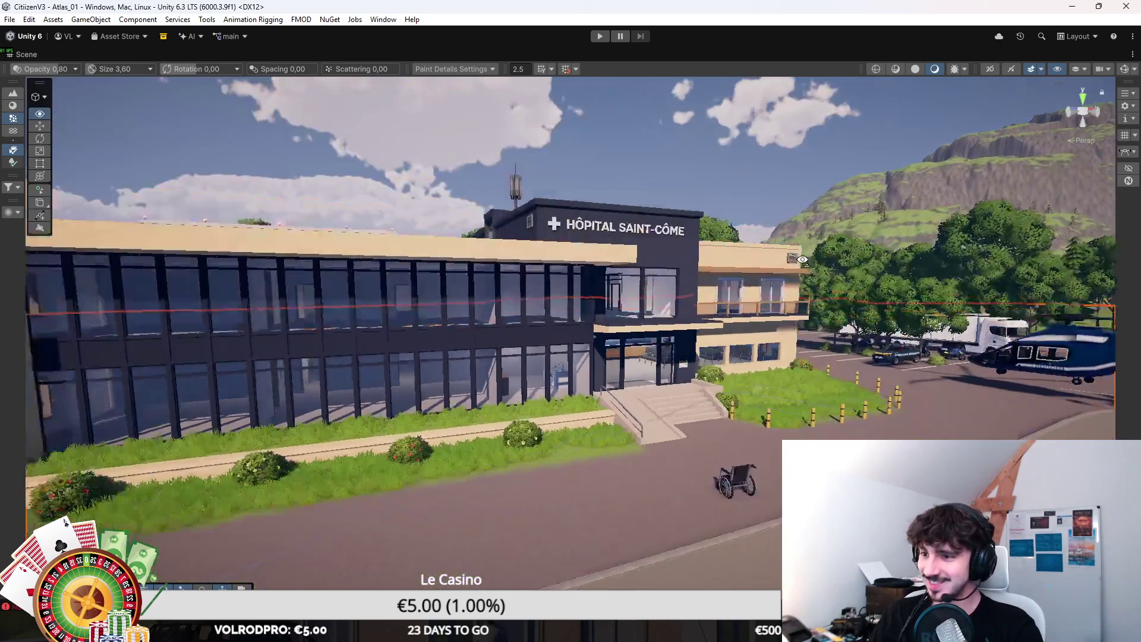
{"action": "left_click", "coordinate": [651, 225]}
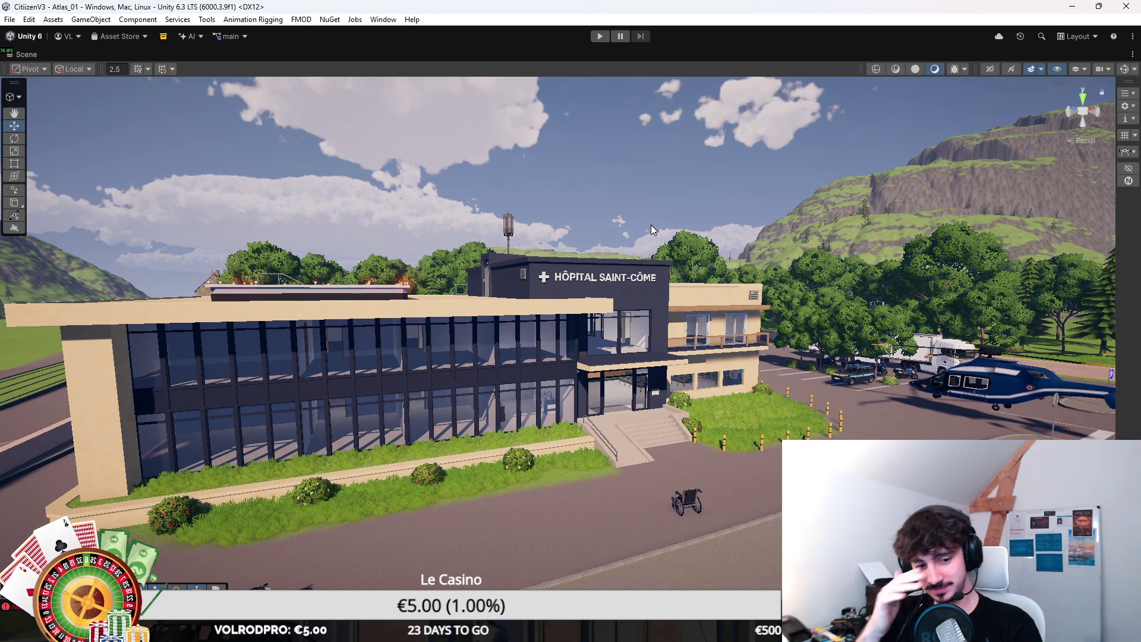
Step: Select the bollard by the hospital crosswalk and duplicate it into copies along the curb
{"action": "left_click_drag", "start_coordinate": [651, 223], "coordinate": [423, 326]}
{"action": "left_click", "coordinate": [399, 320]}
{"action": "key", "text": "Right"}
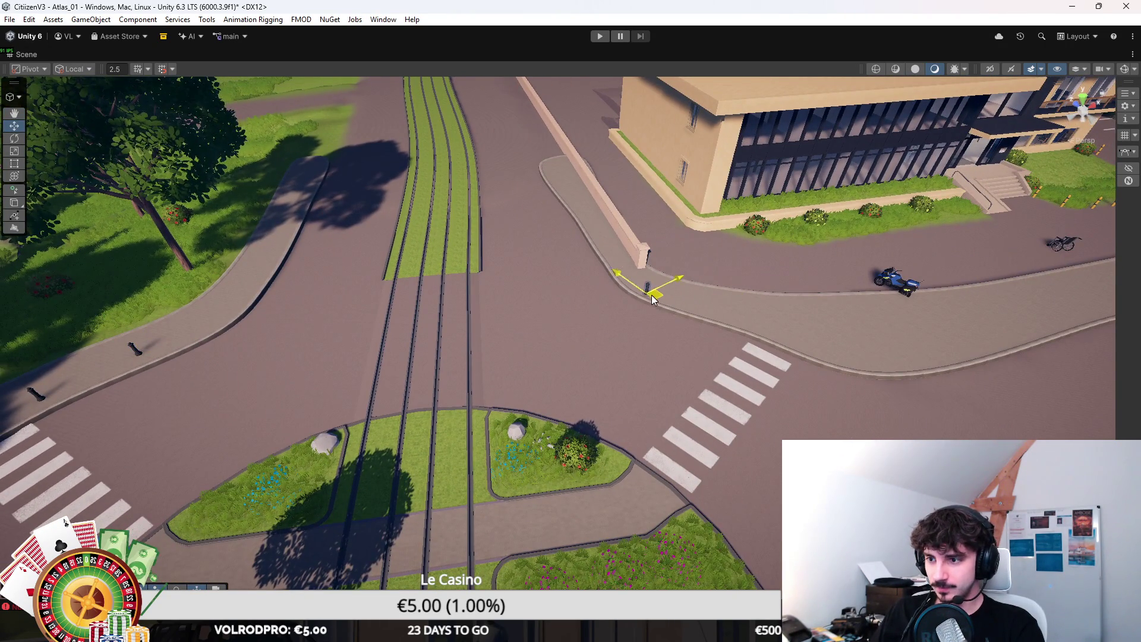
{"action": "key", "text": "f"}
{"action": "scroll", "scroll_direction": "down", "scroll_amount": 3}
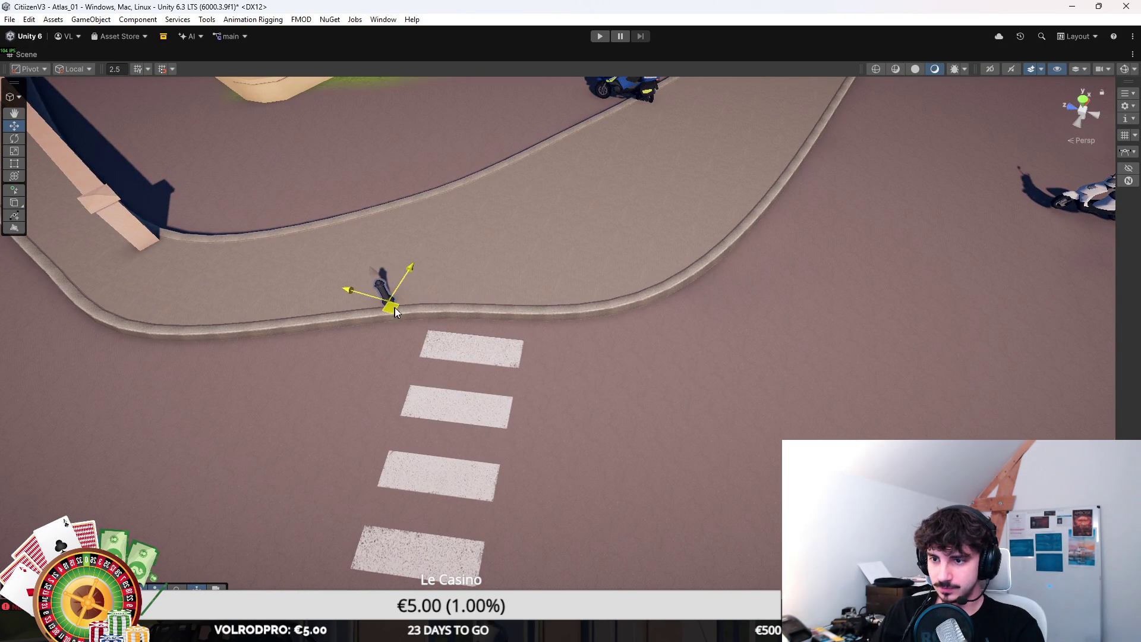
{"action": "key", "text": "ctrl+d"}
{"action": "left_click_drag", "start_coordinate": [408, 297], "coordinate": [364, 321]}
{"action": "key", "text": "ctrl+d"}
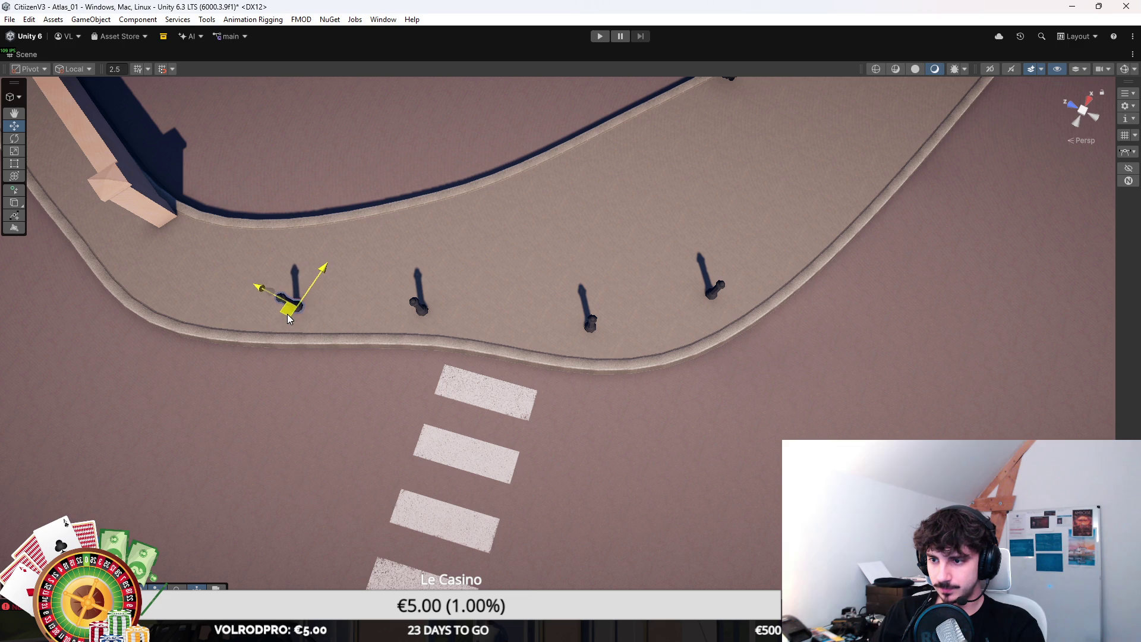
Step: Review the bollard row along the crosswalk and select the bollard nearest the wall corner
{"action": "left_click_drag", "start_coordinate": [290, 321], "coordinate": [618, 353]}
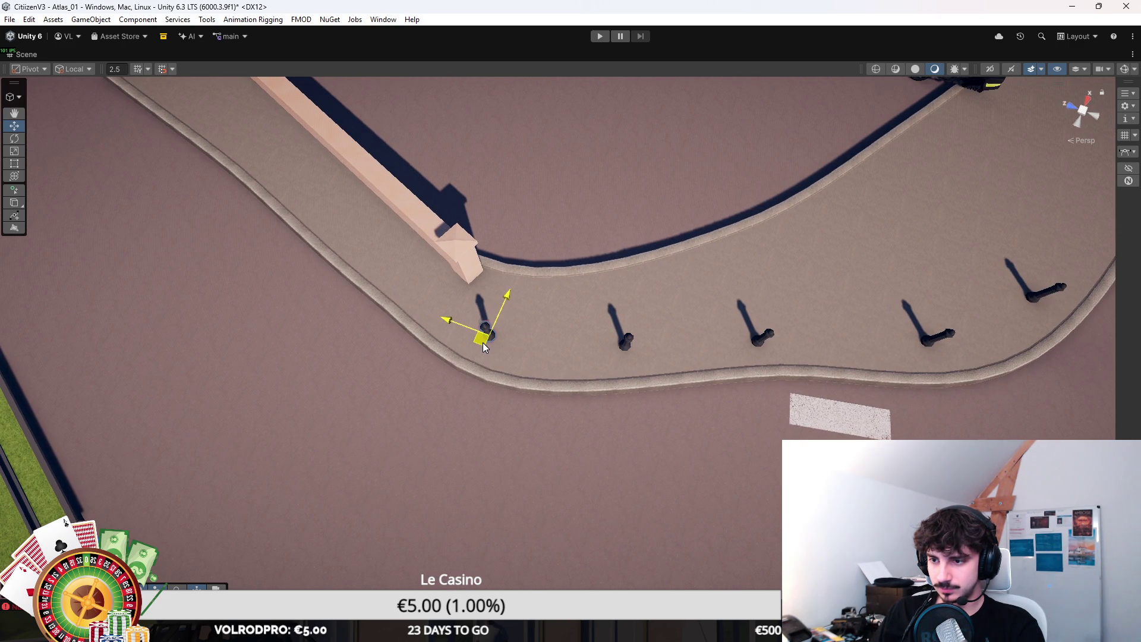
{"action": "left_click_drag", "start_coordinate": [483, 342], "coordinate": [318, 348]}
{"action": "scroll", "scroll_direction": "down", "scroll_amount": 3}
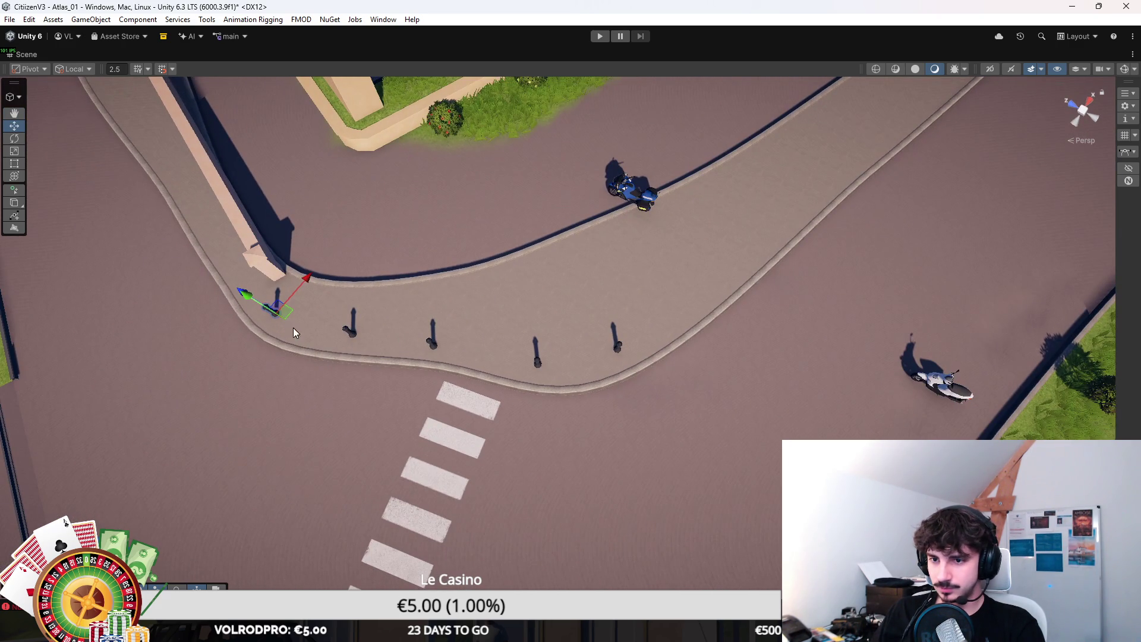
{"action": "left_click_drag", "start_coordinate": [685, 313], "coordinate": [587, 319]}
{"action": "left_click", "coordinate": [462, 326]}
{"action": "scroll", "scroll_direction": "down", "scroll_amount": 3}
{"action": "left_click_drag", "start_coordinate": [462, 326], "coordinate": [654, 316]}
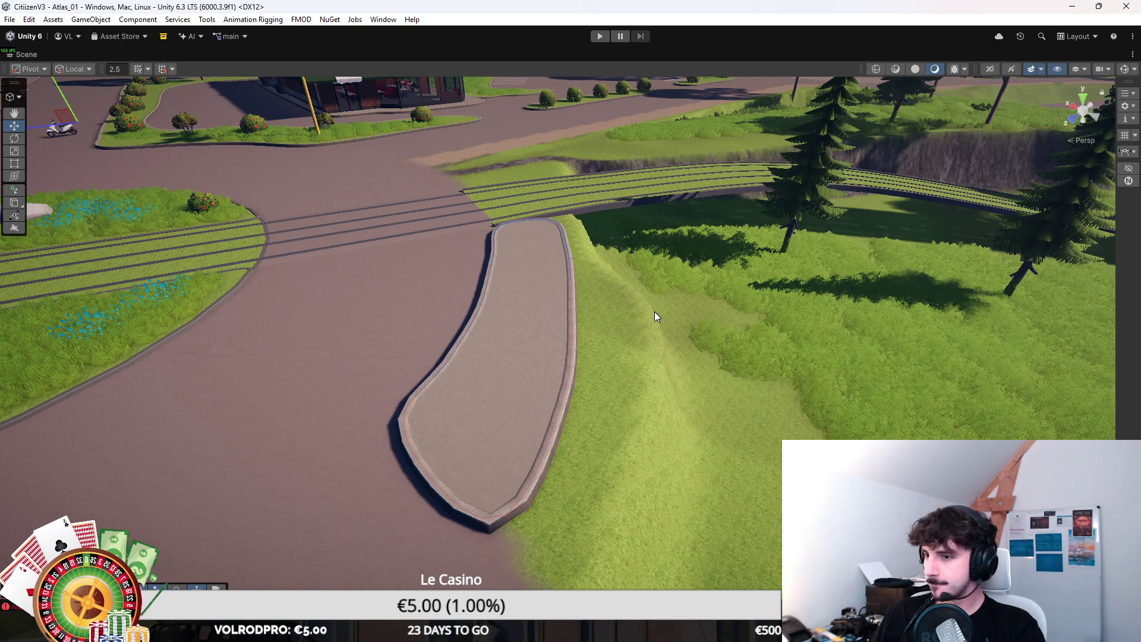
{"action": "left_click_drag", "start_coordinate": [654, 312], "coordinate": [450, 471]}
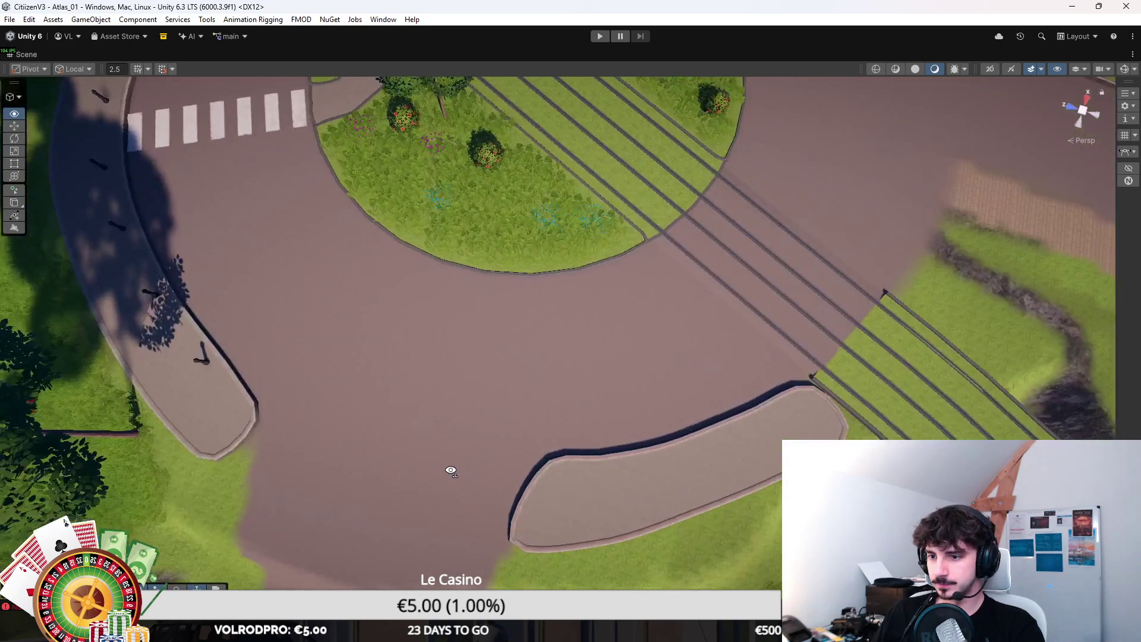
{"action": "scroll", "scroll_direction": "down", "scroll_amount": 3}
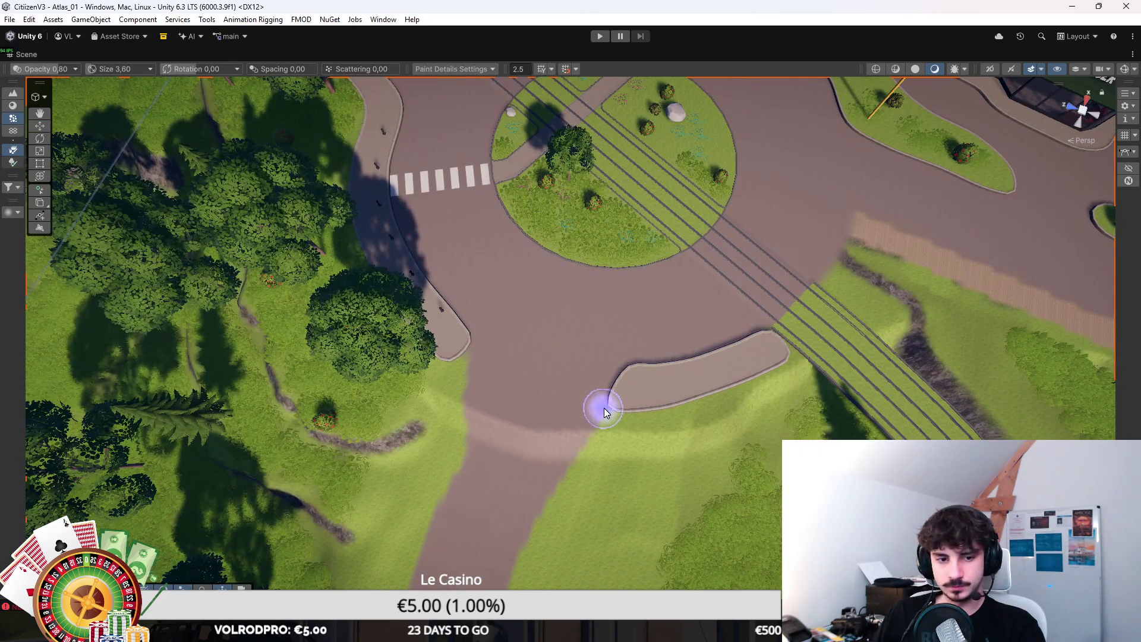
{"action": "left_click_drag", "start_coordinate": [546, 395], "coordinate": [517, 380]}
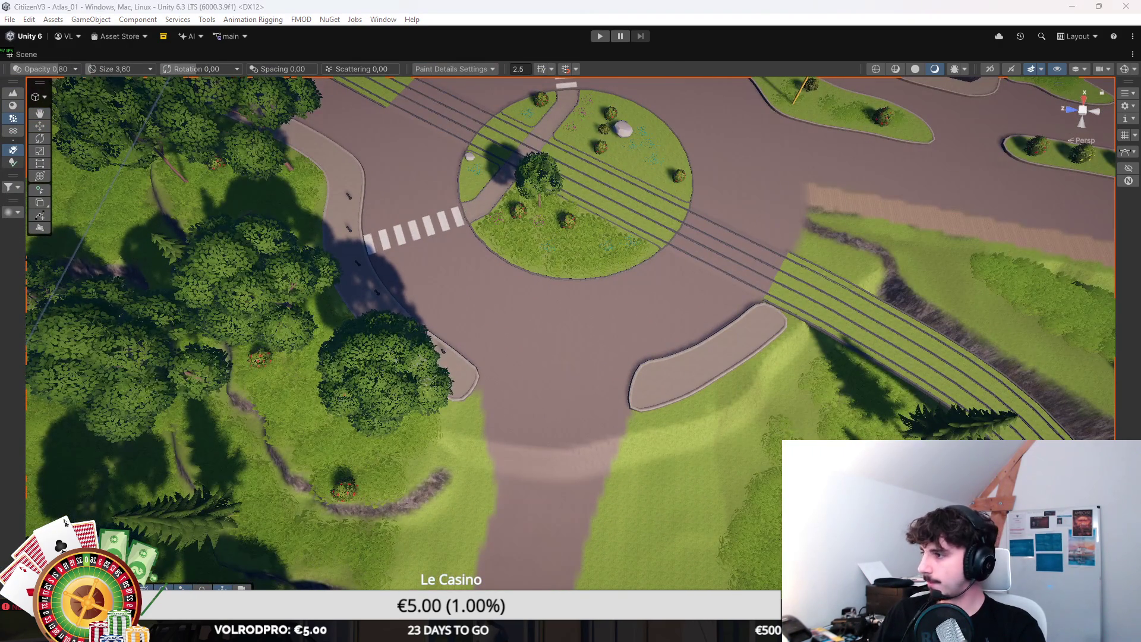
{"action": "left_click", "coordinate": [12, 105]}
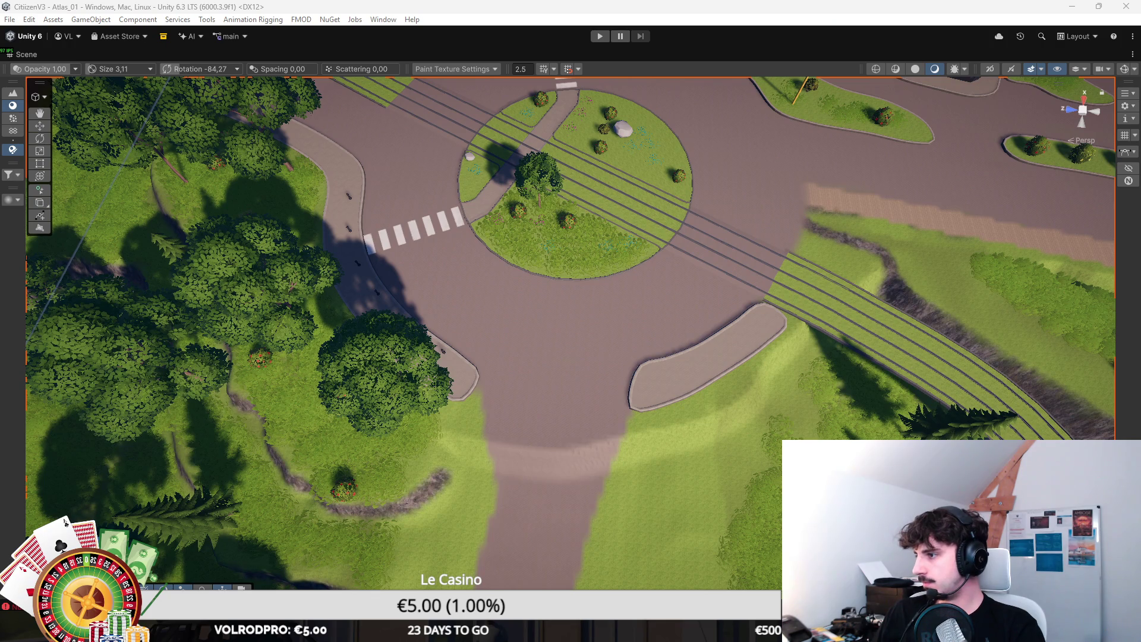
{"action": "left_click_drag", "start_coordinate": [585, 257], "coordinate": [621, 284]}
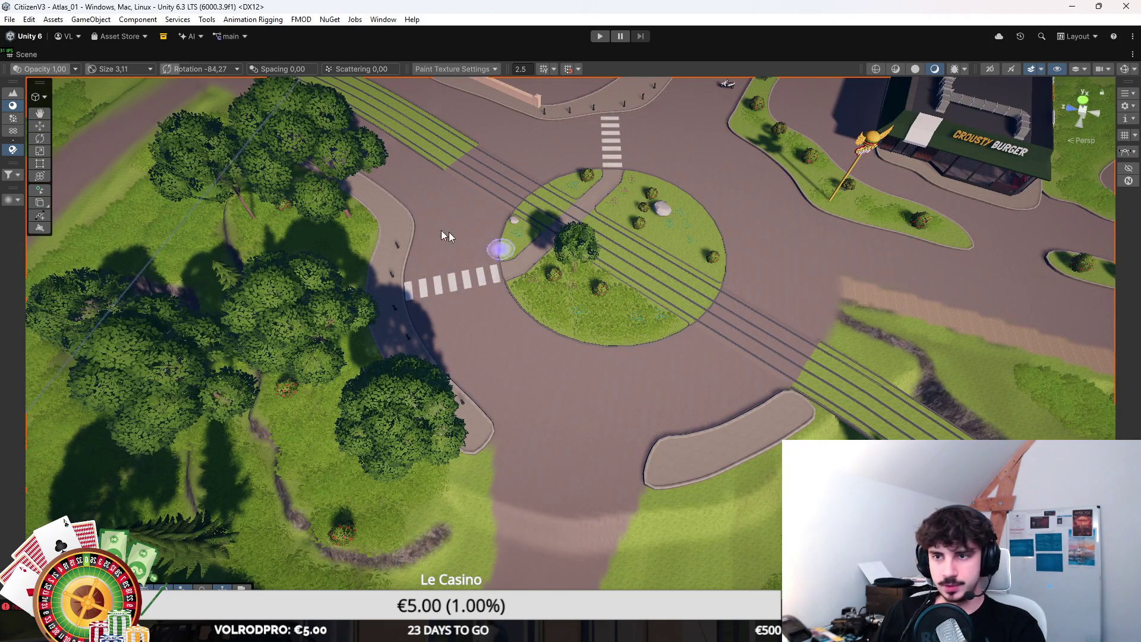
{"action": "left_click", "coordinate": [35, 202]}
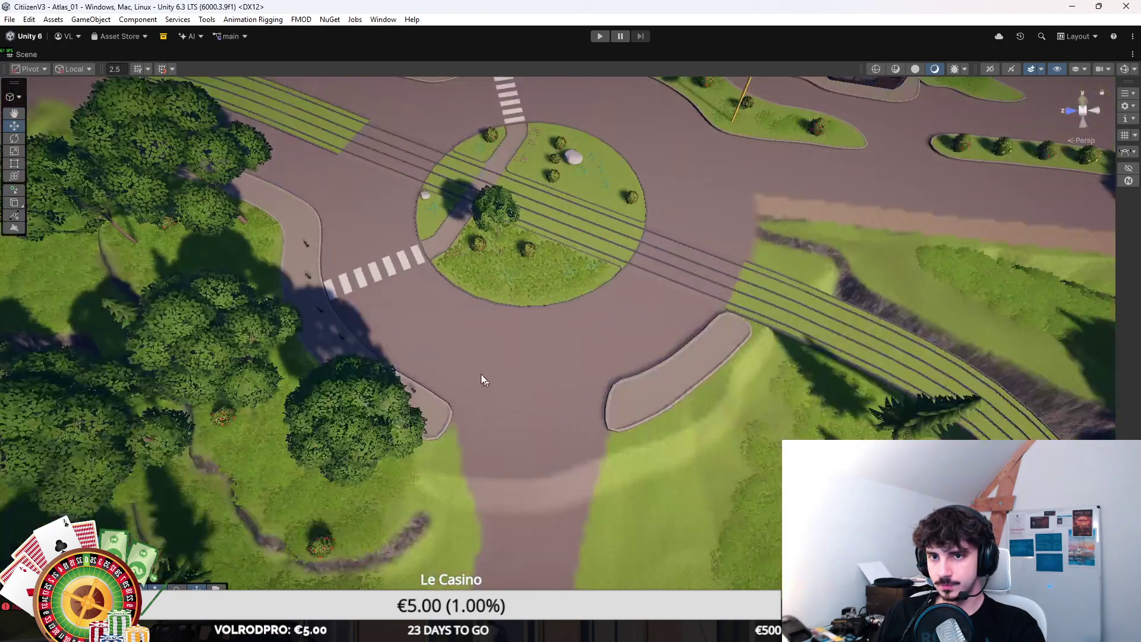